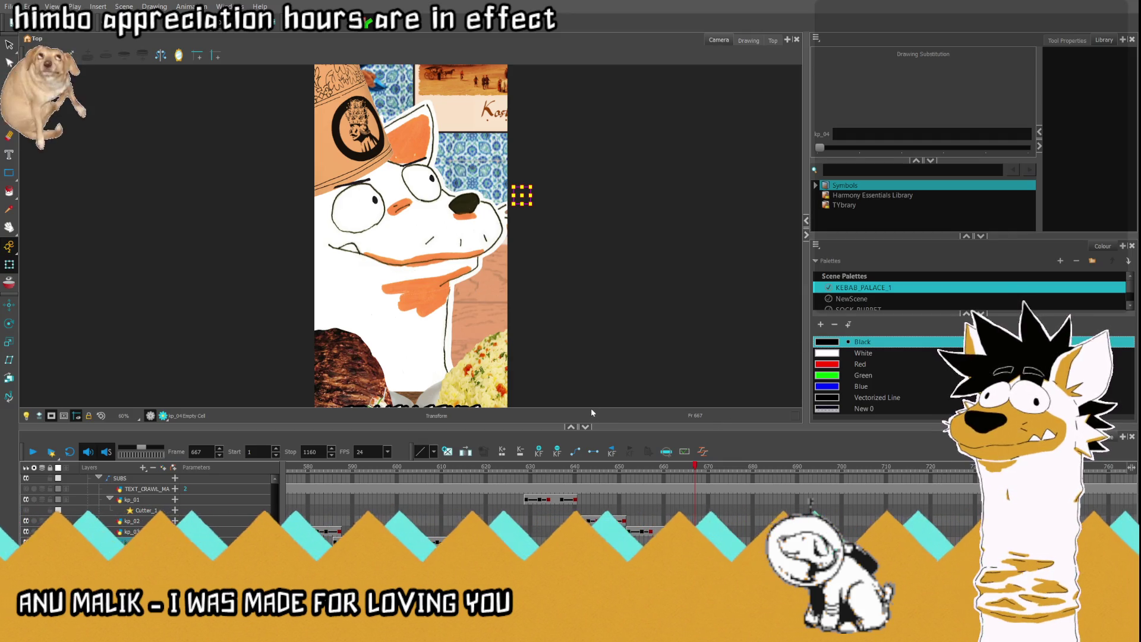
Step: Select the caption cell at frame 667 after checking frames 669 and 682
{"action": "left_click", "coordinate": [704, 468]}
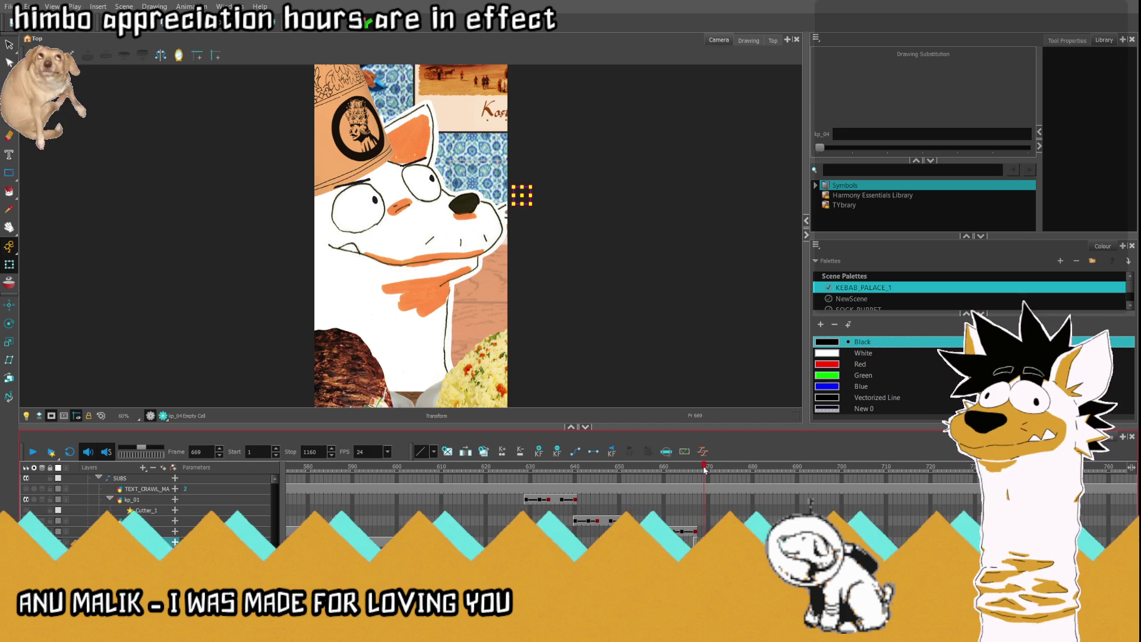
{"action": "left_click", "coordinate": [762, 467]}
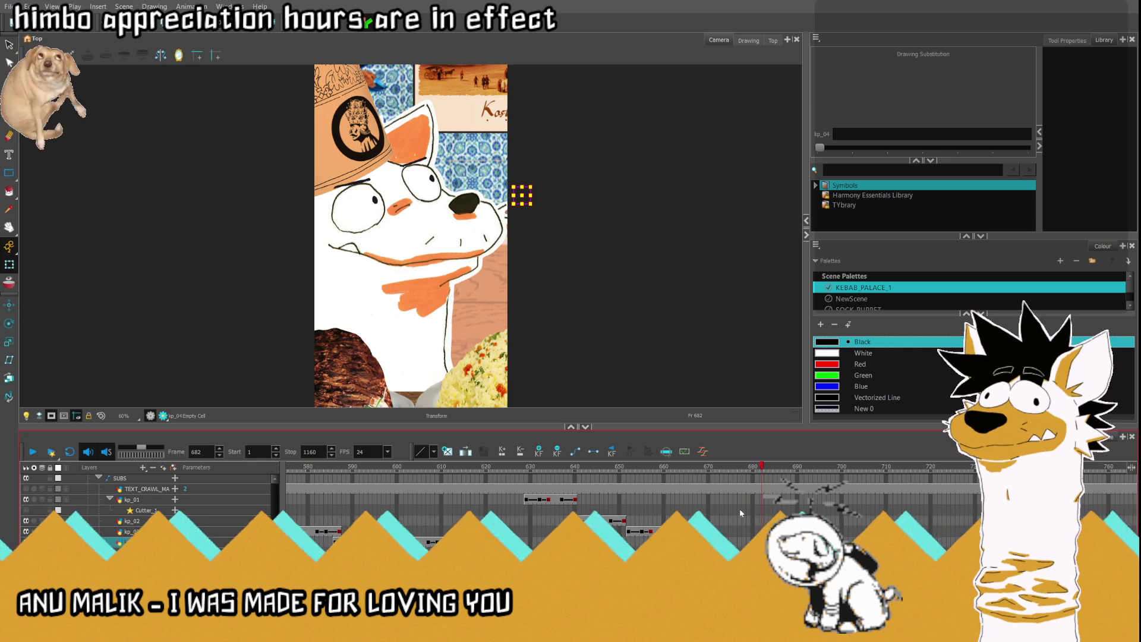
{"action": "left_click", "coordinate": [695, 538]}
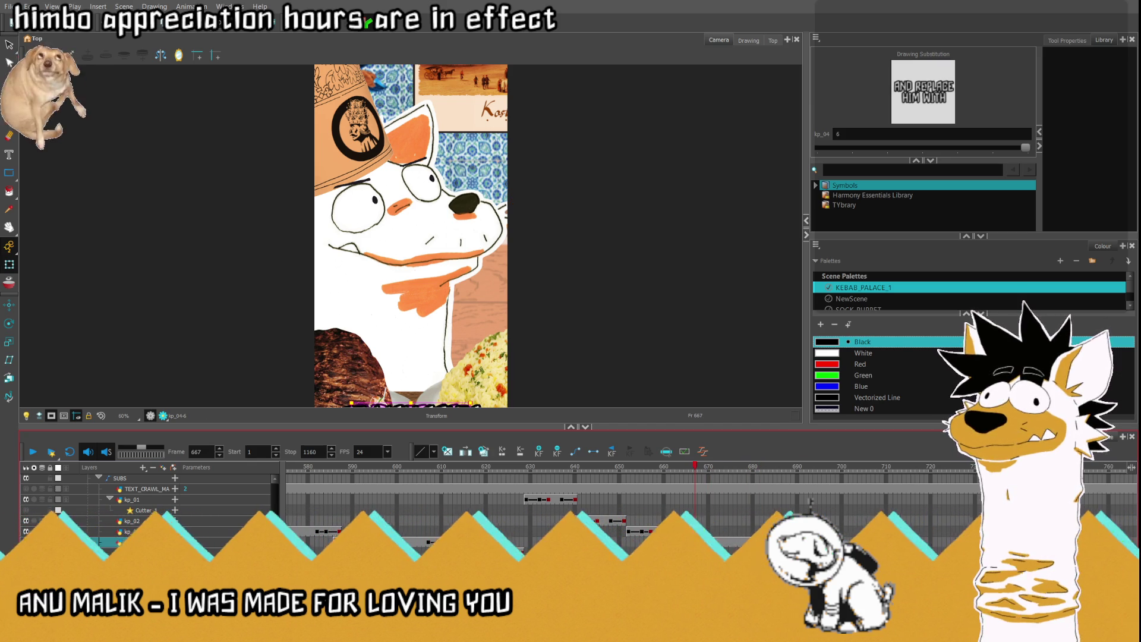
{"action": "left_click", "coordinate": [695, 471]}
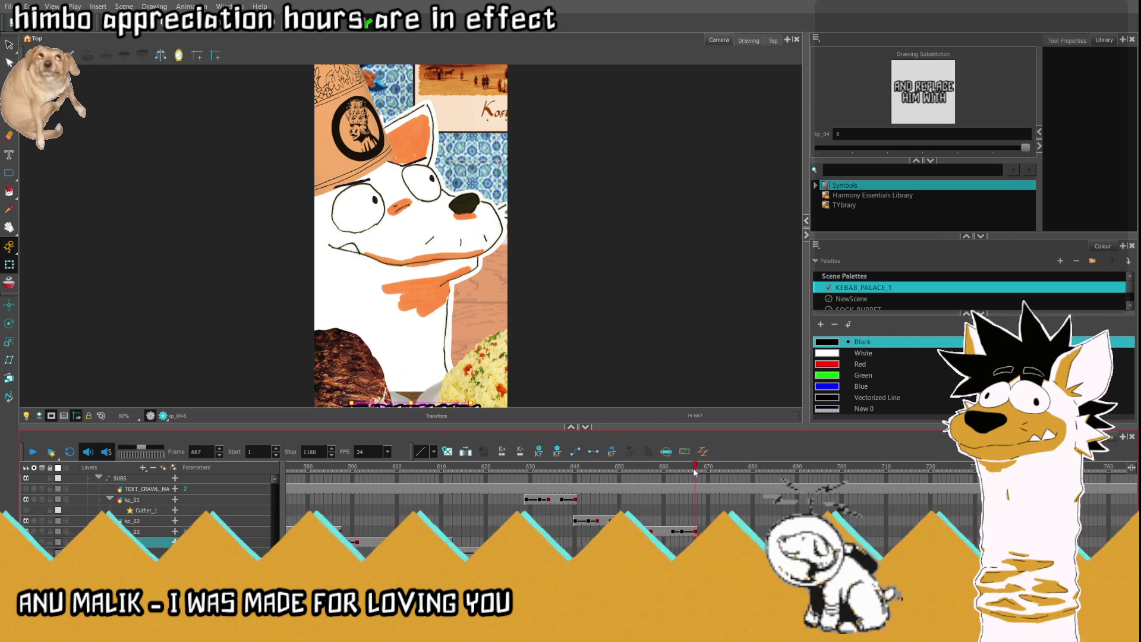
Step: Move the AND REPLACE HIM WITH caption up into the frame, nudged left and slightly higher
{"action": "scroll", "coordinate": [432, 348], "scroll_direction": "down", "scroll_amount": 2}
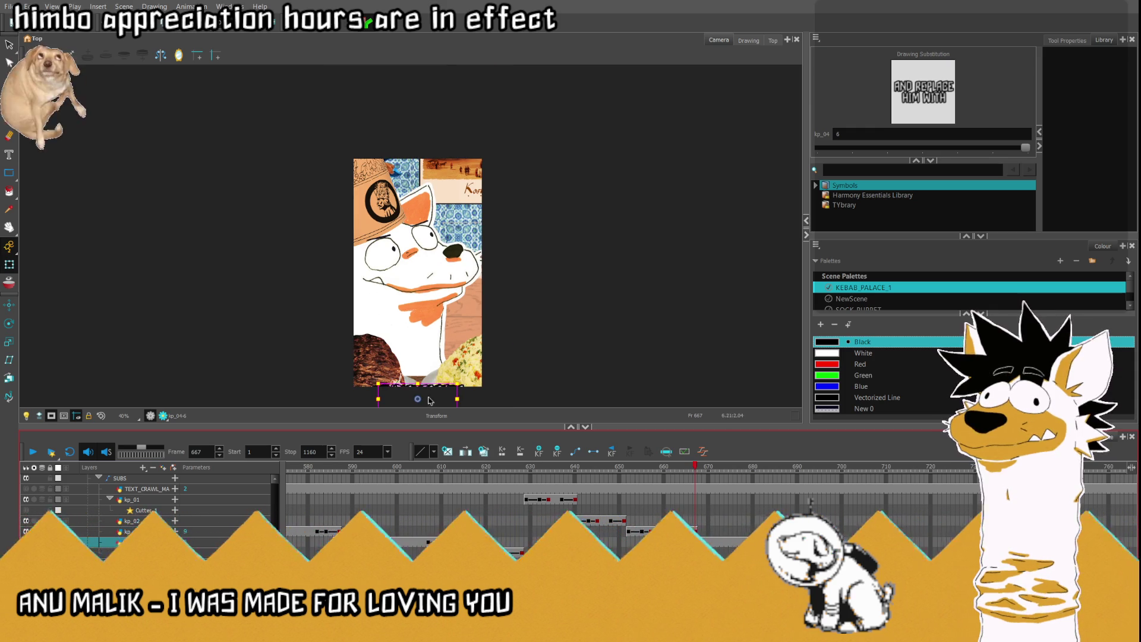
{"action": "left_click_drag", "start_coordinate": [432, 400], "coordinate": [434, 341]}
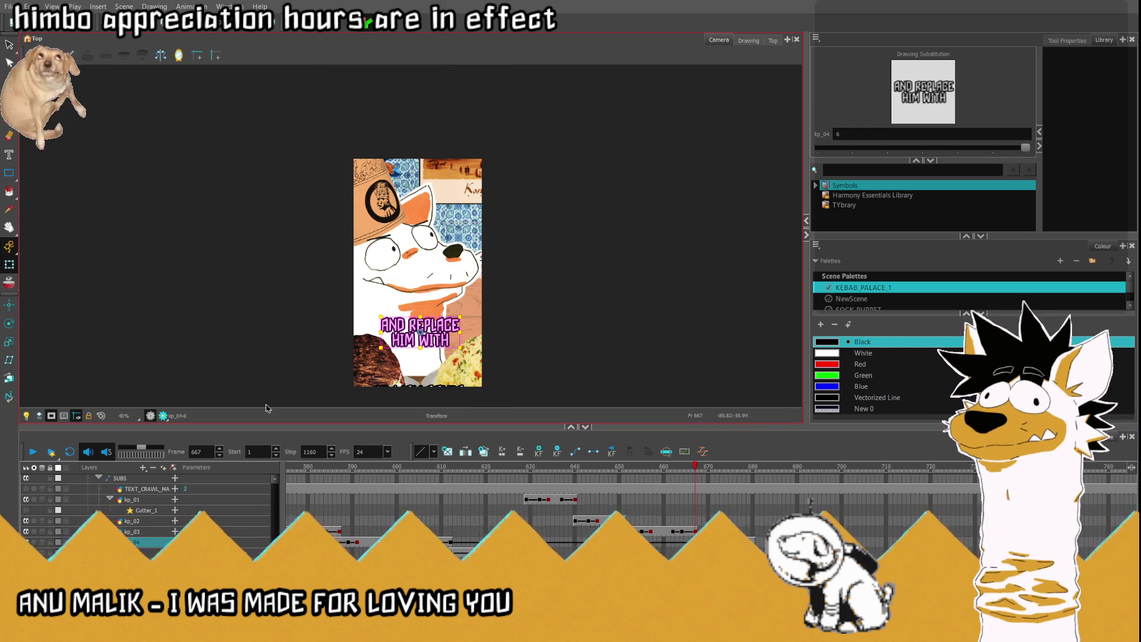
{"action": "scroll", "coordinate": [432, 348], "scroll_direction": "up", "scroll_amount": 2}
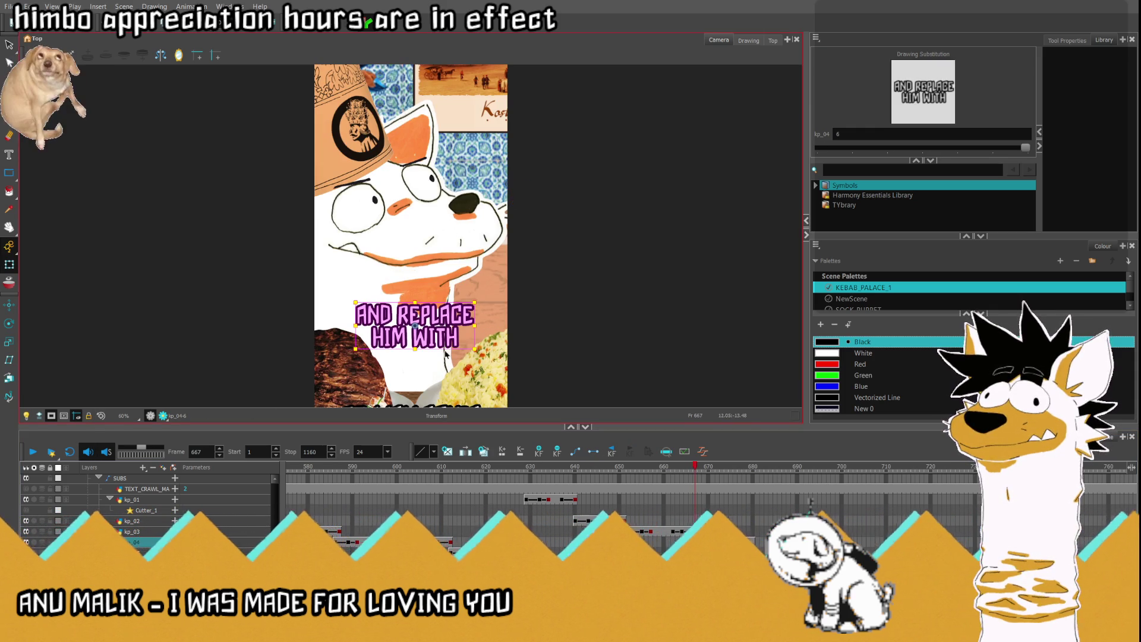
{"action": "left_click", "coordinate": [131, 521]}
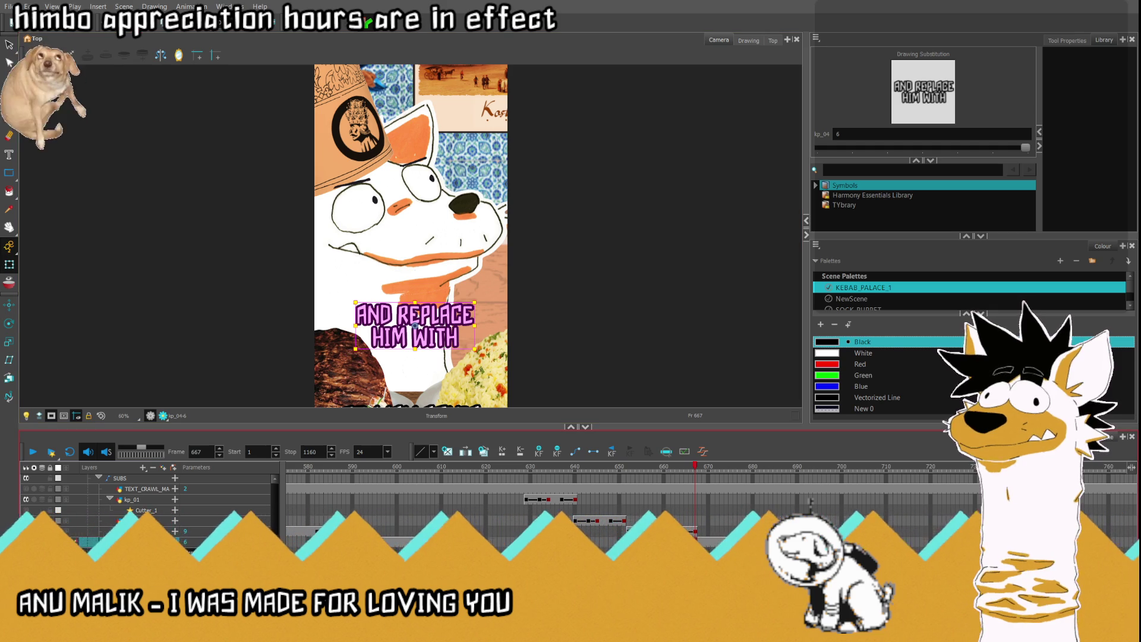
{"action": "key", "text": "Left"}
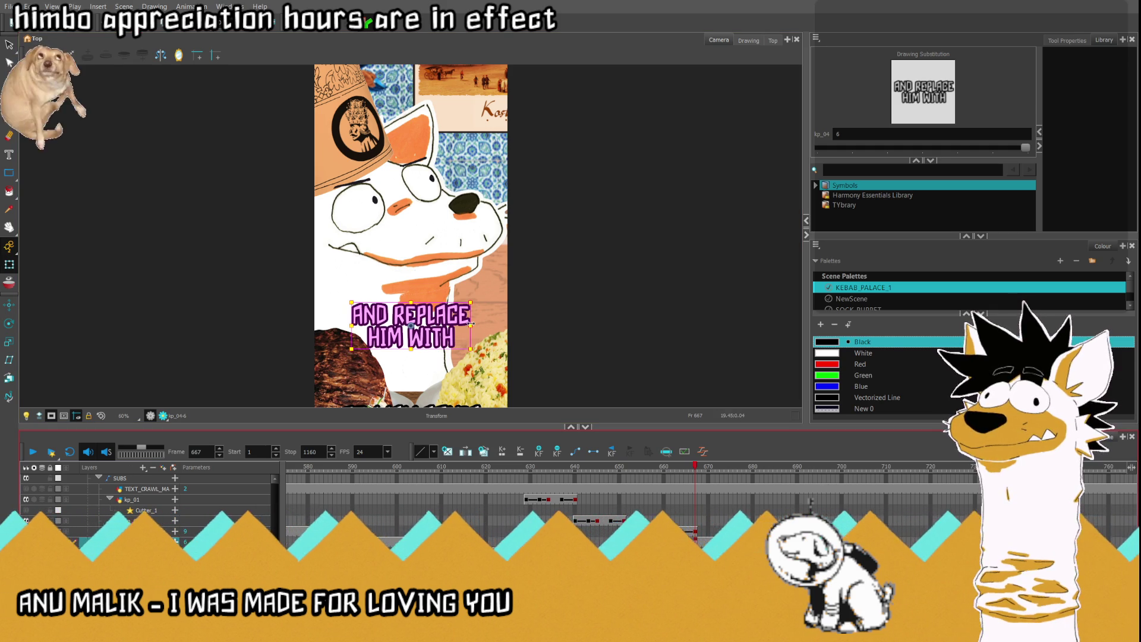
{"action": "left_click_drag", "start_coordinate": [429, 318], "coordinate": [431, 311]}
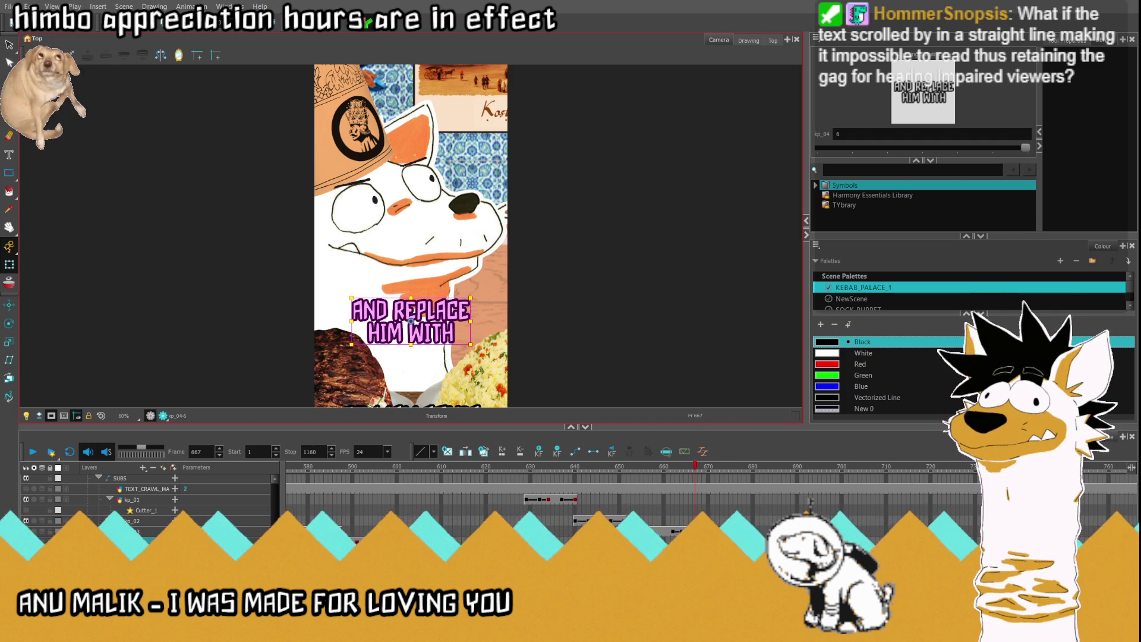
{"action": "scroll", "coordinate": [630, 500], "scroll_direction": "left", "scroll_amount": 10}
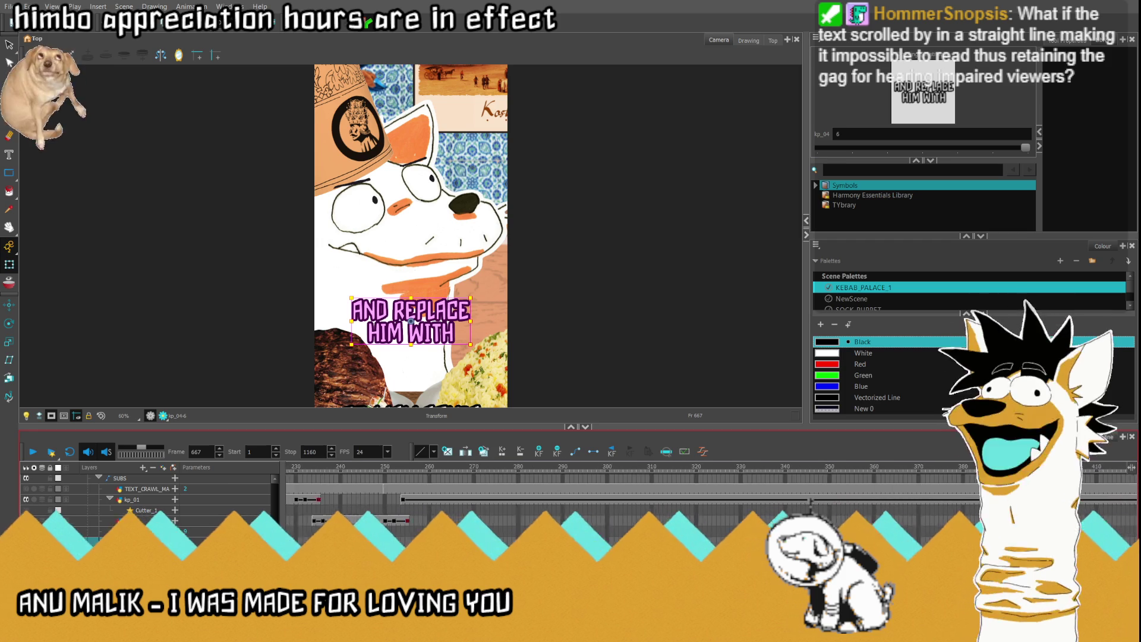
{"action": "left_click", "coordinate": [481, 489]}
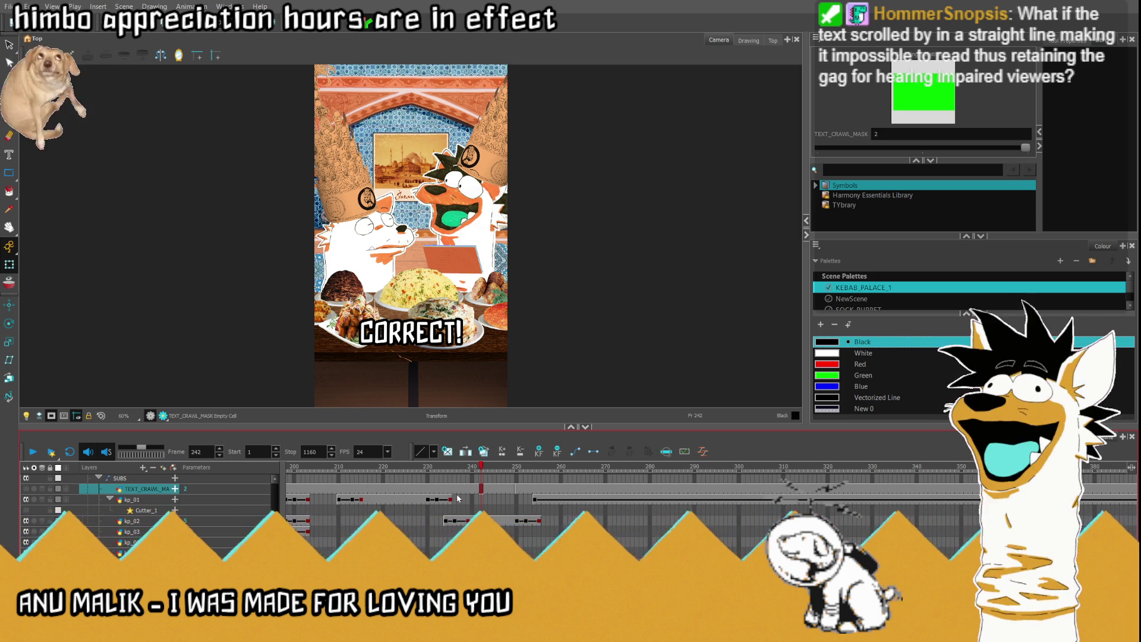
{"action": "left_click", "coordinate": [467, 498]}
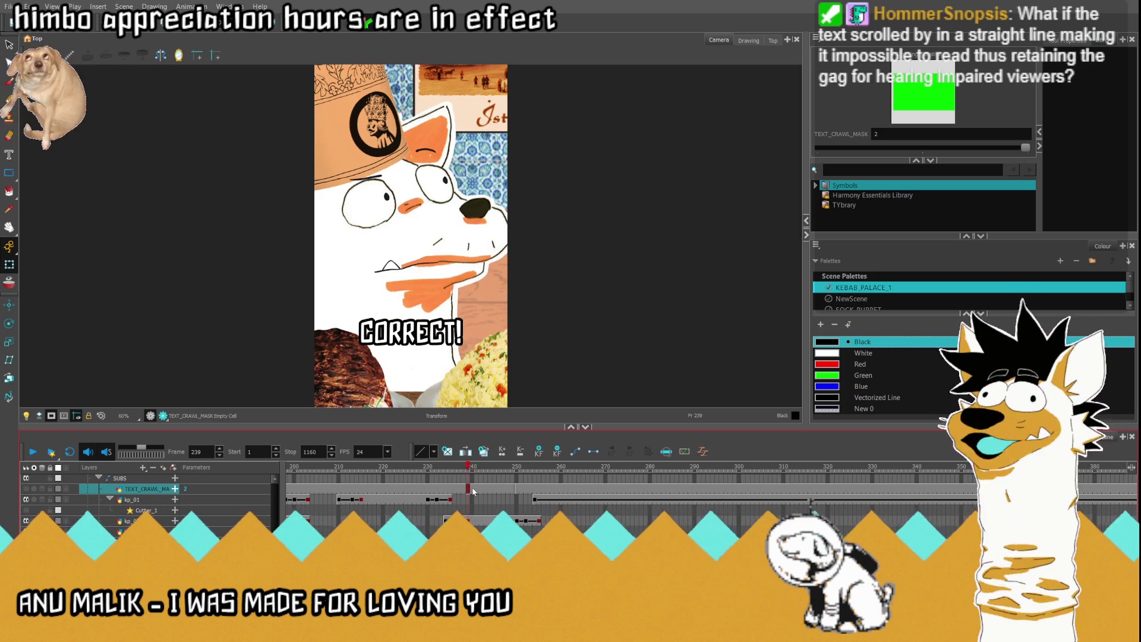
{"action": "left_click", "coordinate": [326, 500]}
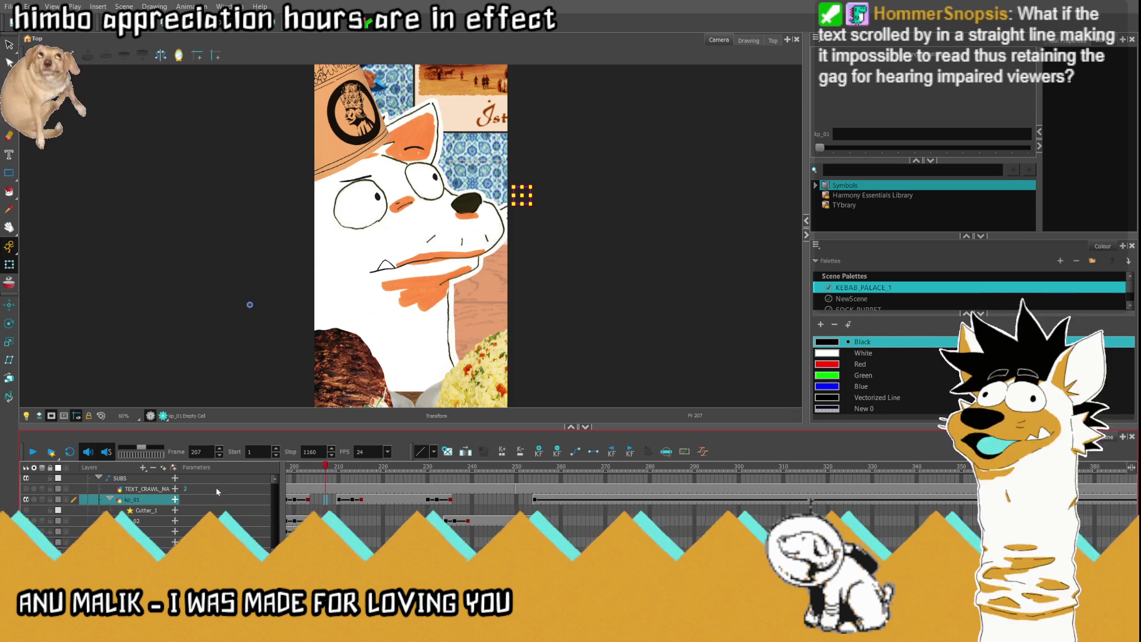
{"action": "left_click", "coordinate": [31, 452]}
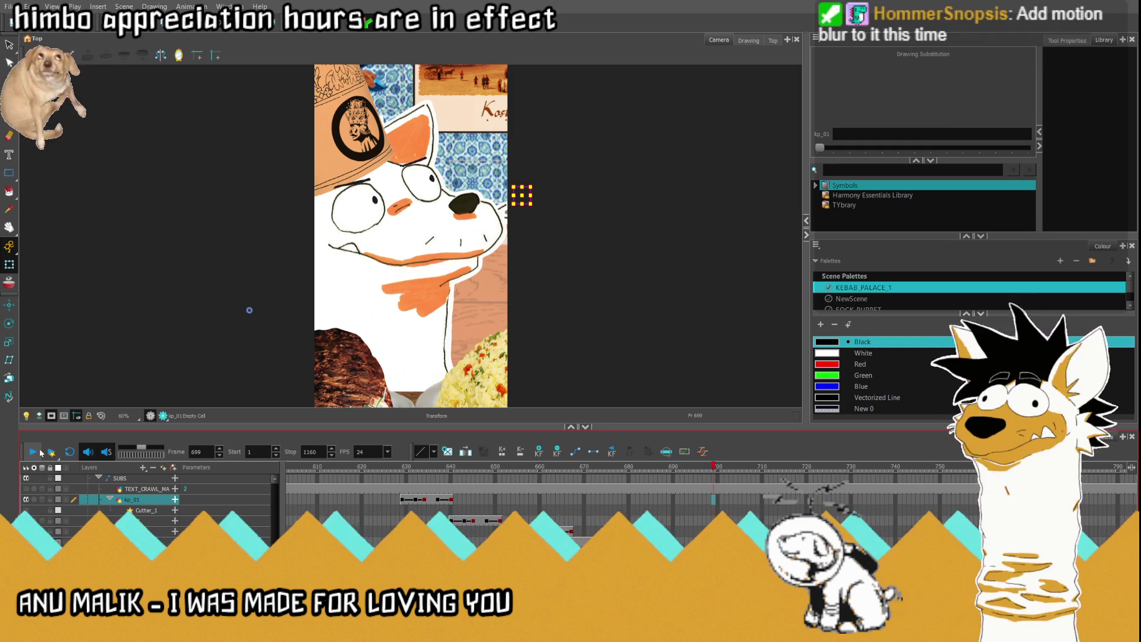
{"action": "left_click", "coordinate": [473, 521]}
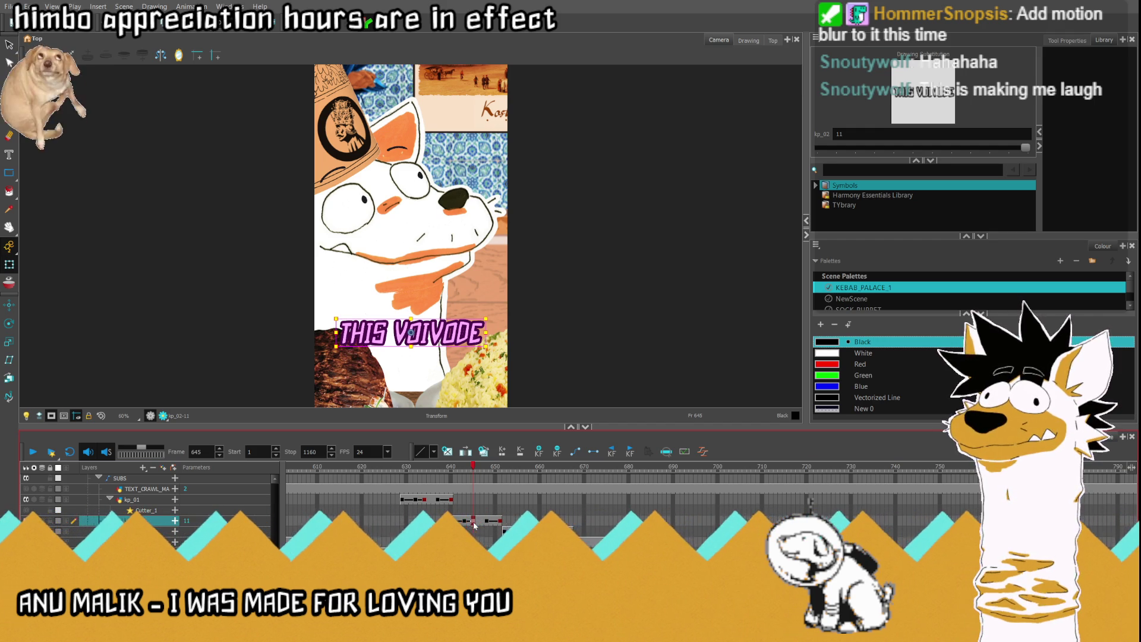
{"action": "left_click", "coordinate": [433, 510]}
{"action": "left_click", "coordinate": [33, 451]}
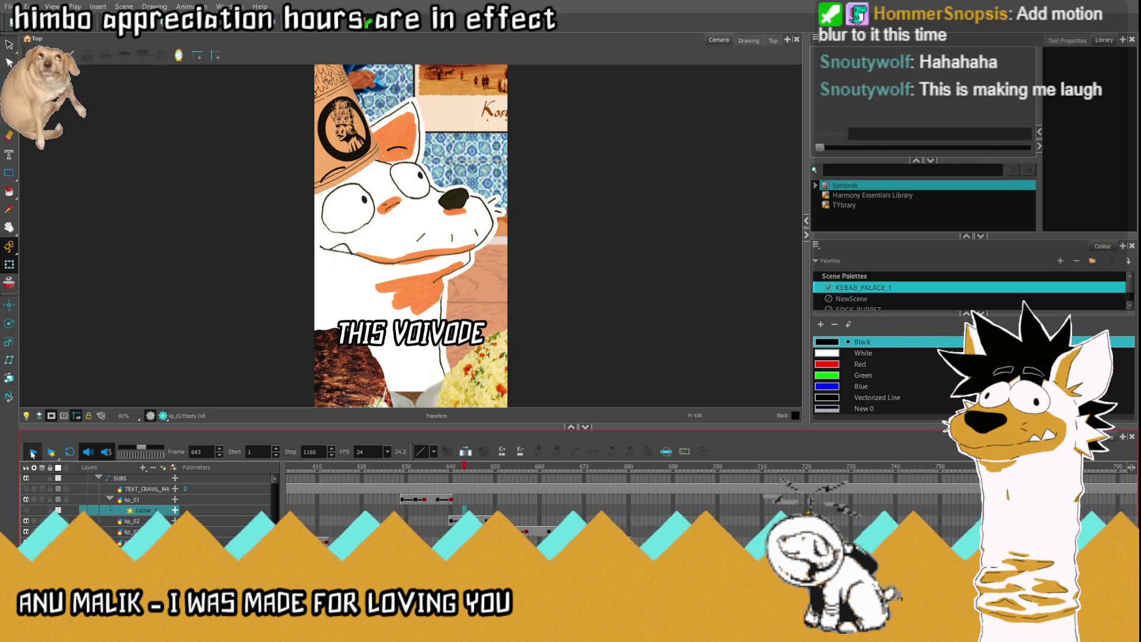
{"action": "left_click", "coordinate": [388, 510]}
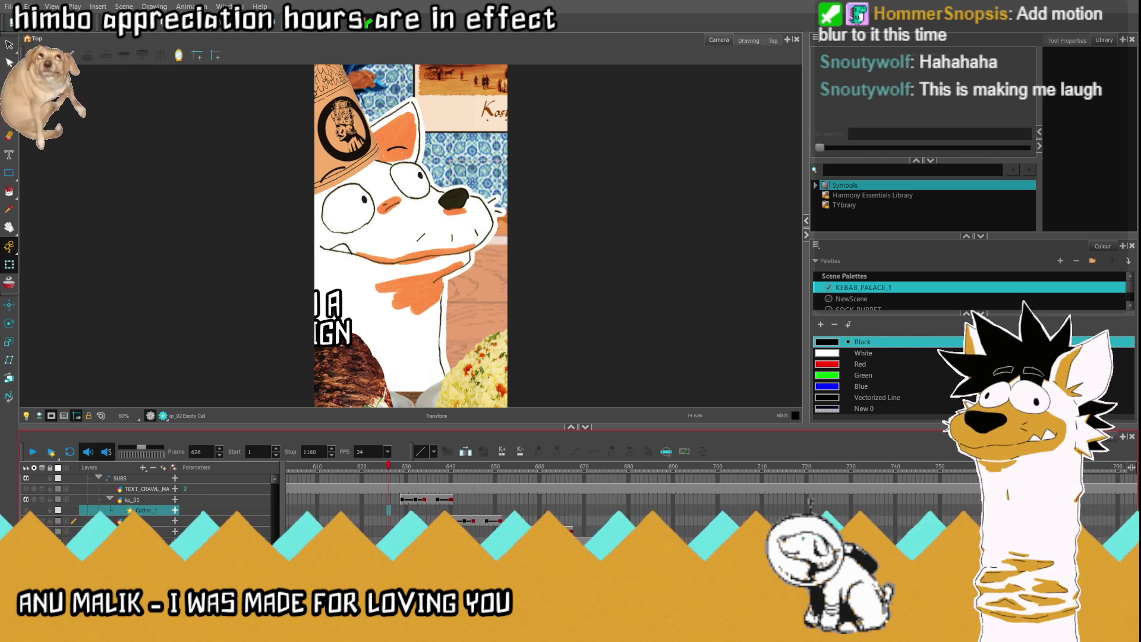
{"action": "scroll", "coordinate": [345, 525], "scroll_direction": "left", "scroll_amount": 3}
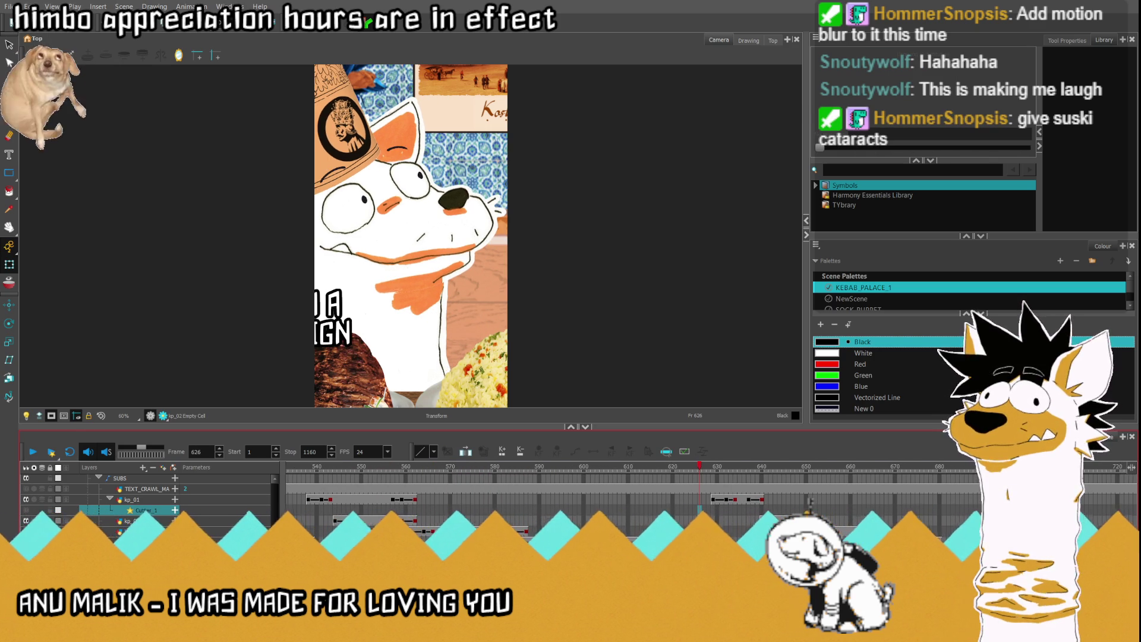
{"action": "left_click", "coordinate": [302, 518]}
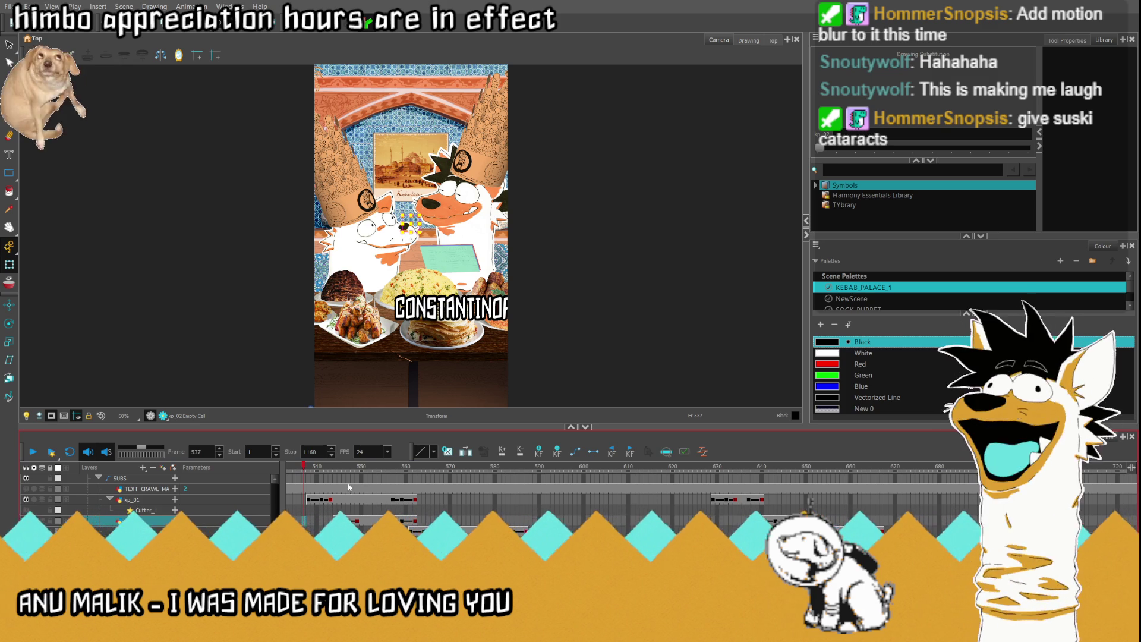
{"action": "left_click", "coordinate": [487, 468]}
{"action": "left_click", "coordinate": [551, 477]}
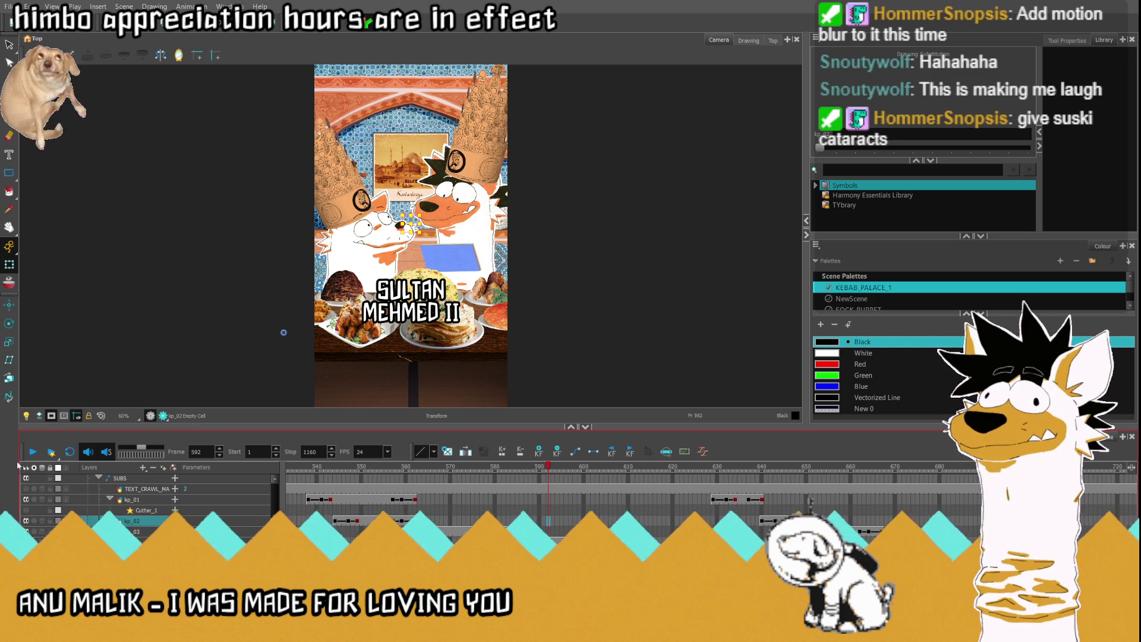
{"action": "left_click", "coordinate": [34, 453]}
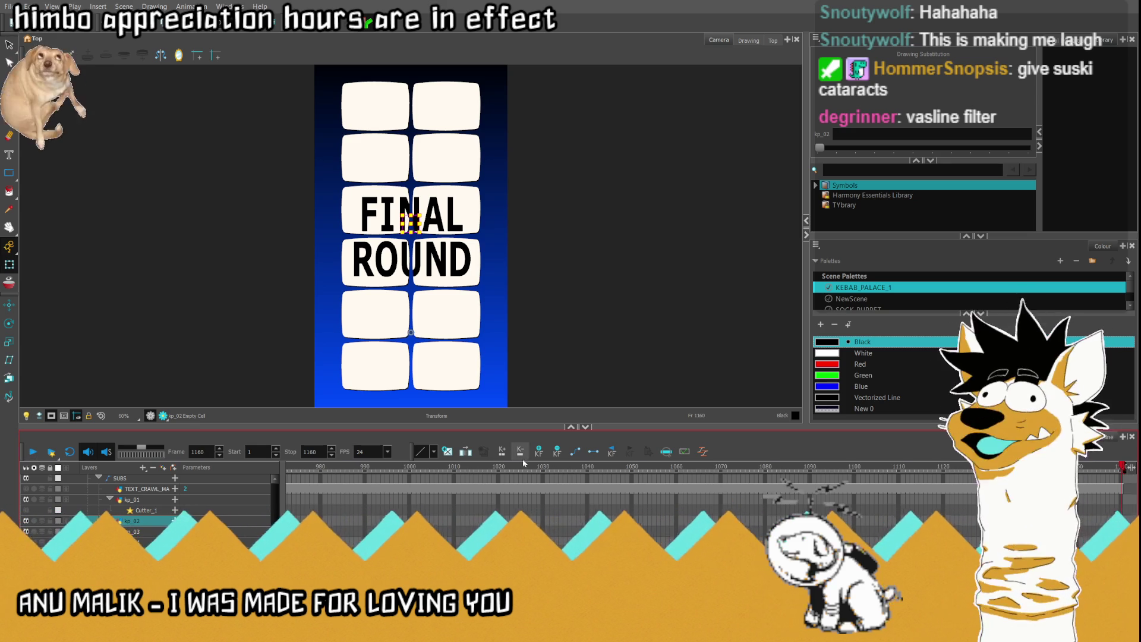
{"action": "left_click_drag", "start_coordinate": [505, 470], "coordinate": [461, 473]}
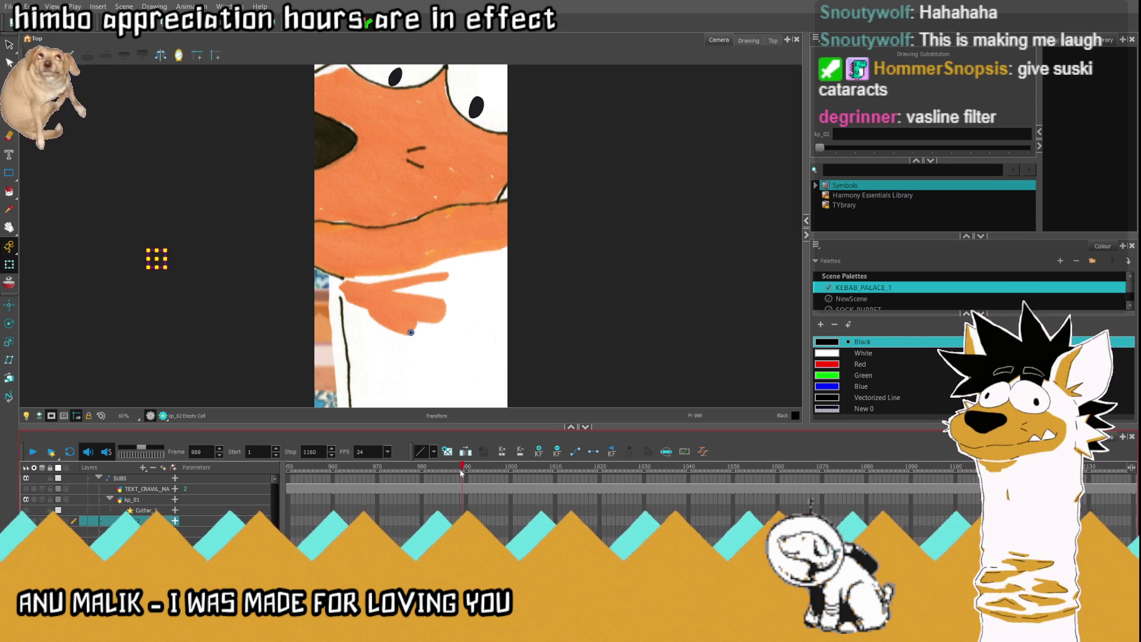
{"action": "scroll", "coordinate": [631, 487], "scroll_direction": "left", "scroll_amount": 4}
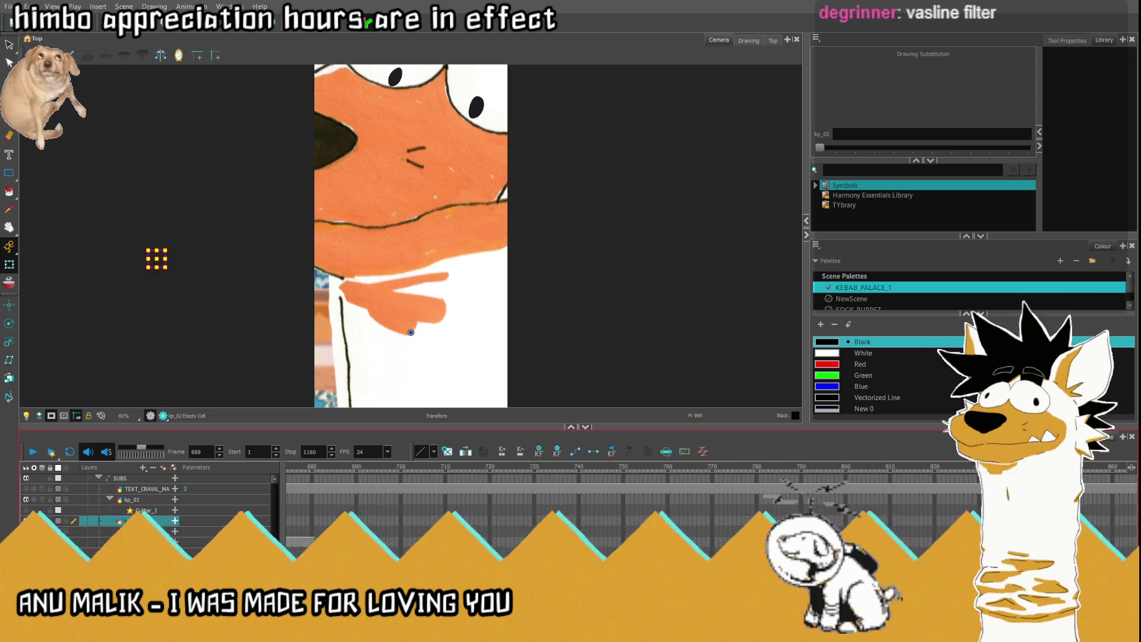
{"action": "left_click", "coordinate": [510, 542]}
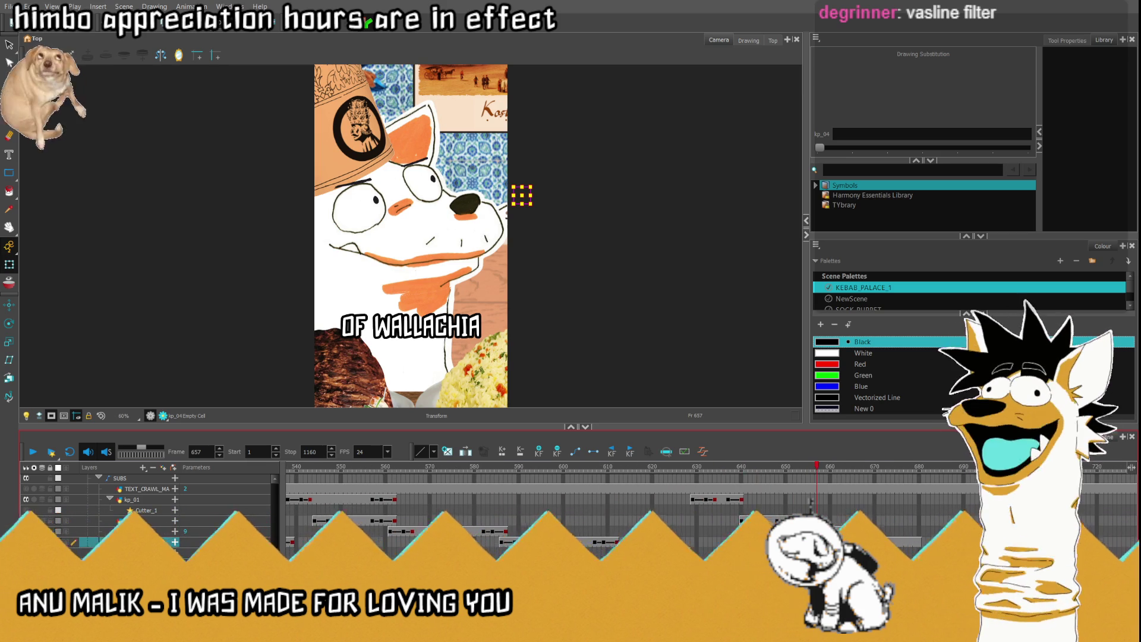
{"action": "left_click", "coordinate": [773, 521]}
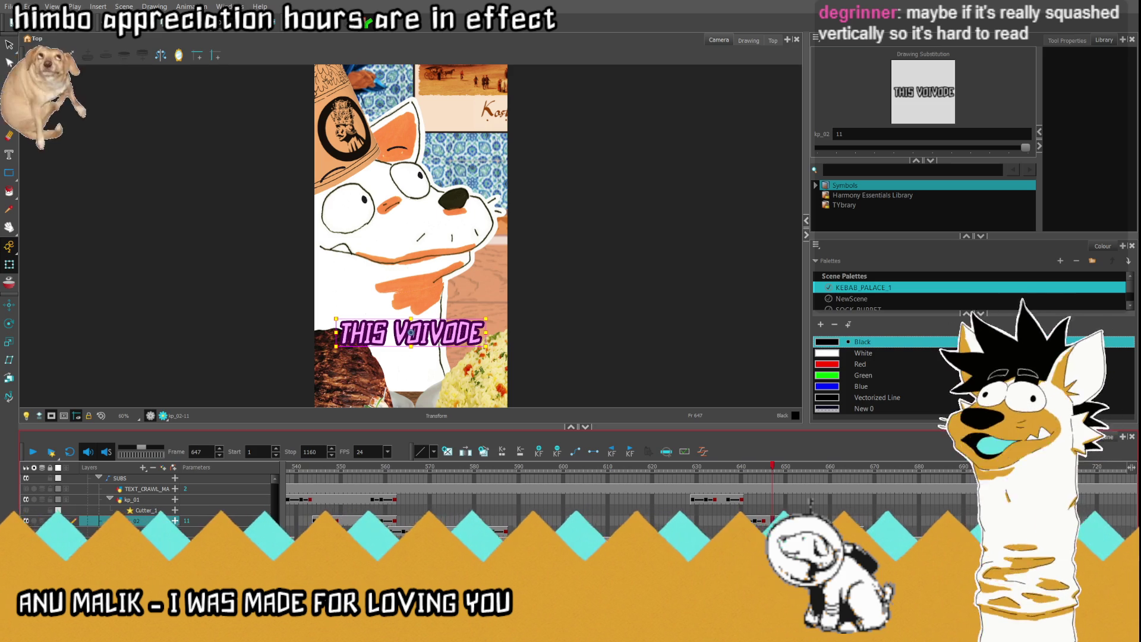
Step: Swap kp_01 at frame 254 to drawing 7, the long subtitle
{"action": "scroll", "coordinate": [654, 505], "scroll_direction": "left", "scroll_amount": 3}
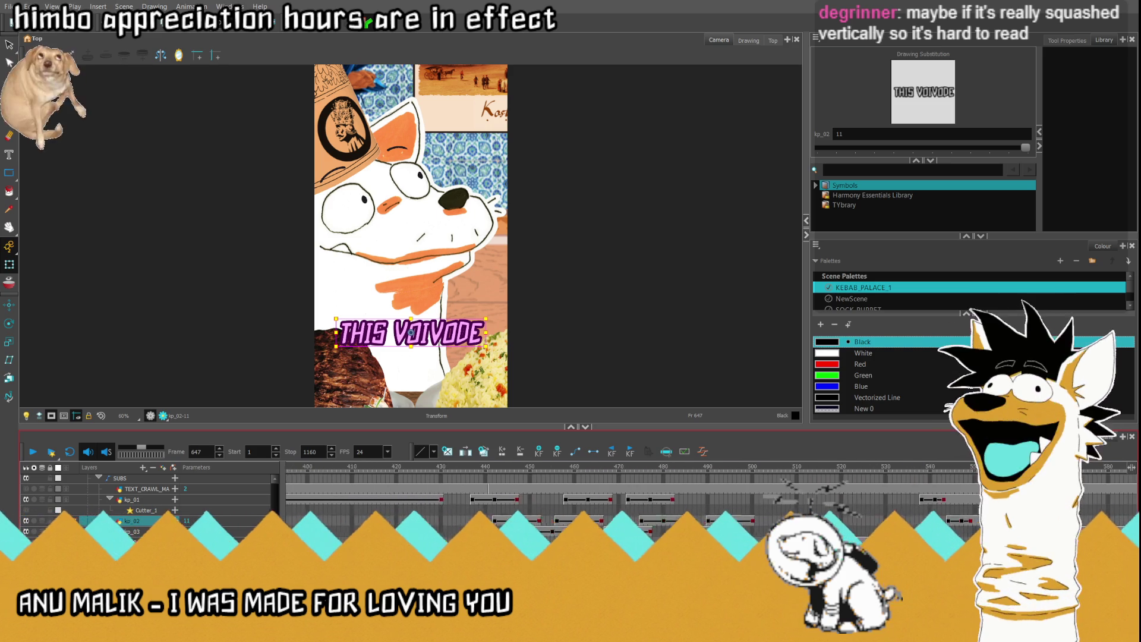
{"action": "scroll", "coordinate": [527, 500], "scroll_direction": "left", "scroll_amount": 10}
{"action": "left_click", "coordinate": [527, 491]}
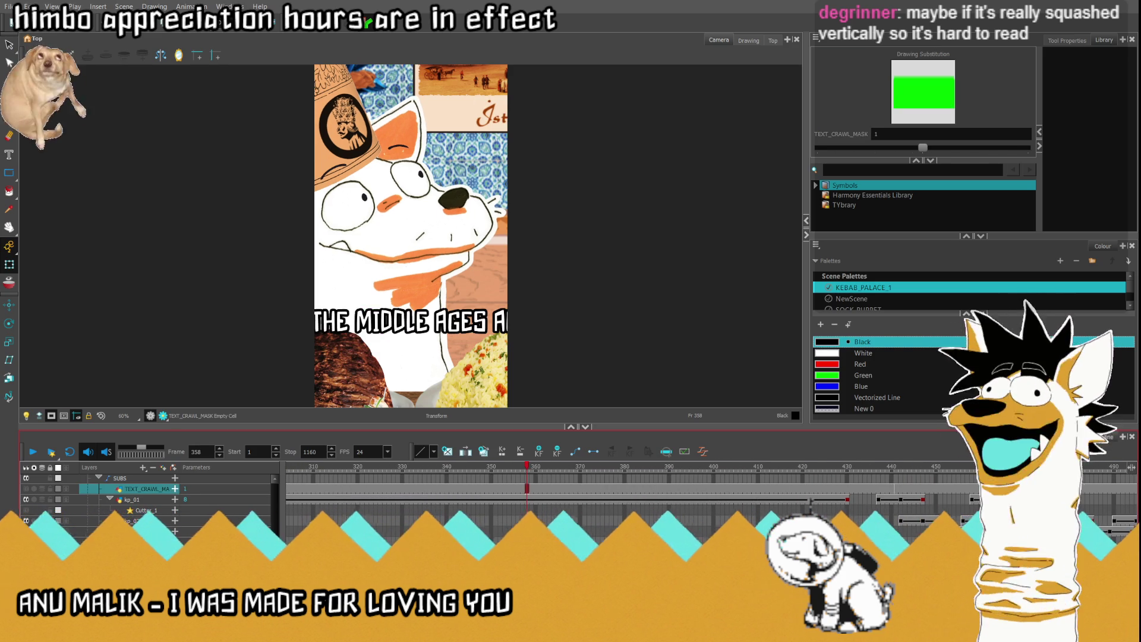
{"action": "scroll", "coordinate": [523, 499], "scroll_direction": "left", "scroll_amount": 5}
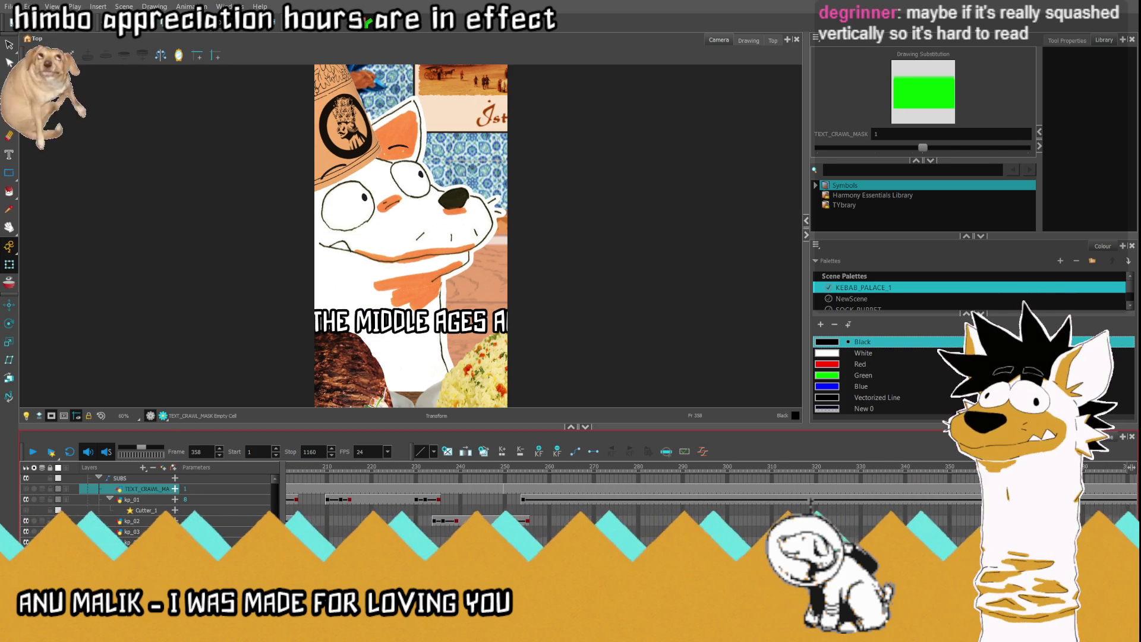
{"action": "left_click", "coordinate": [523, 499]}
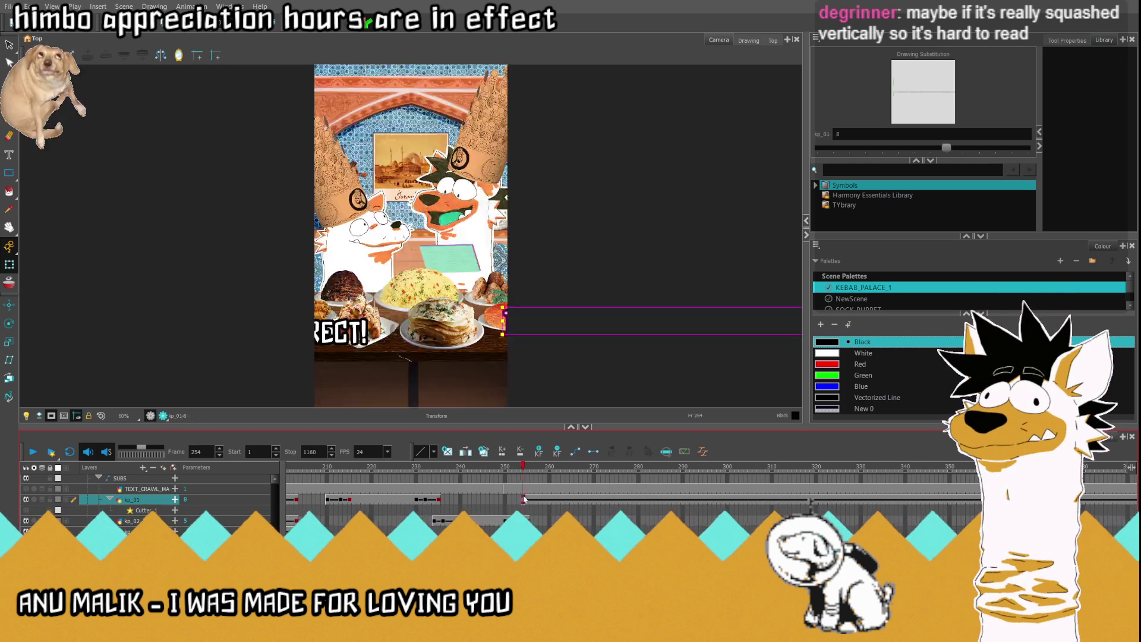
{"action": "left_click", "coordinate": [938, 147]}
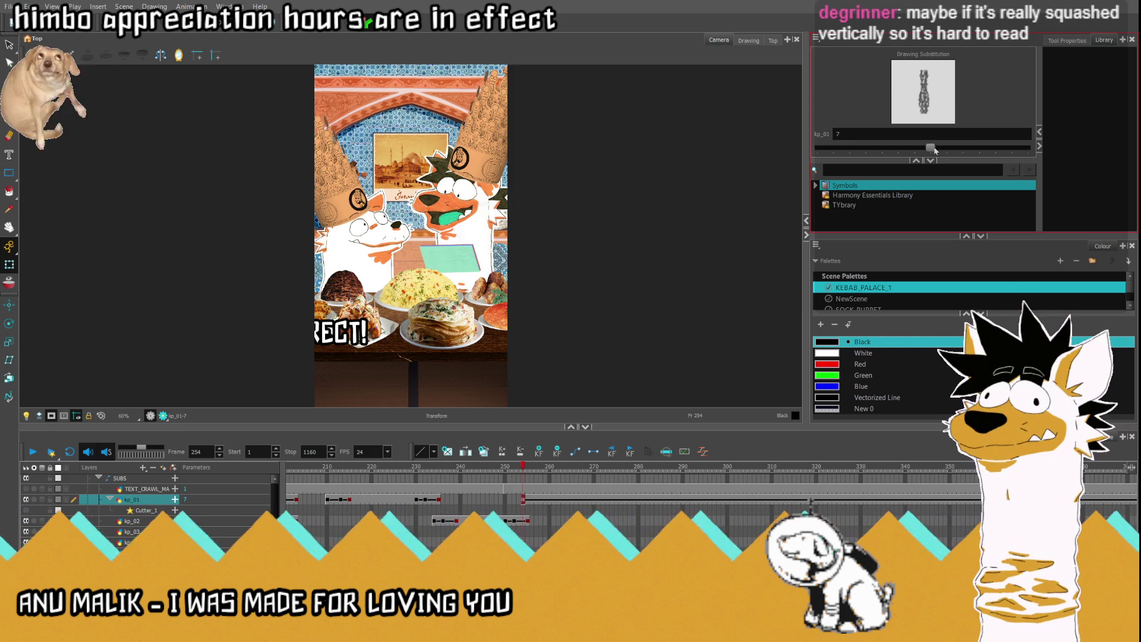
Step: Scale the long subtitle text much larger and move it below the frame
{"action": "scroll", "coordinate": [408, 226], "scroll_direction": "down", "scroll_amount": 3}
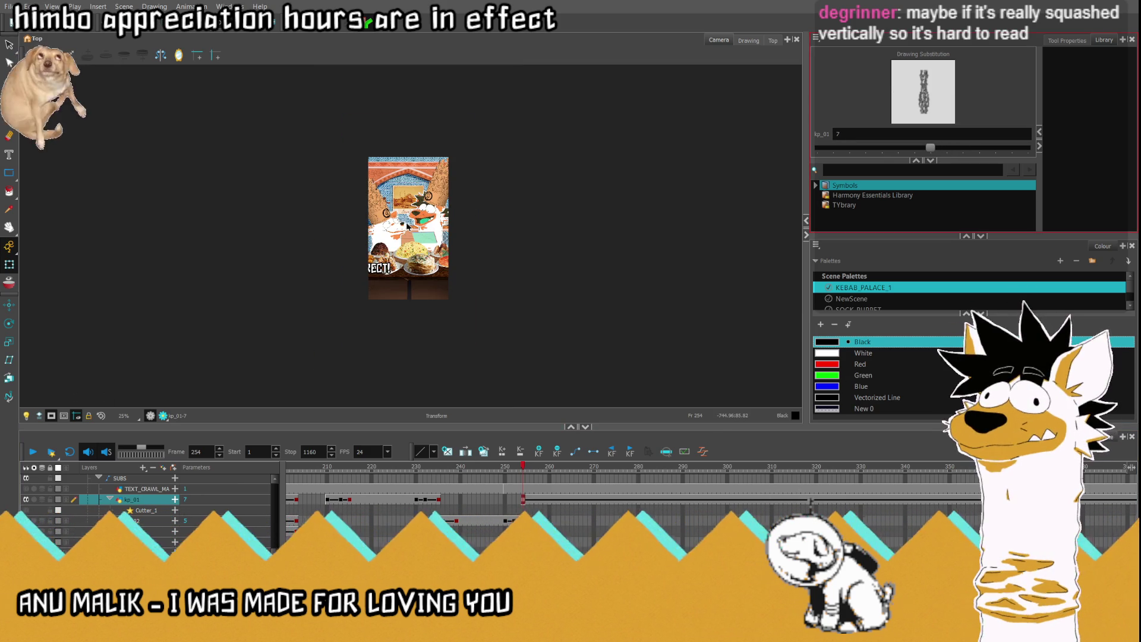
{"action": "scroll", "coordinate": [515, 258], "scroll_direction": "down", "scroll_amount": 1}
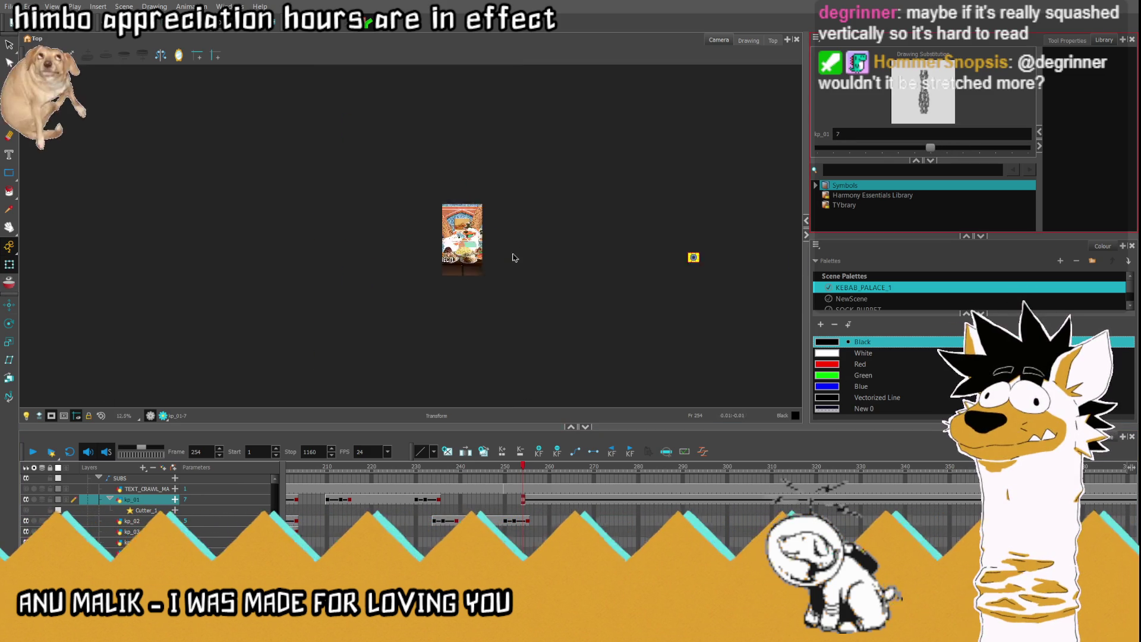
{"action": "scroll", "coordinate": [619, 255], "scroll_direction": "up", "scroll_amount": 1}
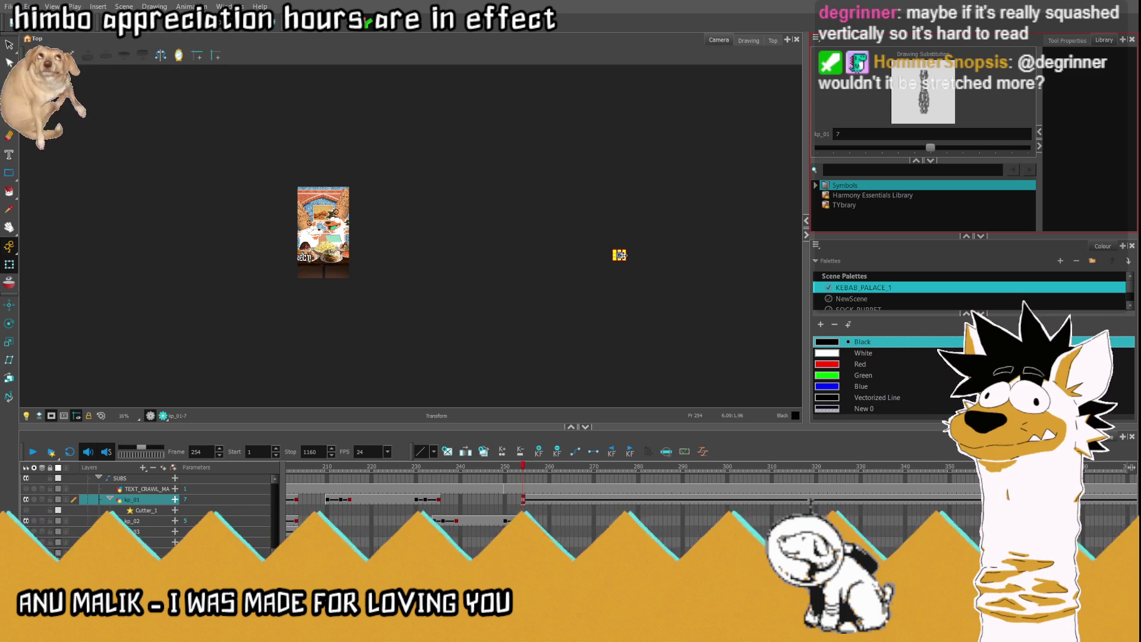
{"action": "left_click", "coordinate": [619, 255]}
{"action": "scroll", "coordinate": [325, 290], "scroll_direction": "up", "scroll_amount": 3}
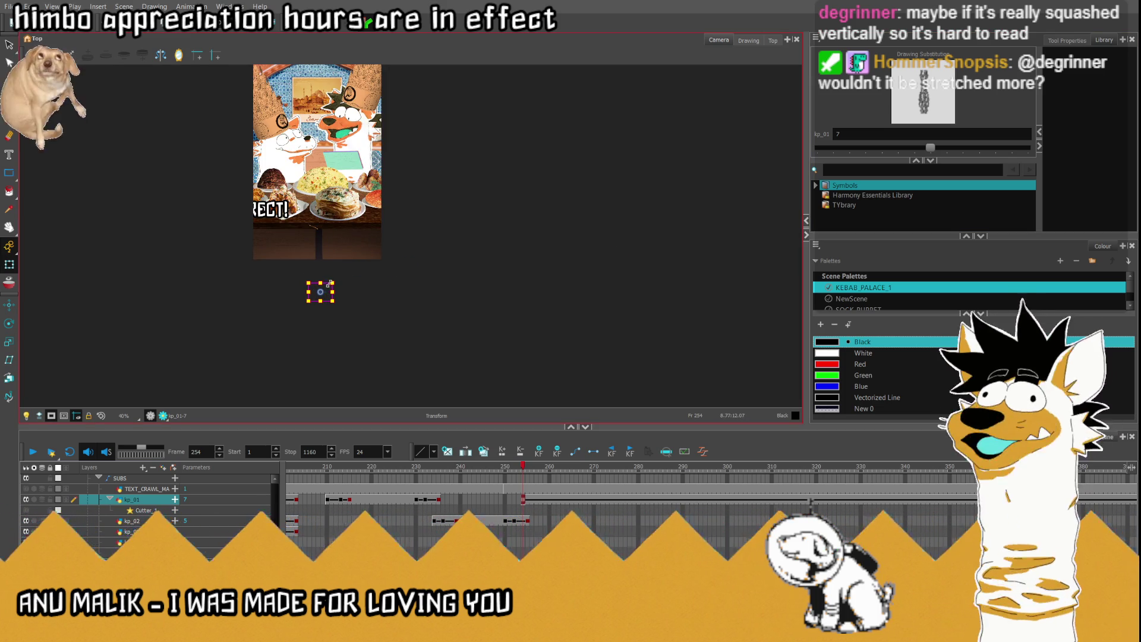
{"action": "left_click", "coordinate": [322, 250]}
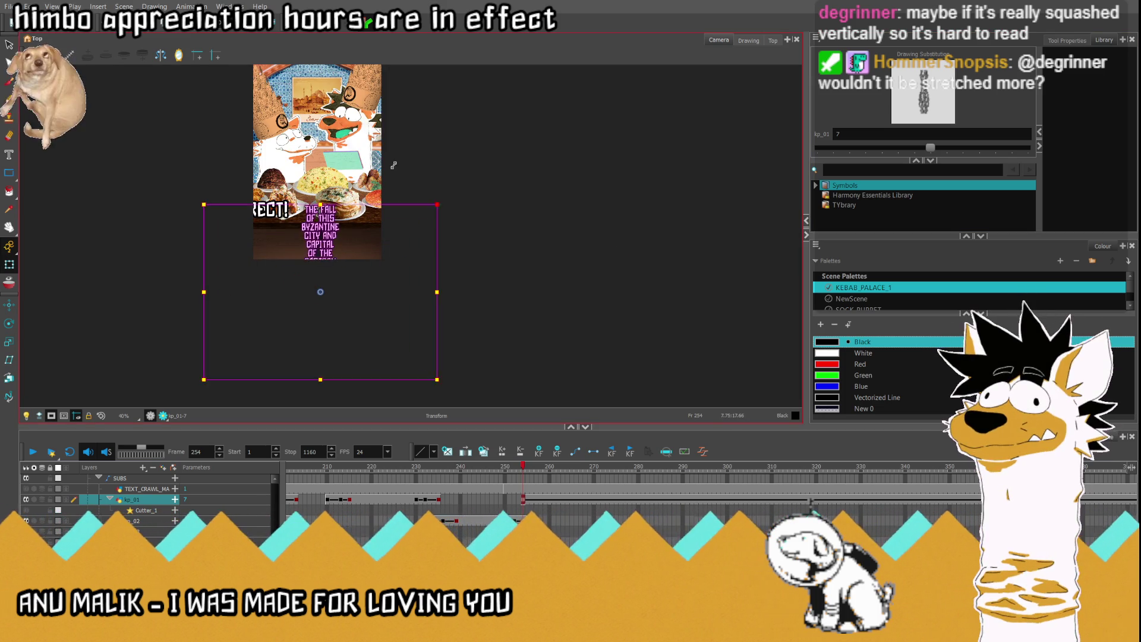
{"action": "left_click_drag", "start_coordinate": [394, 165], "coordinate": [565, 35]}
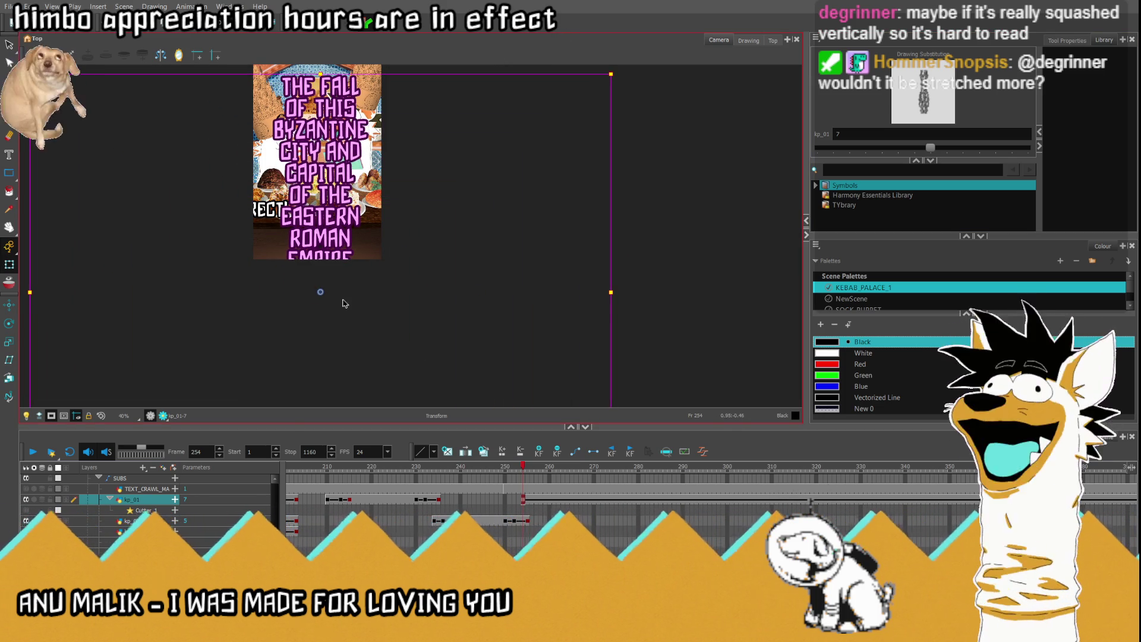
{"action": "left_click_drag", "start_coordinate": [321, 293], "coordinate": [324, 484]}
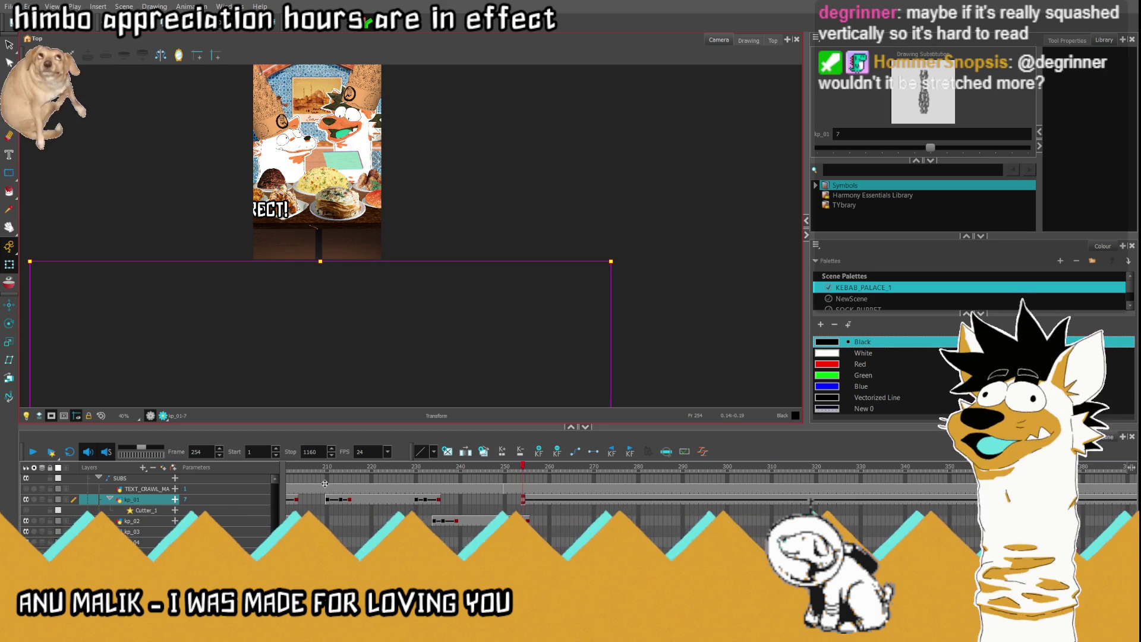
Step: At frame 430, raise the subtitle text above the frame to key the crawl
{"action": "scroll", "coordinate": [810, 502], "scroll_direction": "right", "scroll_amount": 5}
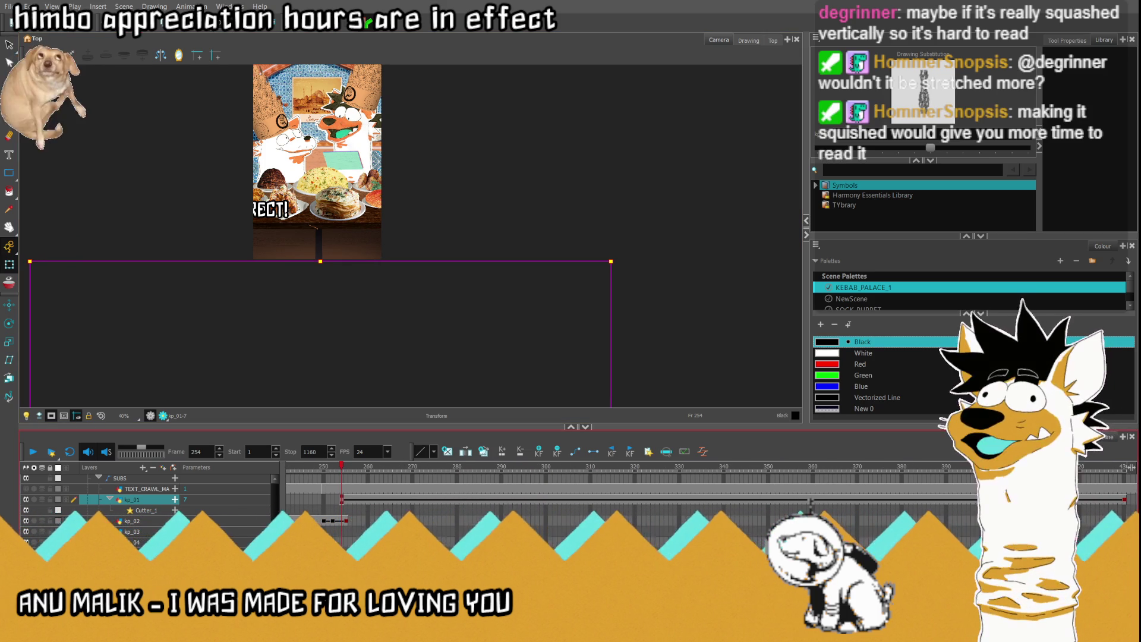
{"action": "scroll", "coordinate": [729, 472], "scroll_direction": "right", "scroll_amount": 4}
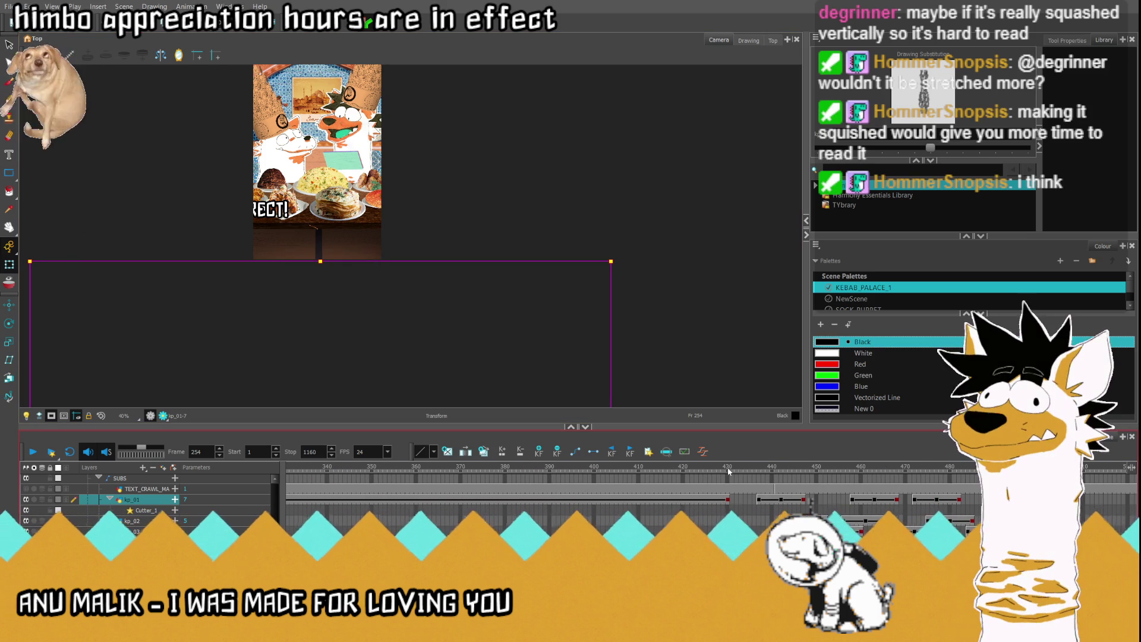
{"action": "left_click", "coordinate": [729, 501]}
{"action": "scroll", "coordinate": [406, 207], "scroll_direction": "down", "scroll_amount": 4}
{"action": "left_click_drag", "start_coordinate": [389, 274], "coordinate": [401, 130]}
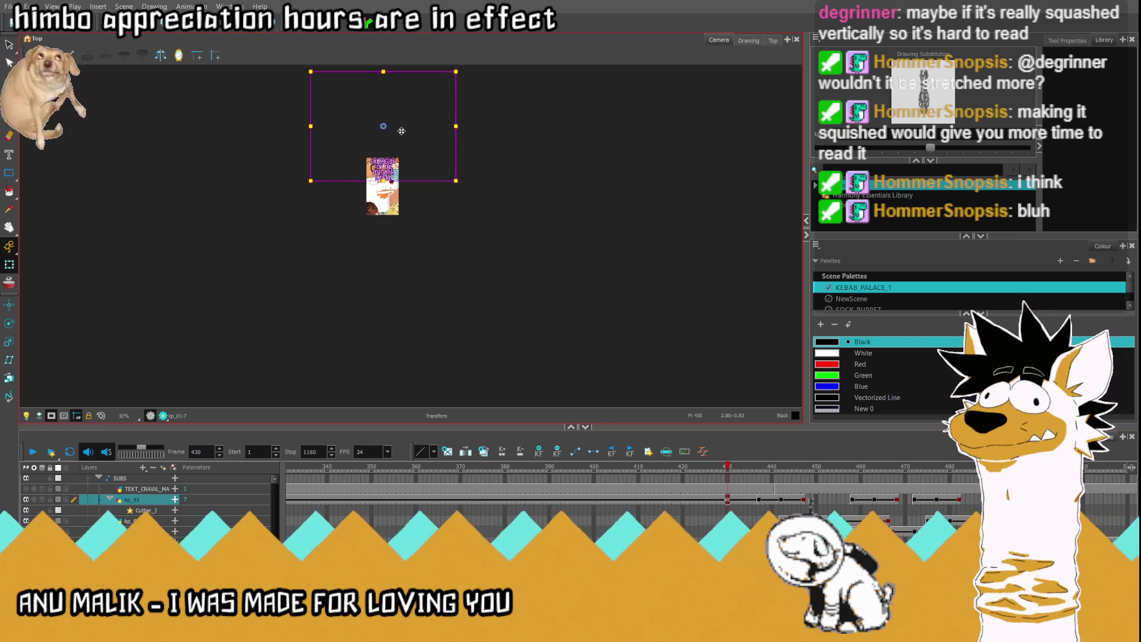
Step: Turn on the TEXT_CRAWL_MASK layer and play from frame 251 to check the crawl
{"action": "left_click", "coordinate": [175, 511]}
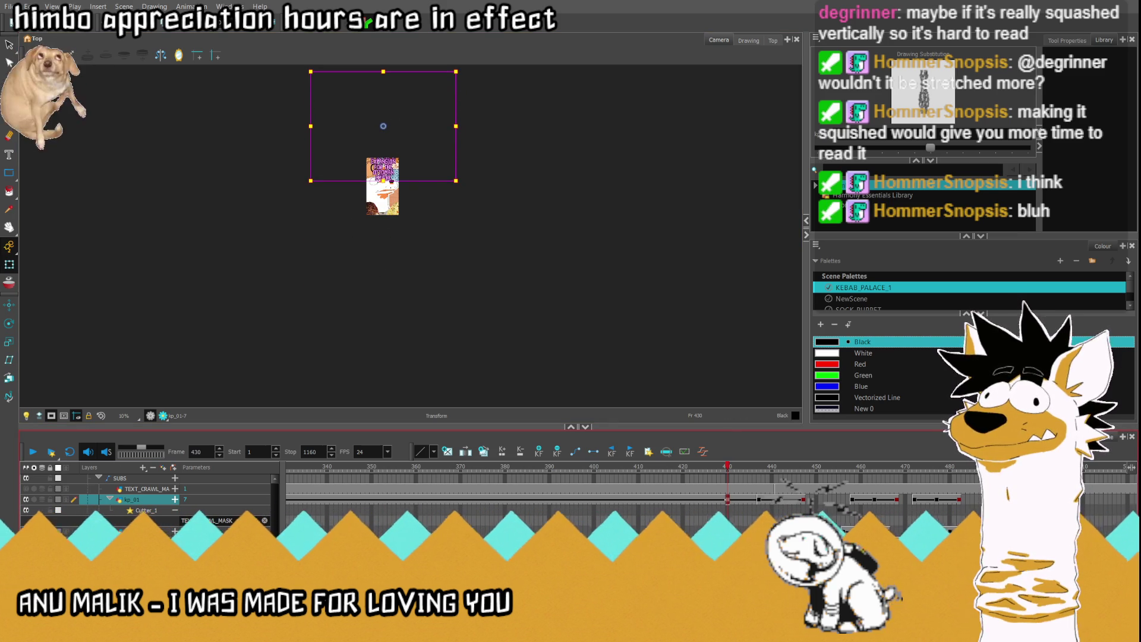
{"action": "left_click", "coordinate": [26, 490]}
{"action": "scroll", "coordinate": [398, 136], "scroll_direction": "up", "scroll_amount": 3}
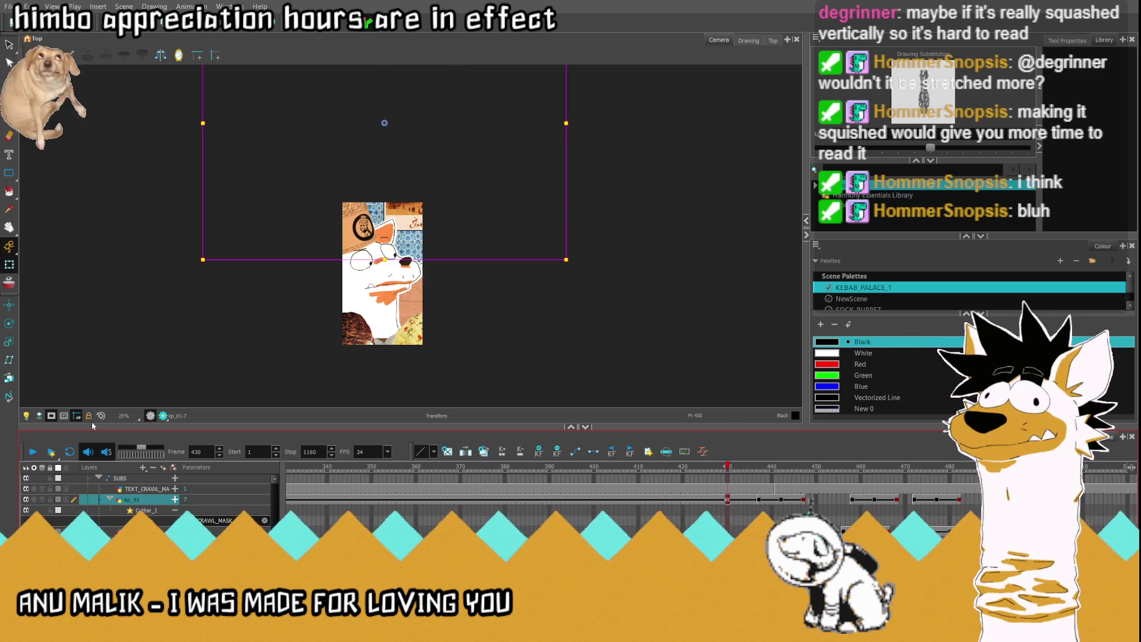
{"action": "scroll", "coordinate": [131, 416], "scroll_direction": "up", "scroll_amount": 3}
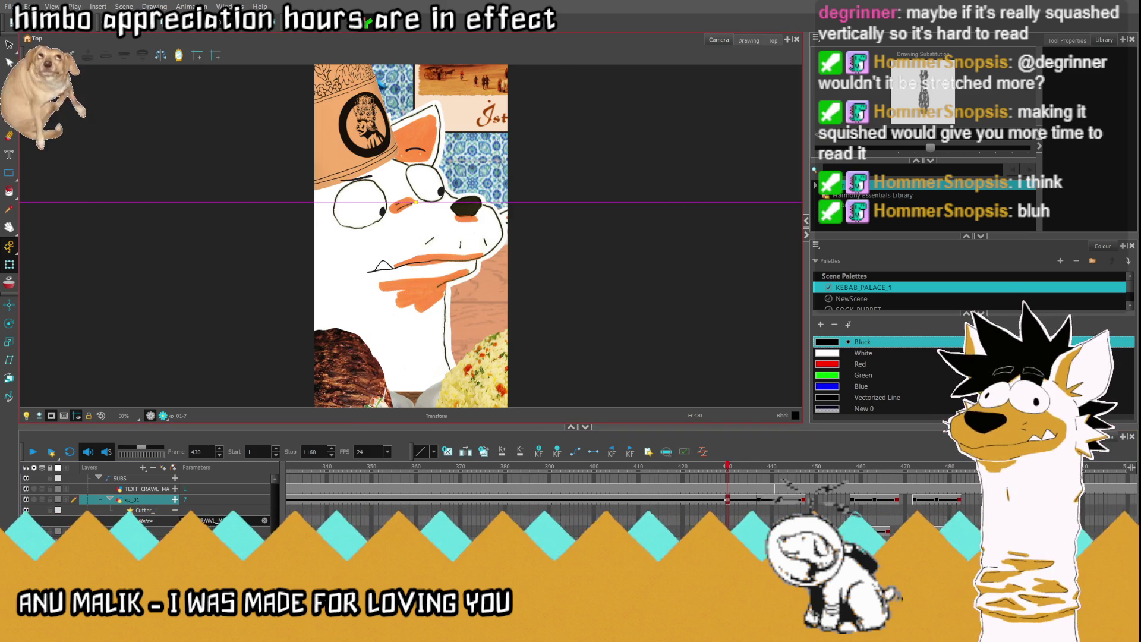
{"action": "scroll", "coordinate": [594, 475], "scroll_direction": "left", "scroll_amount": 4}
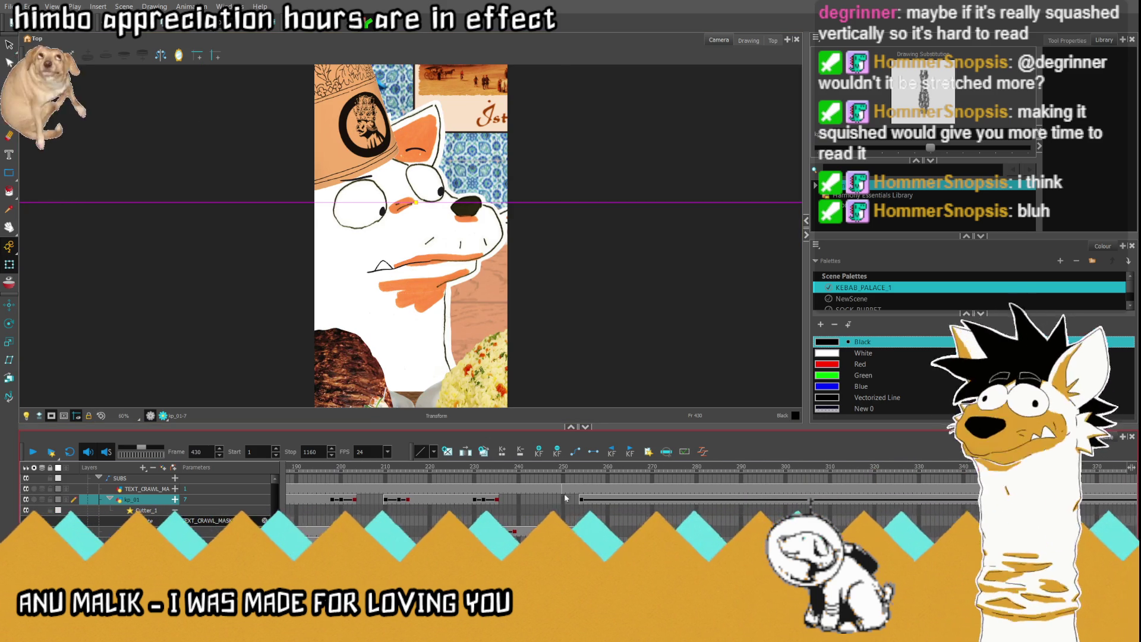
{"action": "left_click", "coordinate": [568, 500]}
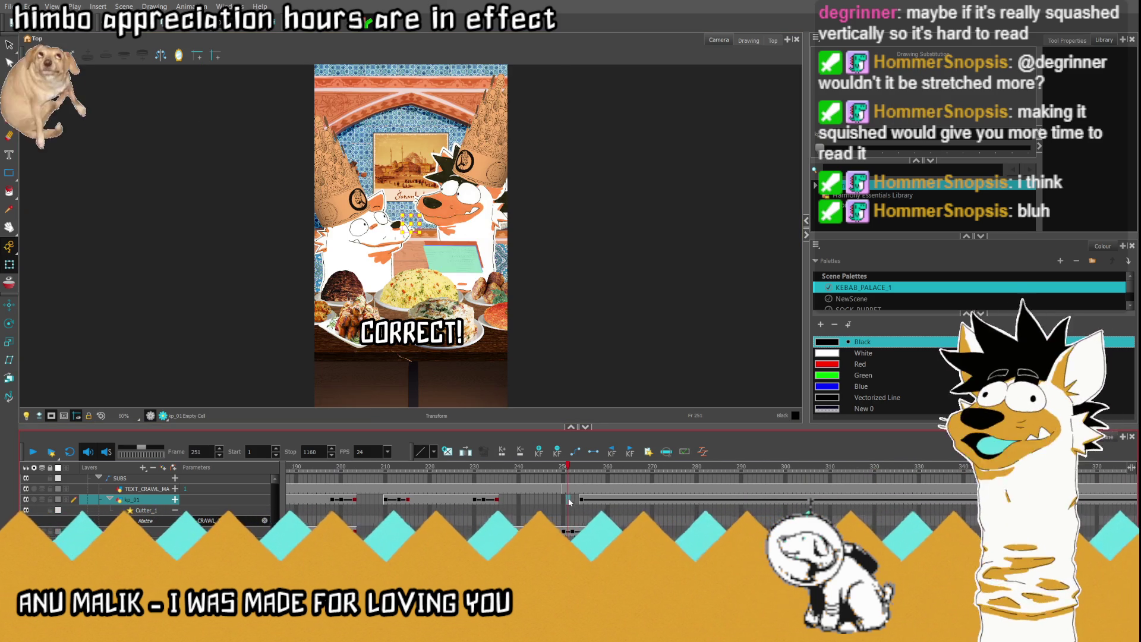
{"action": "left_click", "coordinate": [34, 452]}
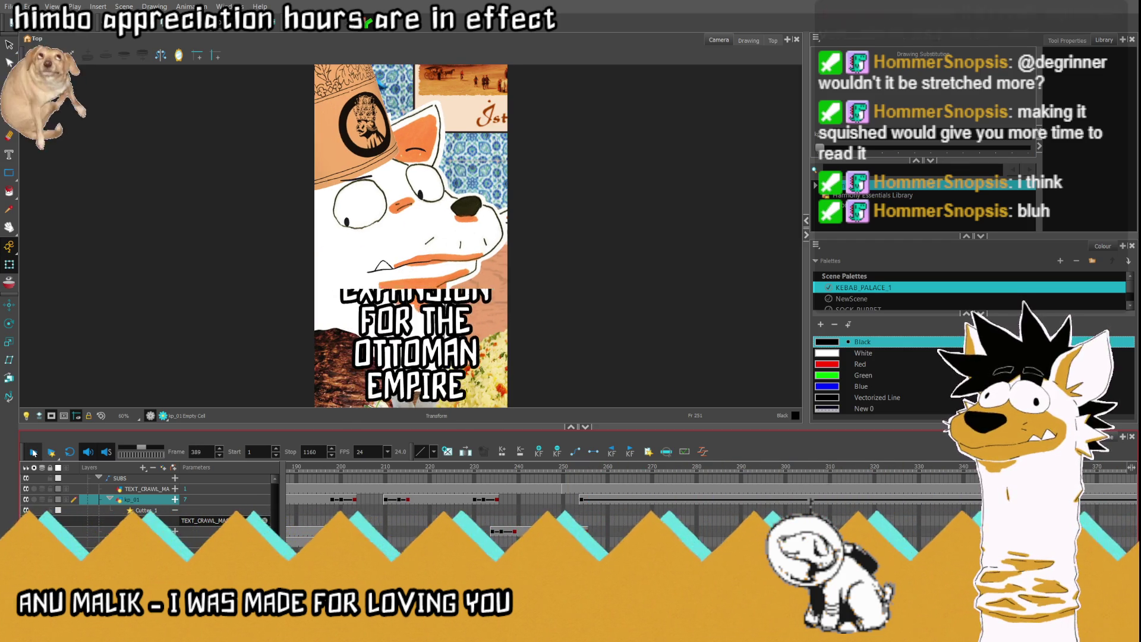
{"action": "left_click", "coordinate": [33, 453]}
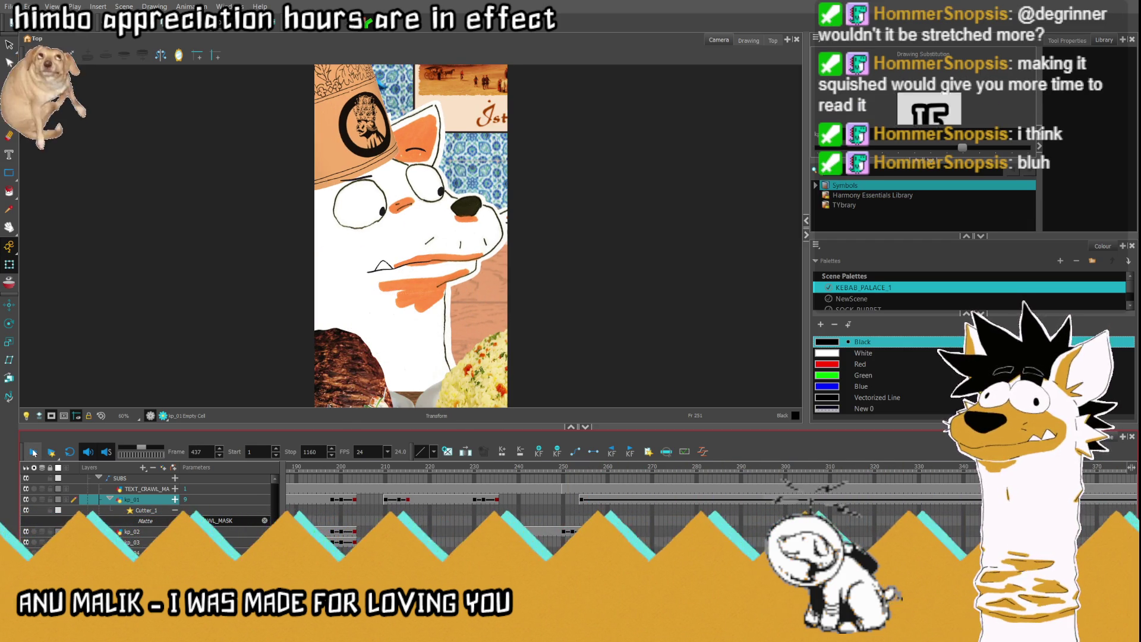
{"action": "left_click", "coordinate": [679, 467]}
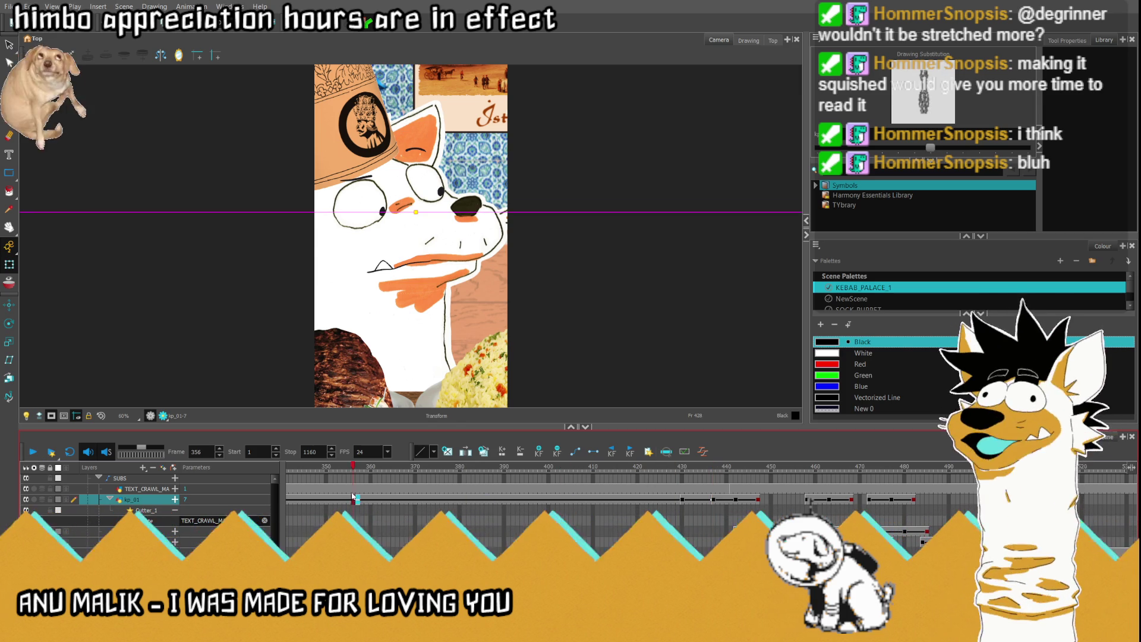
{"action": "left_click", "coordinate": [345, 499]}
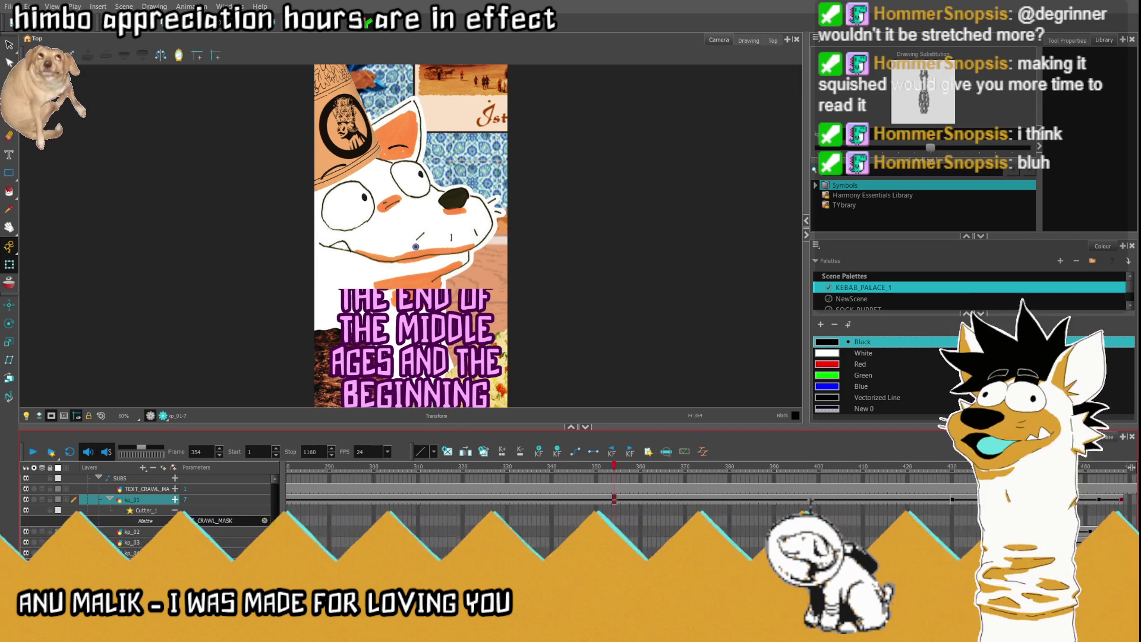
{"action": "mouse_move", "coordinate": [591, 469]}
{"action": "left_mouse_down"}
{"action": "mouse_move", "coordinate": [486, 469]}
{"action": "mouse_move", "coordinate": [670, 471]}
{"action": "left_mouse_up"}
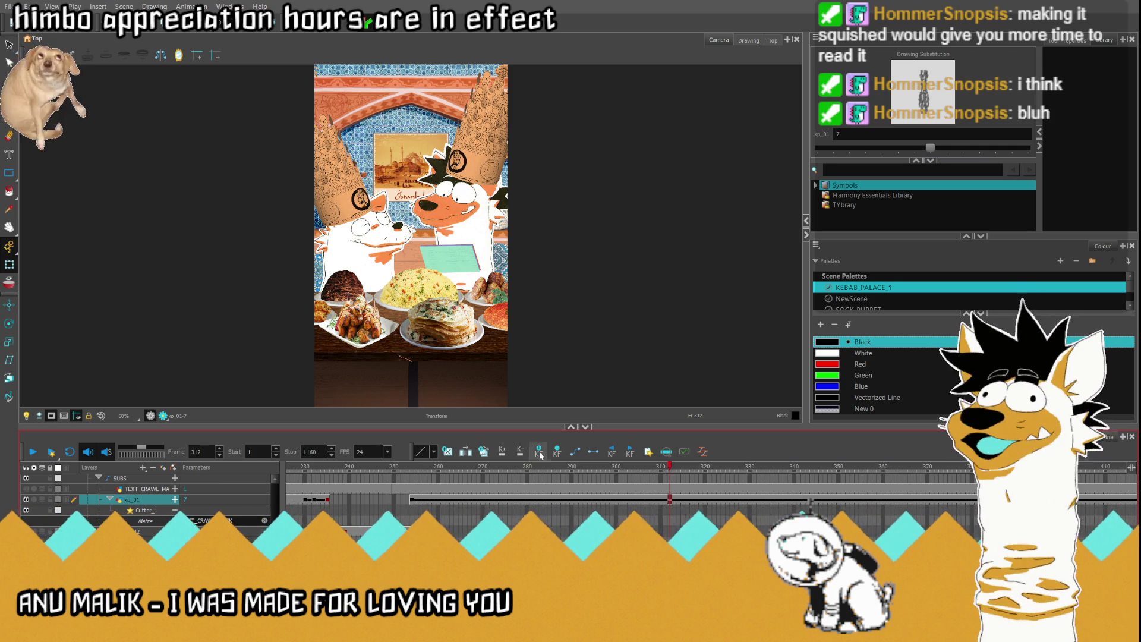
{"action": "left_click", "coordinate": [420, 502]}
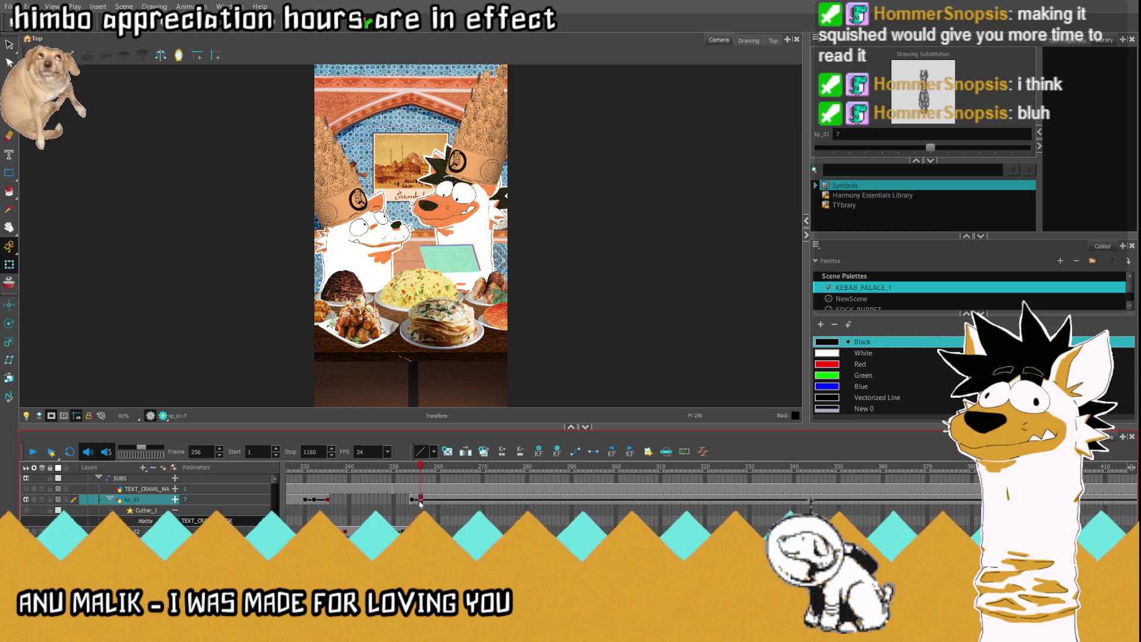
{"action": "key", "text": "equal"}
{"action": "left_click", "coordinate": [405, 502]}
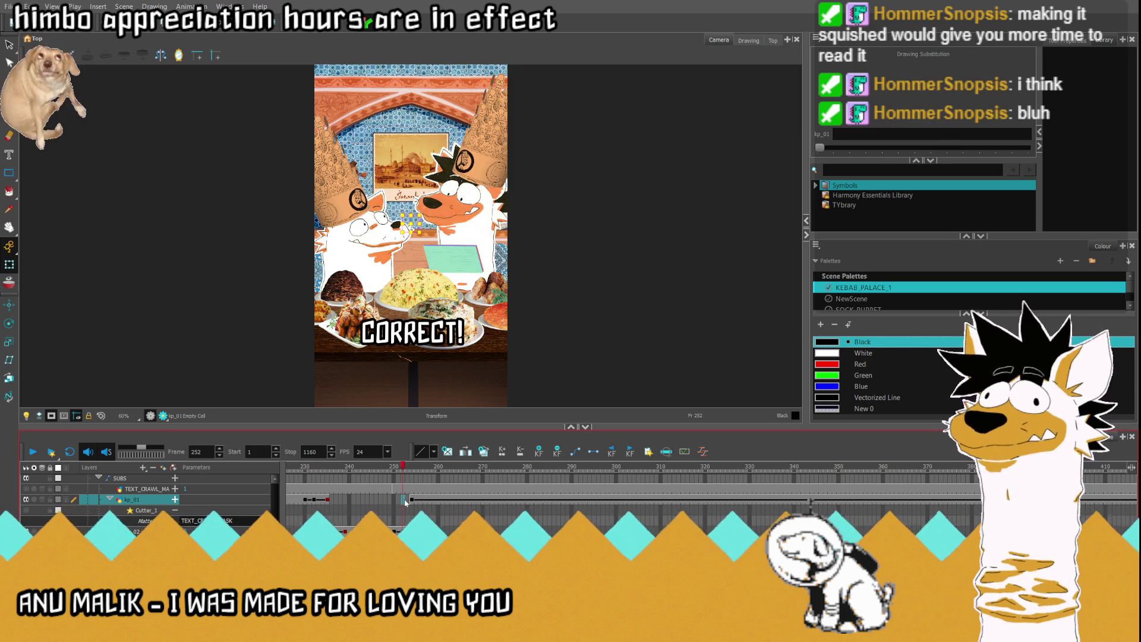
{"action": "left_click", "coordinate": [31, 452]}
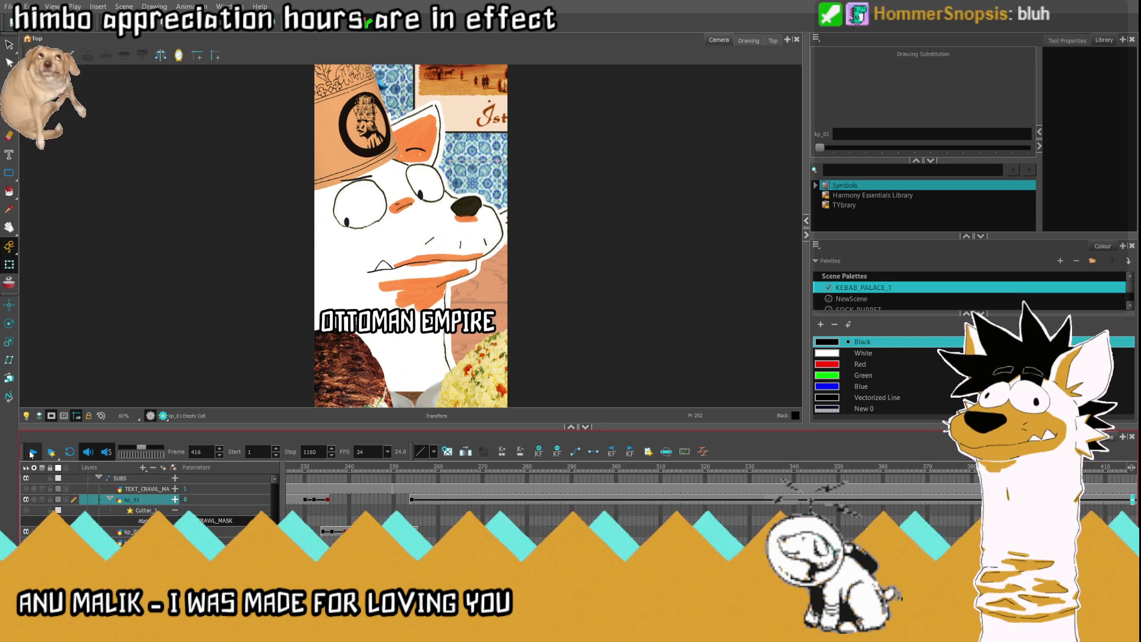
{"action": "left_click", "coordinate": [31, 452]}
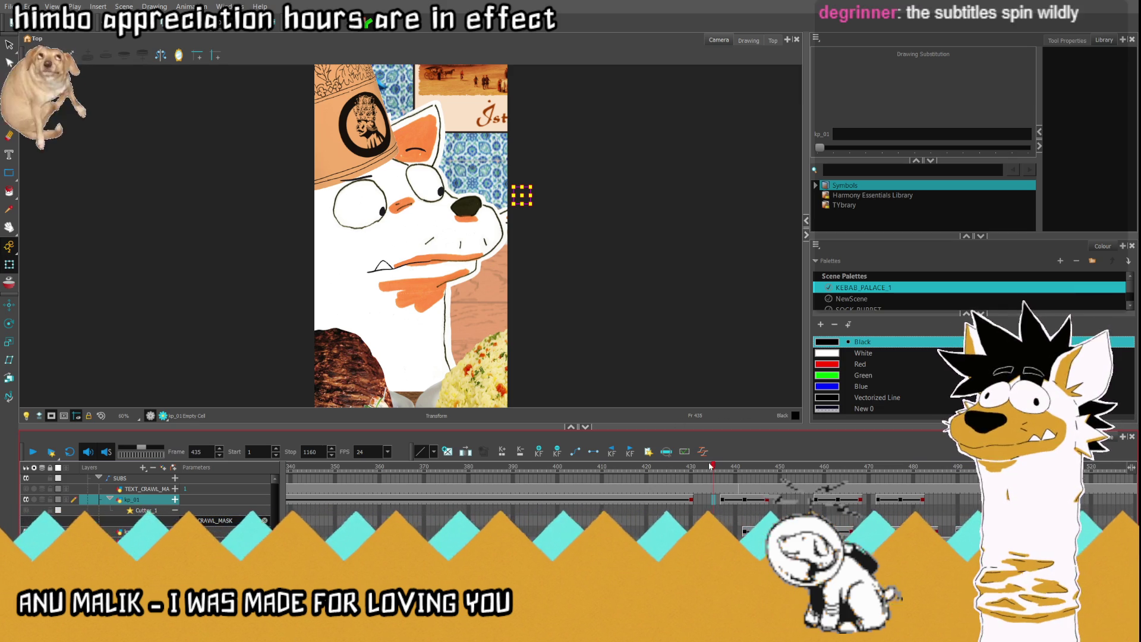
{"action": "left_click", "coordinate": [741, 475]}
{"action": "left_click", "coordinate": [713, 476]}
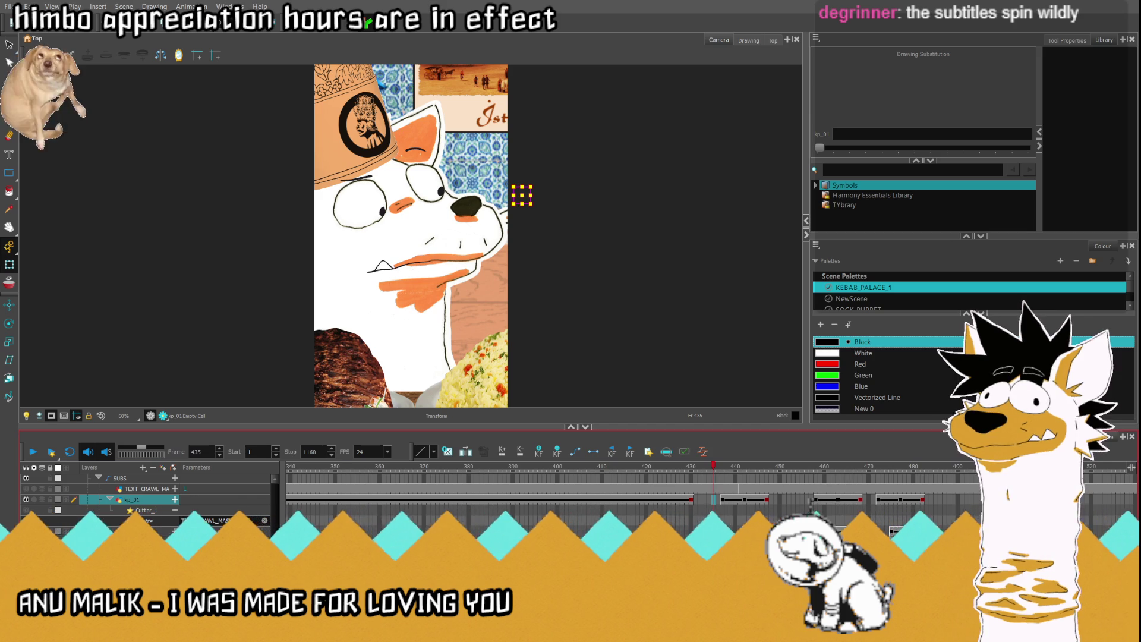
{"action": "scroll", "coordinate": [630, 500], "scroll_direction": "right", "scroll_amount": 5}
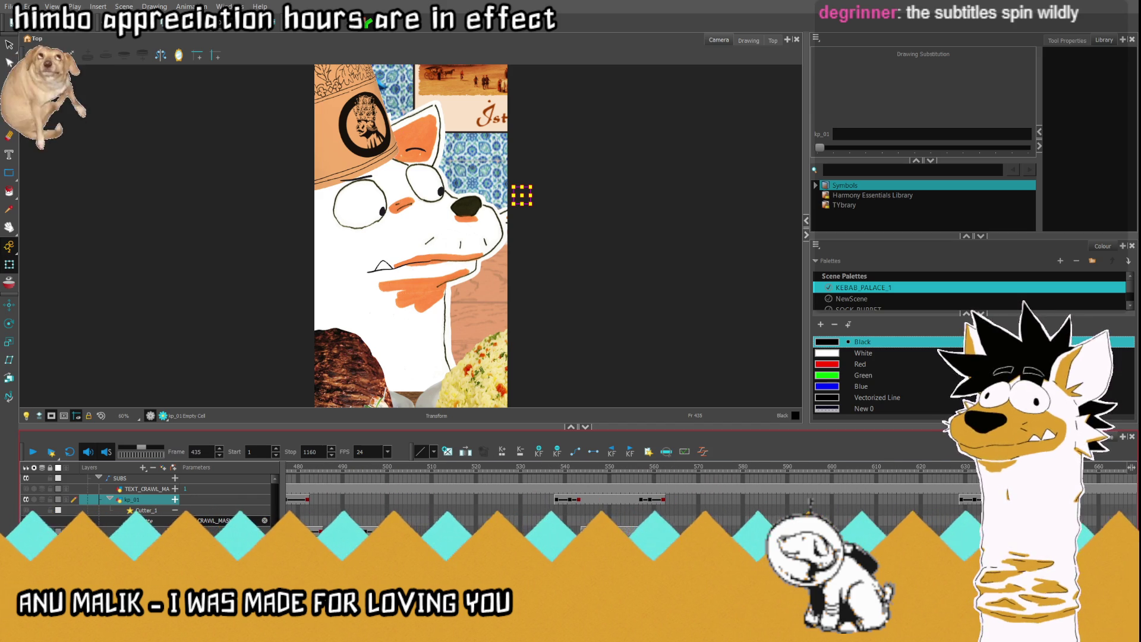
{"action": "scroll", "coordinate": [684, 500], "scroll_direction": "right", "scroll_amount": 6}
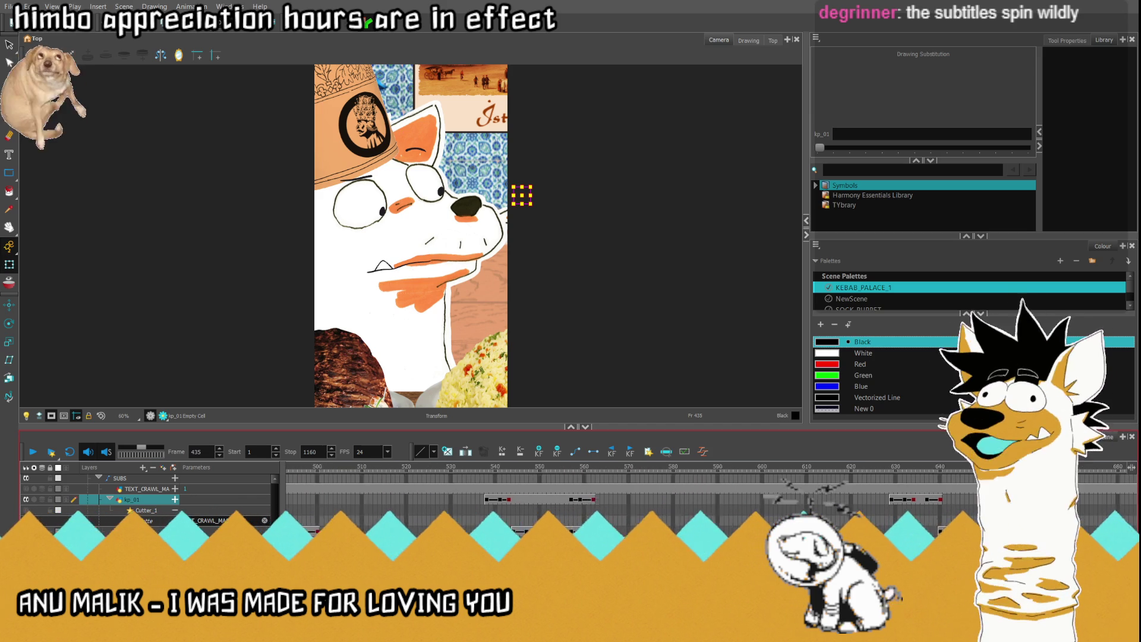
{"action": "left_click", "coordinate": [730, 499]}
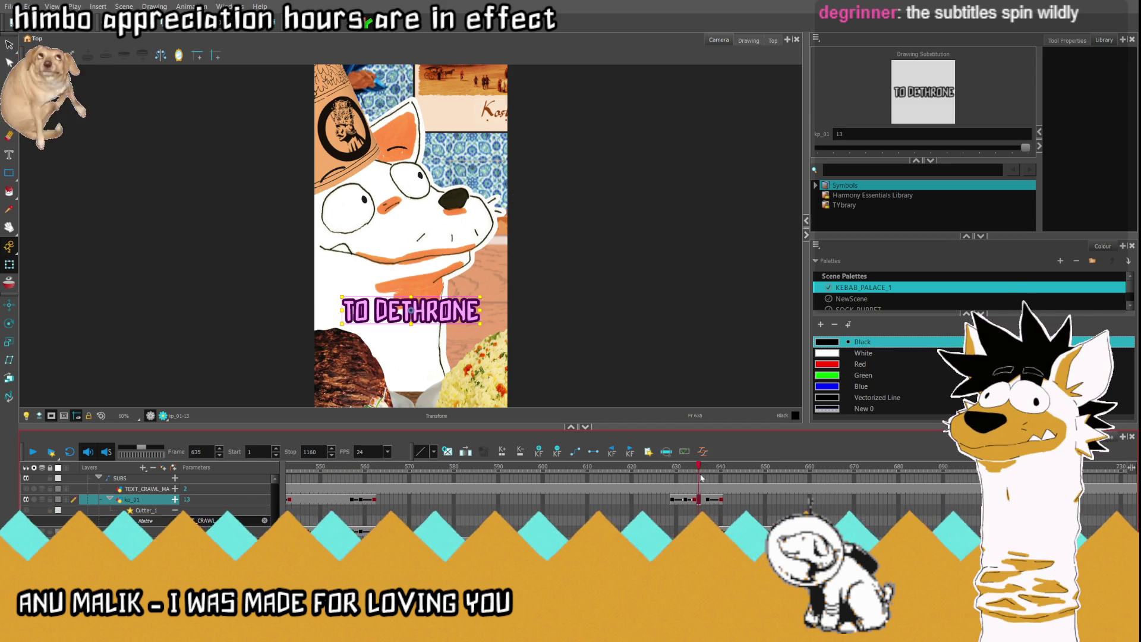
{"action": "left_click", "coordinate": [761, 481]}
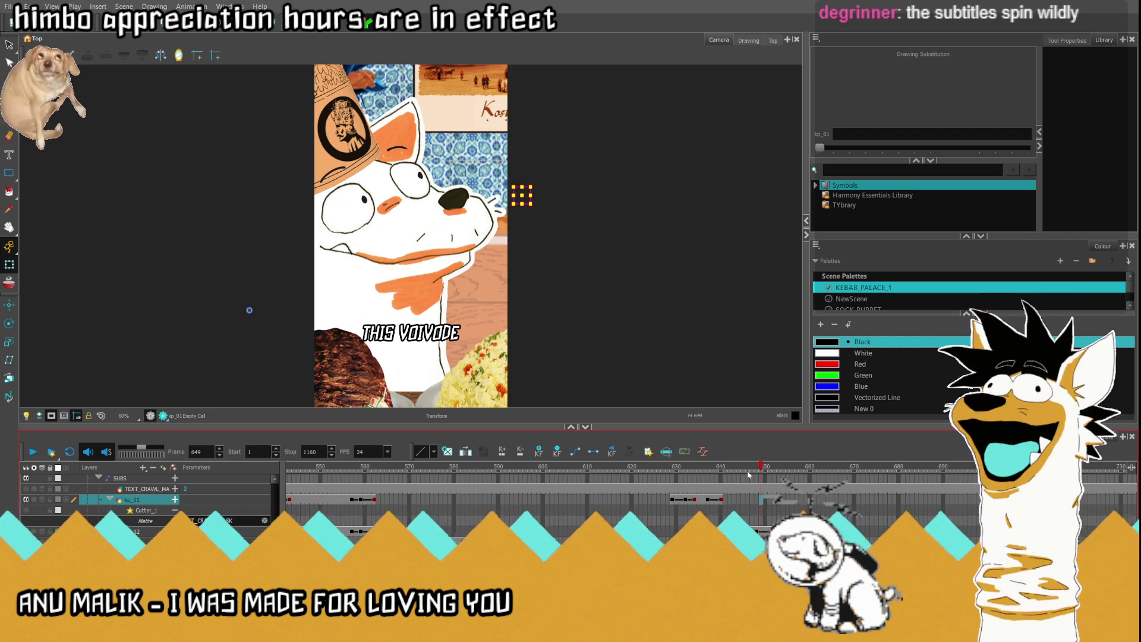
{"action": "left_click", "coordinate": [557, 499]}
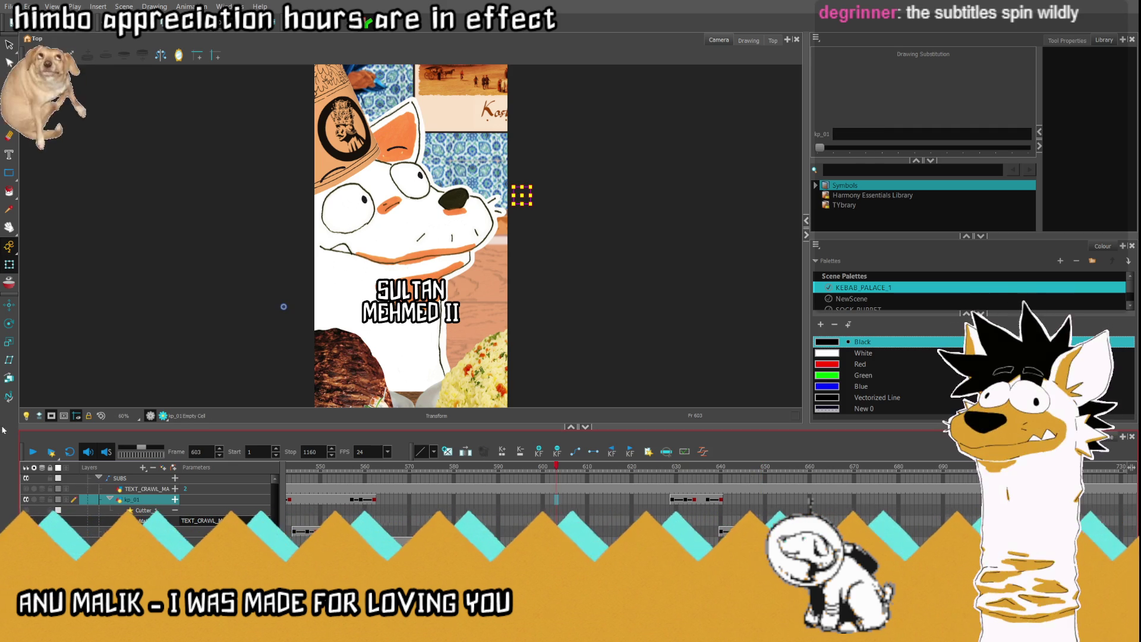
{"action": "left_click", "coordinate": [30, 452]}
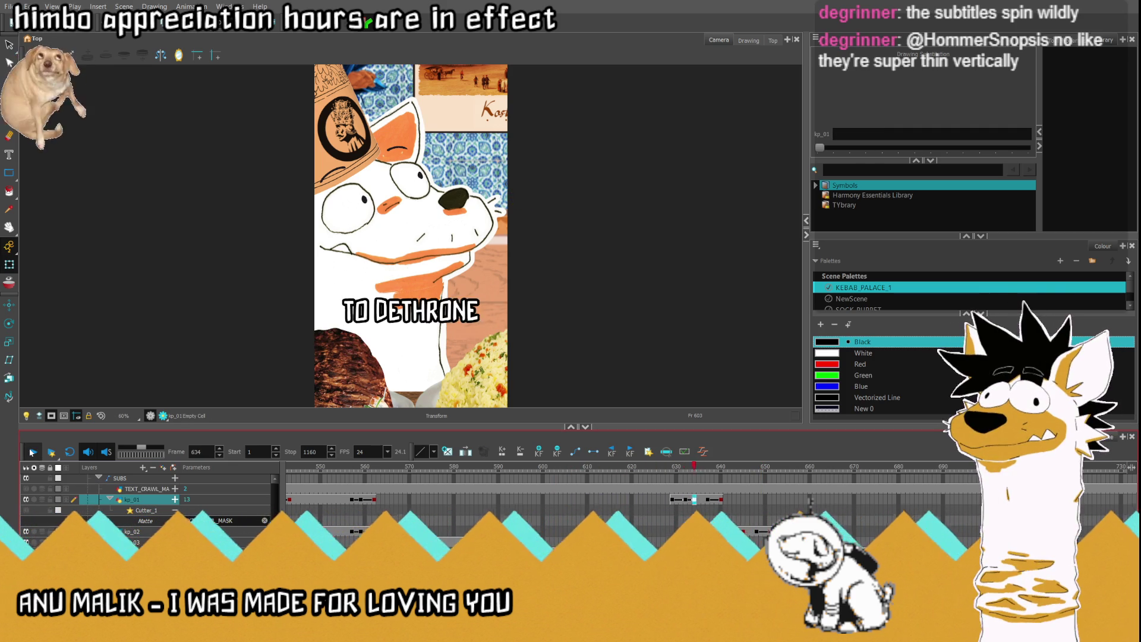
{"action": "left_click", "coordinate": [30, 452]}
{"action": "left_click", "coordinate": [676, 500]}
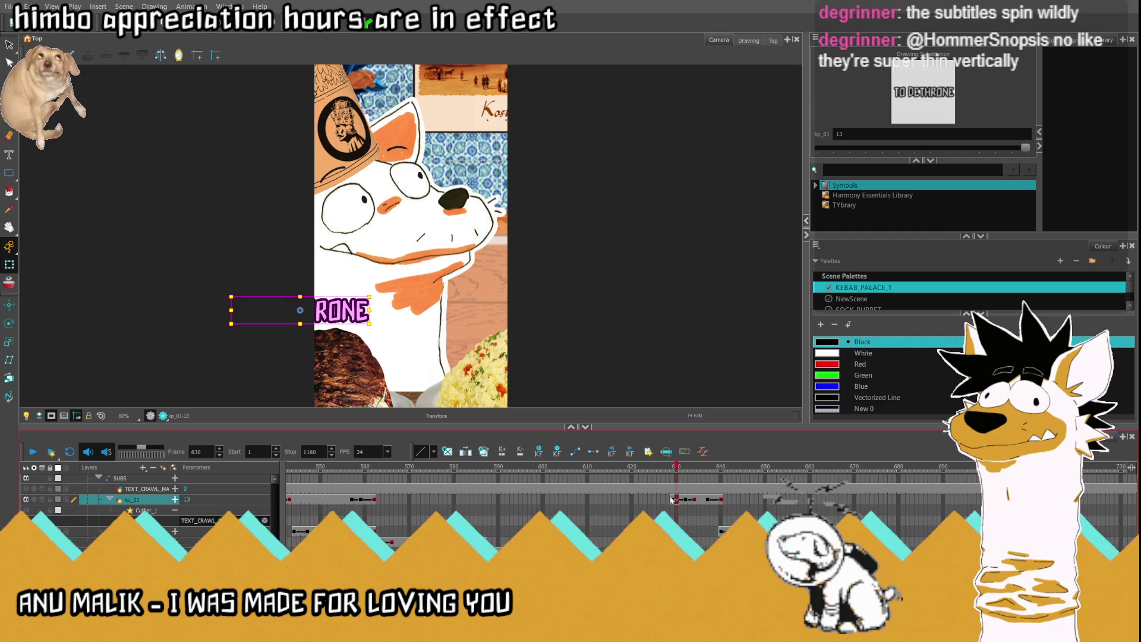
{"action": "left_click", "coordinate": [650, 500]}
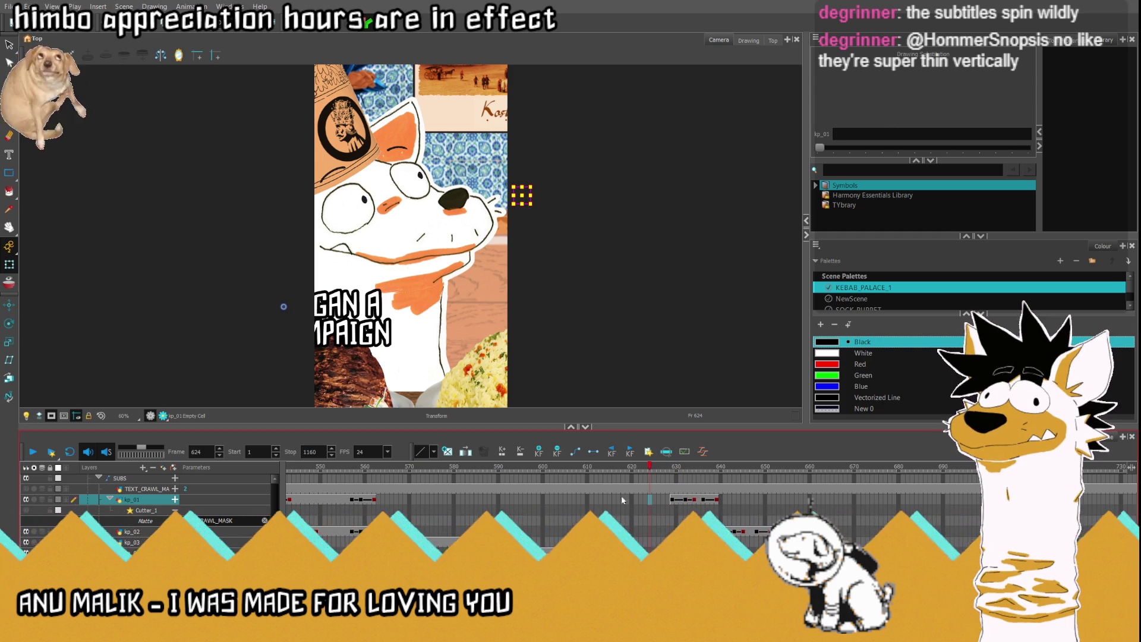
{"action": "left_click", "coordinate": [32, 452]}
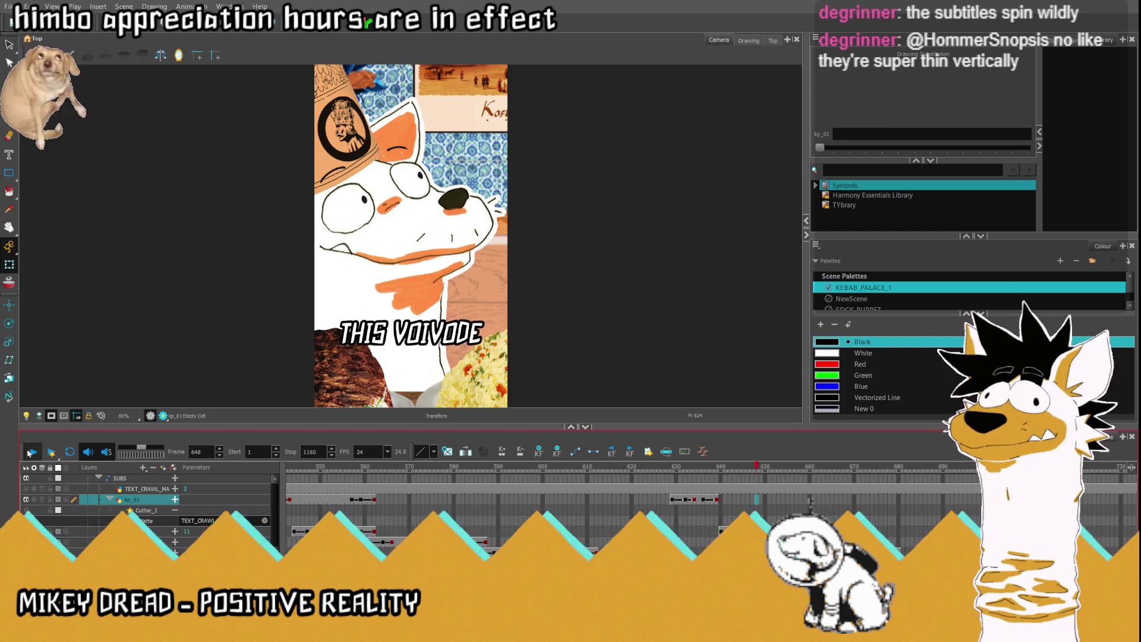
{"action": "left_click", "coordinate": [33, 452]}
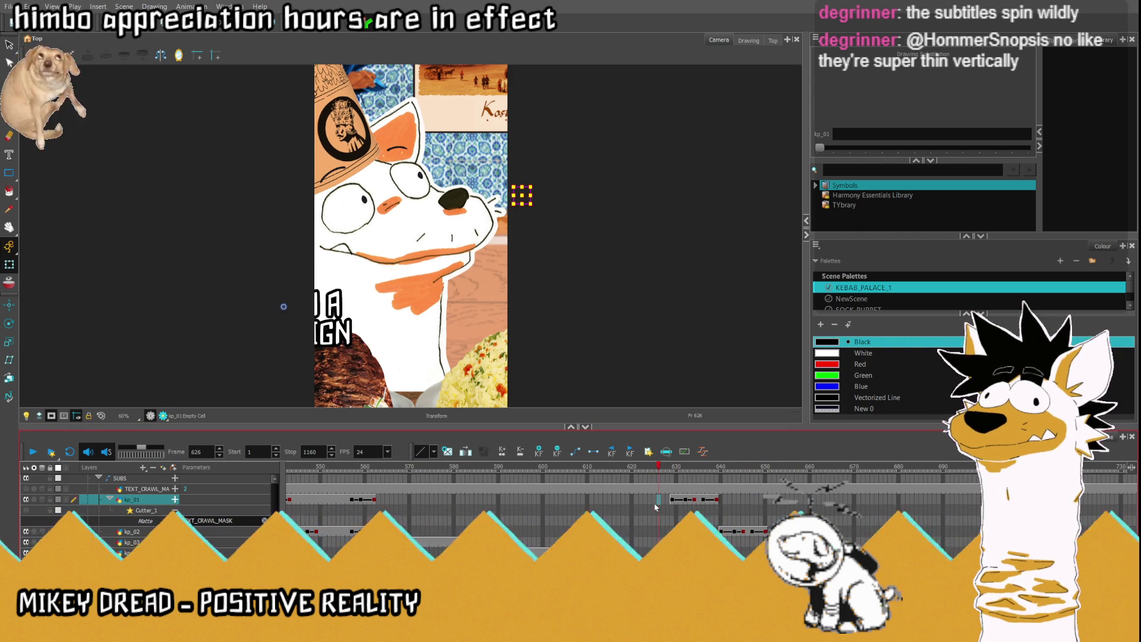
{"action": "left_click", "coordinate": [33, 452]}
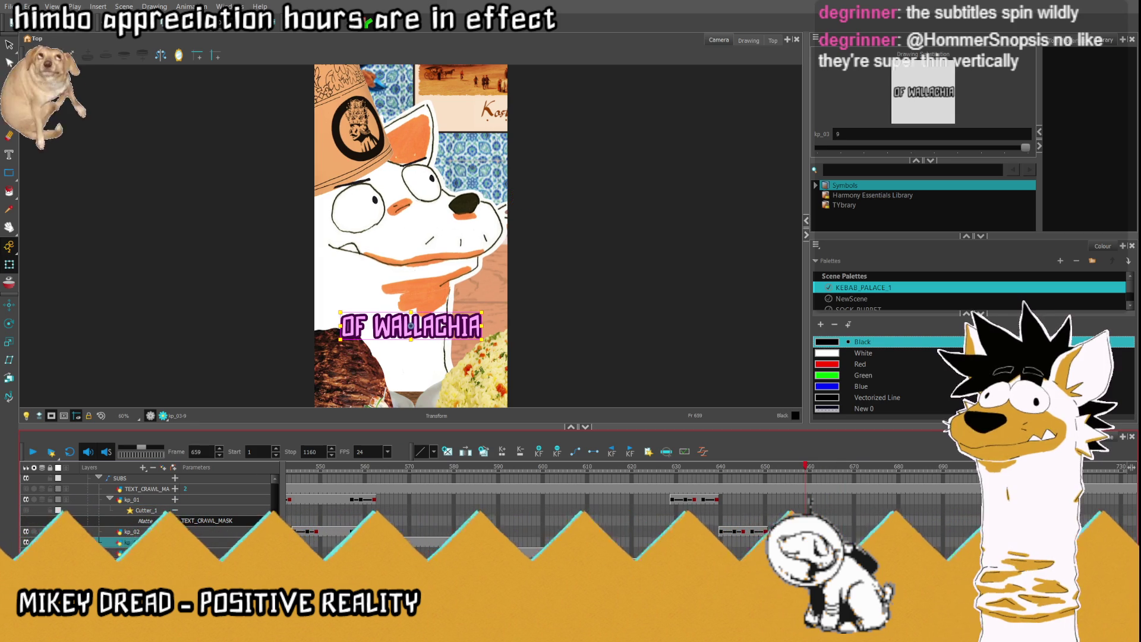
{"action": "left_click", "coordinate": [690, 532]}
{"action": "left_click", "coordinate": [659, 543]}
{"action": "left_click", "coordinate": [34, 452]}
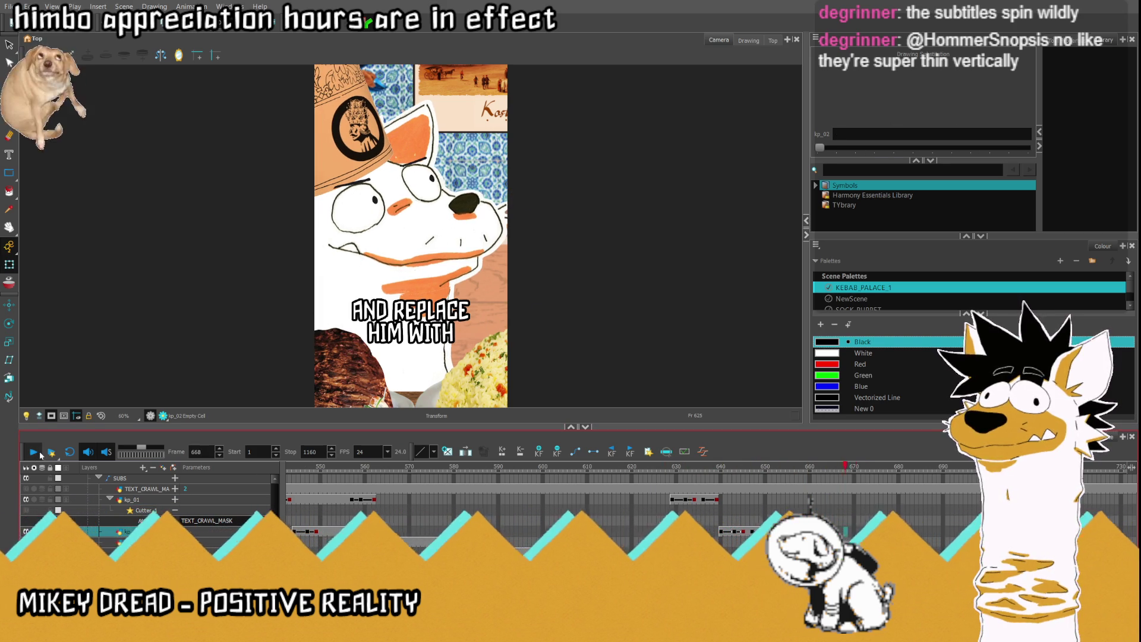
{"action": "left_click", "coordinate": [744, 538]}
{"action": "left_click", "coordinate": [744, 535]}
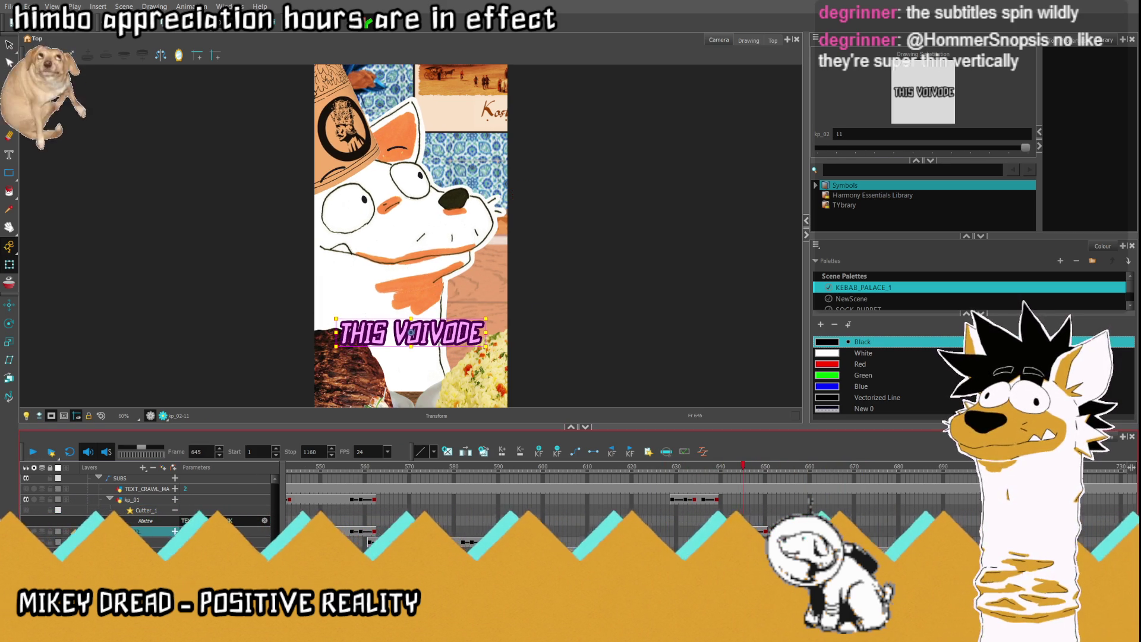
{"action": "left_click", "coordinate": [721, 466]}
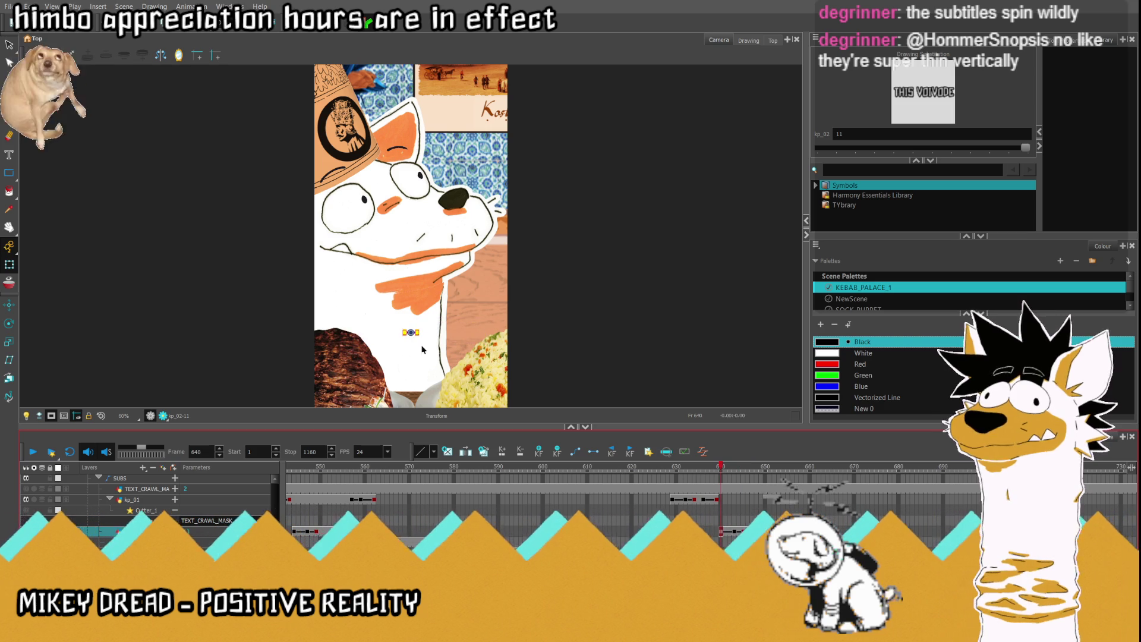
Step: Tilt the THIS VOIVODE caption with the Transform tool, previewing and rotating it further
{"action": "scroll", "coordinate": [419, 346], "scroll_direction": "up", "scroll_amount": 4}
{"action": "left_click_drag", "start_coordinate": [426, 301], "coordinate": [373, 286]}
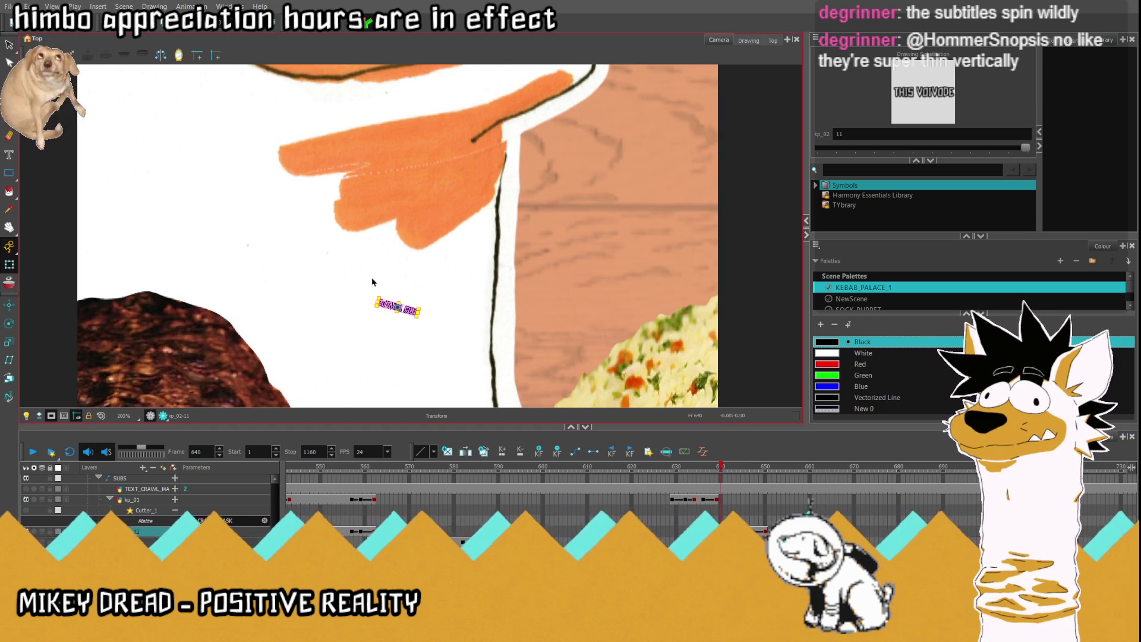
{"action": "left_click", "coordinate": [34, 452]}
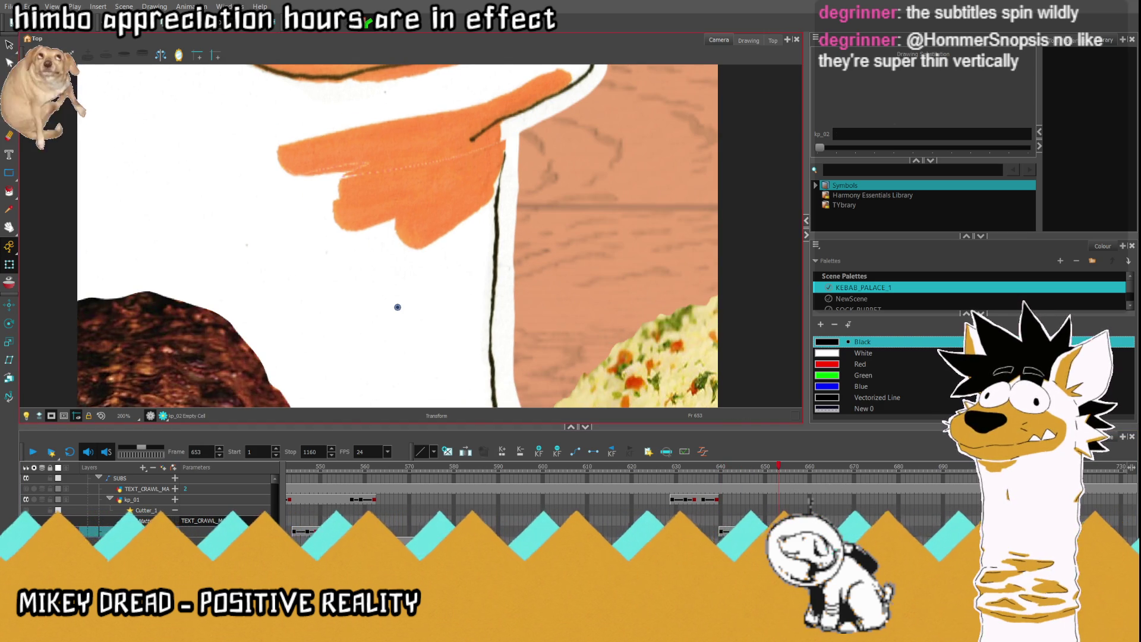
{"action": "mouse_move", "coordinate": [416, 301]}
{"action": "left_mouse_down"}
{"action": "mouse_move", "coordinate": [395, 350]}
{"action": "mouse_move", "coordinate": [413, 355]}
{"action": "left_mouse_up"}
Step: Replay the captions from frame 638 with the full frame in view, then return to frame 650
{"action": "left_click", "coordinate": [712, 469]}
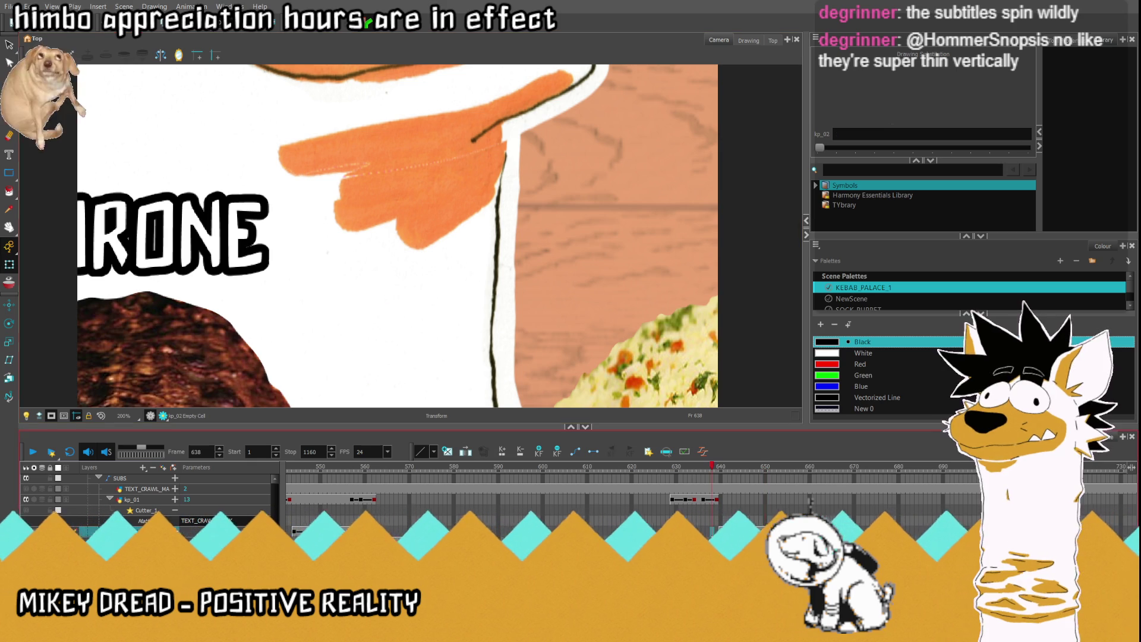
{"action": "left_click", "coordinate": [34, 453]}
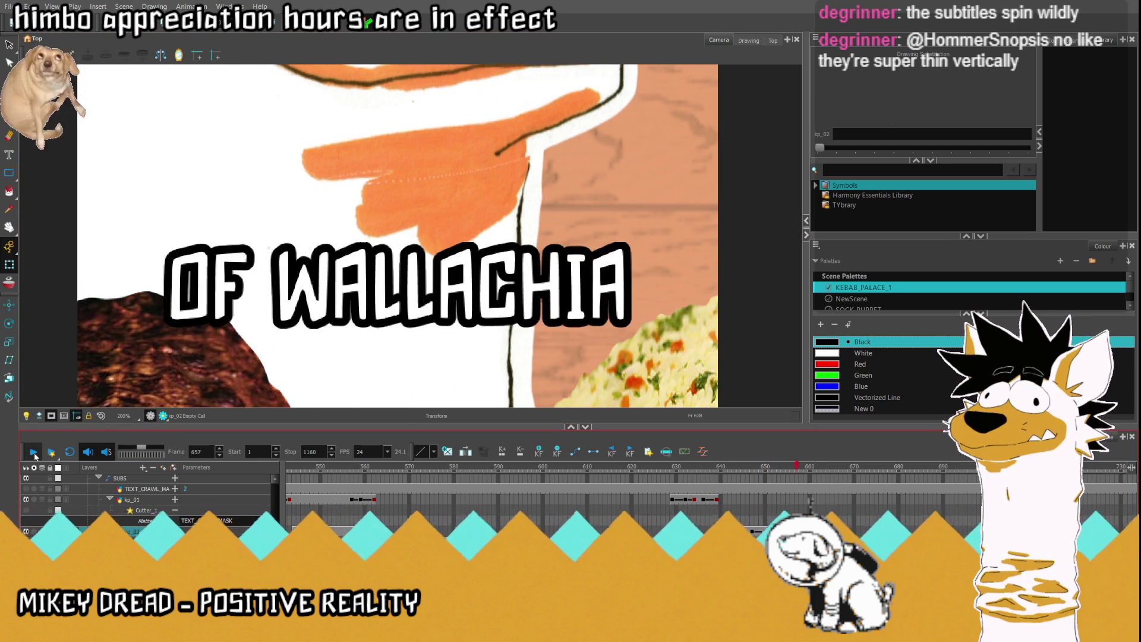
{"action": "left_click", "coordinate": [34, 452]}
{"action": "left_click", "coordinate": [101, 416]}
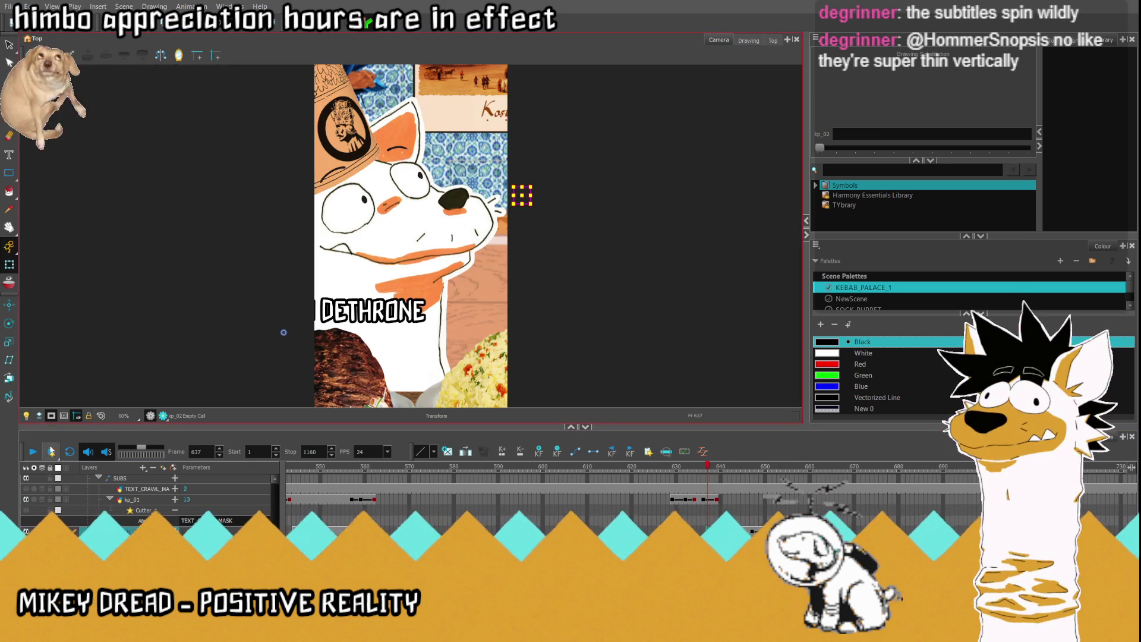
{"action": "left_click", "coordinate": [35, 452]}
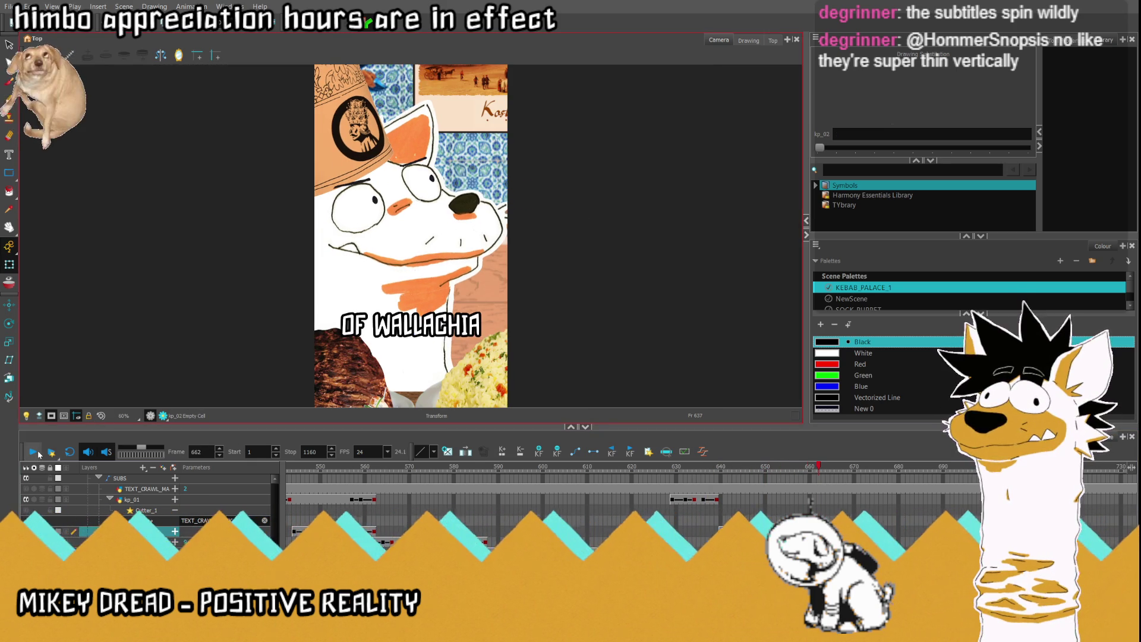
{"action": "left_click", "coordinate": [37, 453]}
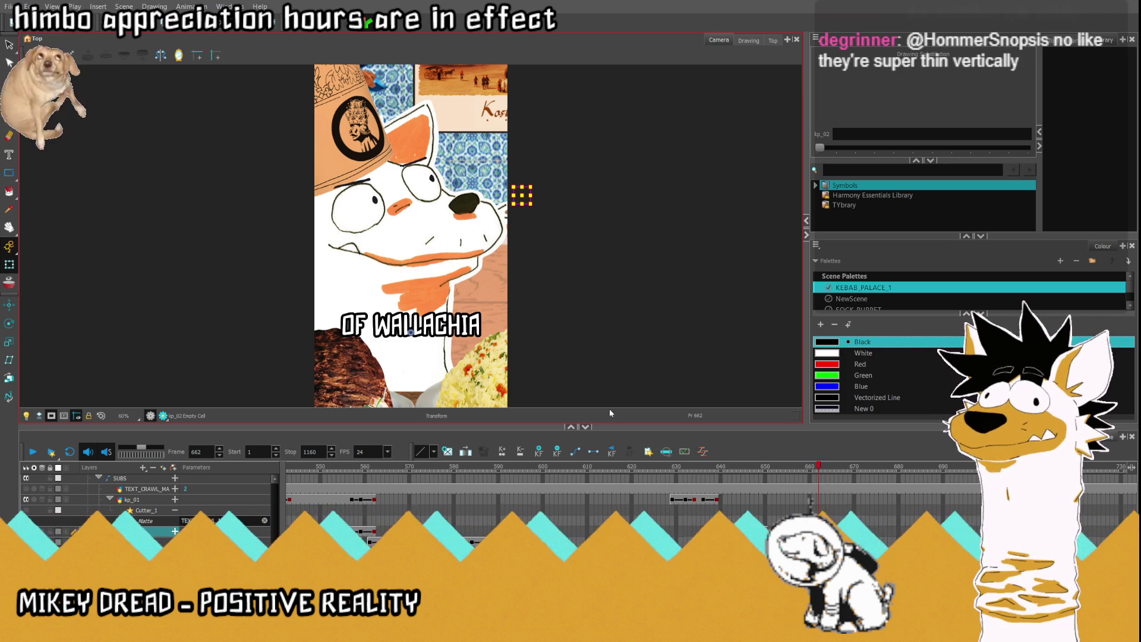
{"action": "left_click", "coordinate": [765, 466]}
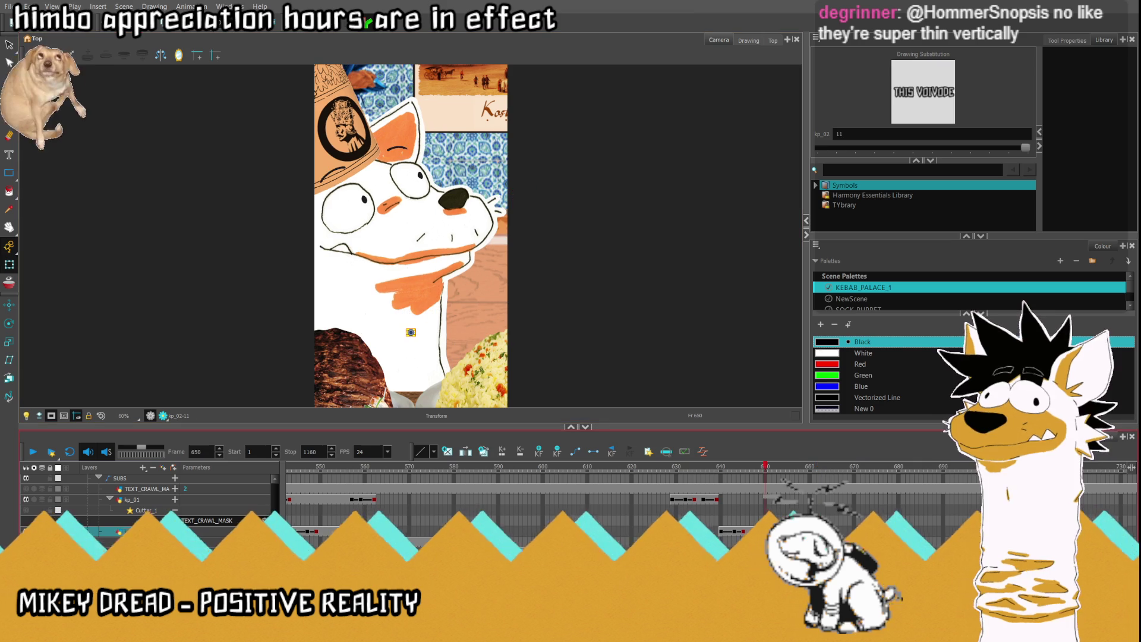
Step: Tilt the THIS VOIVODE caption at its starting frame and play back to check it
{"action": "scroll", "coordinate": [435, 344], "scroll_direction": "up", "scroll_amount": 5}
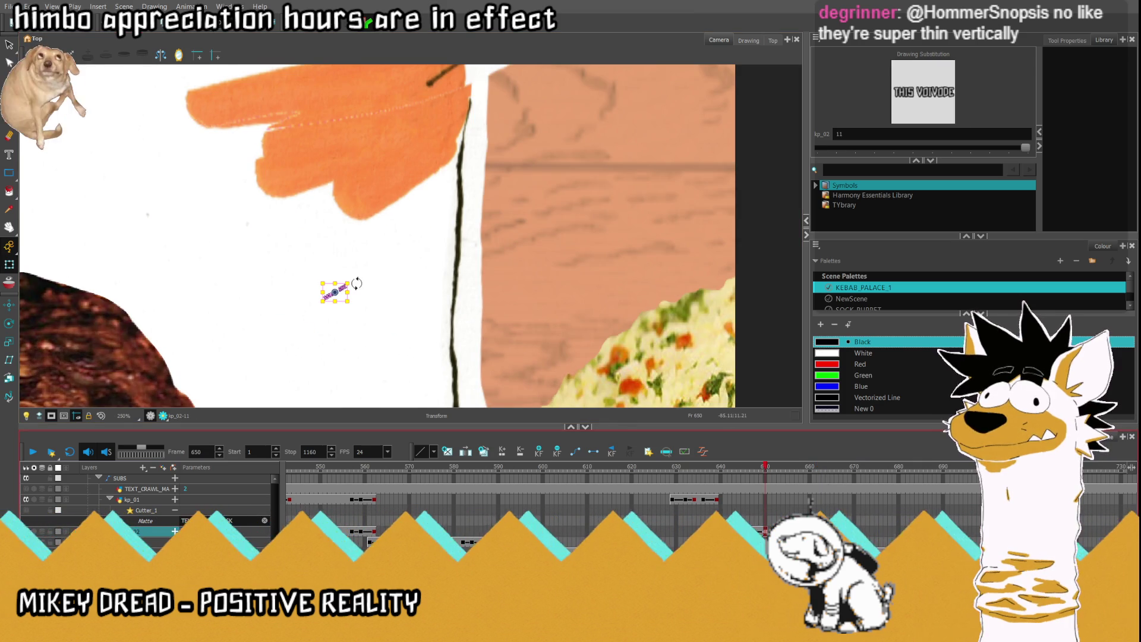
{"action": "key", "text": "semicolon"}
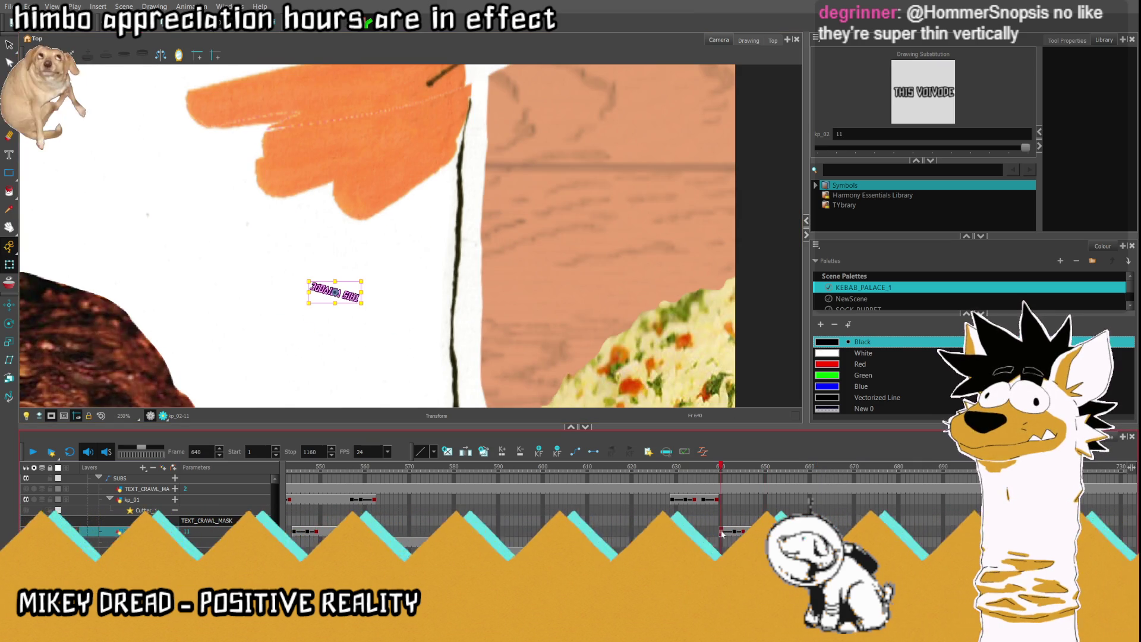
{"action": "mouse_move", "coordinate": [364, 301]}
{"action": "left_mouse_down"}
{"action": "mouse_move", "coordinate": [341, 311]}
{"action": "mouse_move", "coordinate": [350, 329]}
{"action": "left_mouse_up"}
{"action": "left_click", "coordinate": [33, 452]}
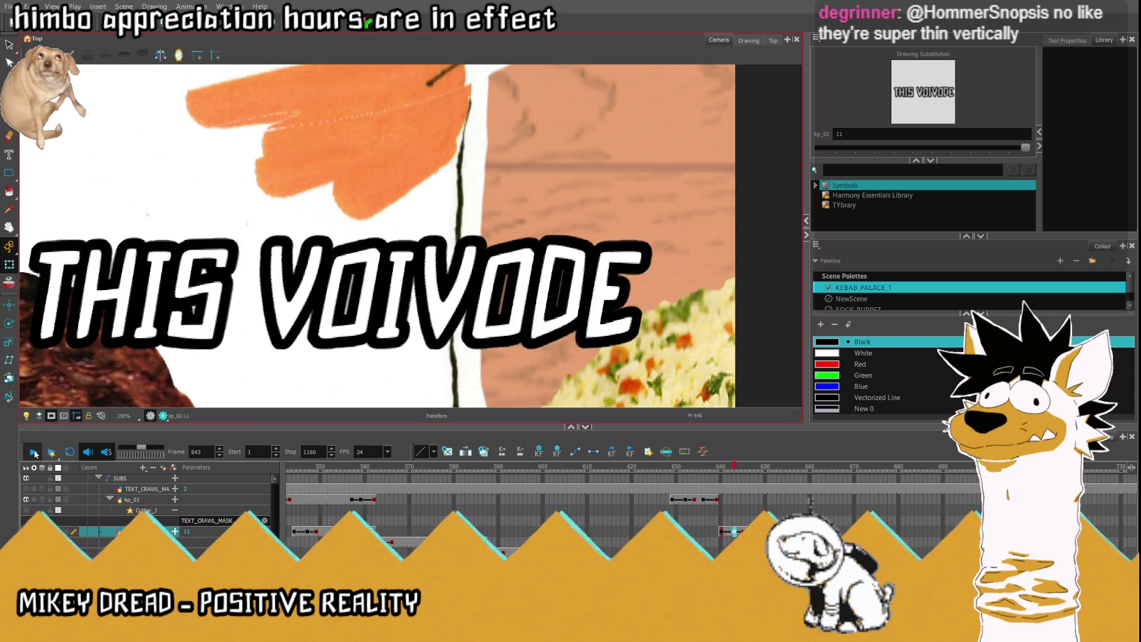
{"action": "left_click", "coordinate": [34, 451]}
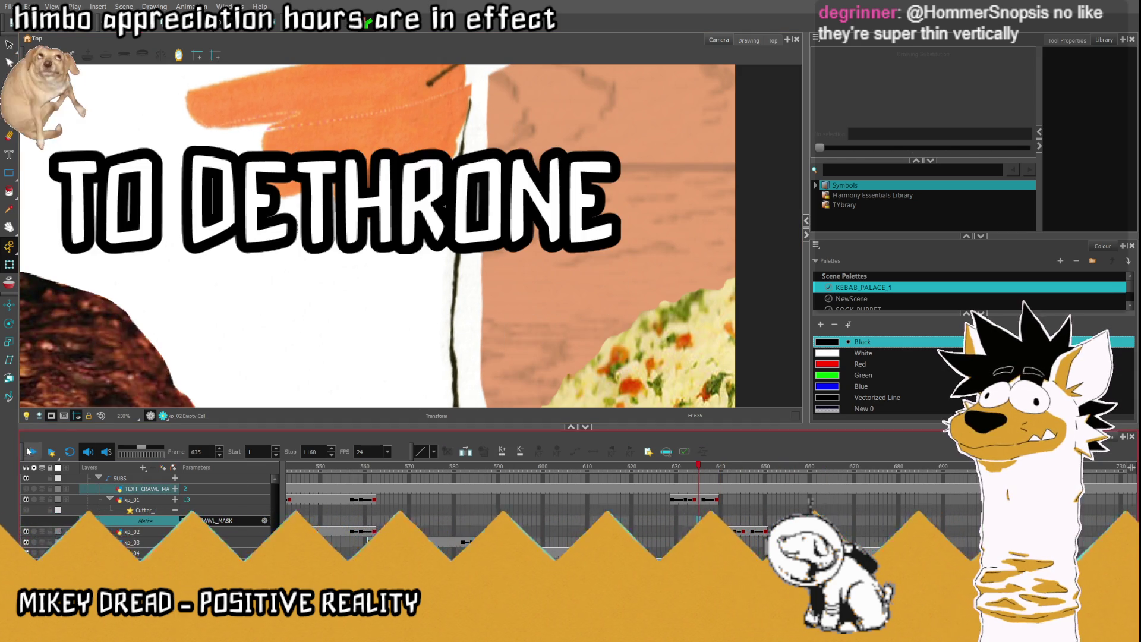
{"action": "left_click", "coordinate": [96, 417]}
{"action": "left_click", "coordinate": [34, 451]}
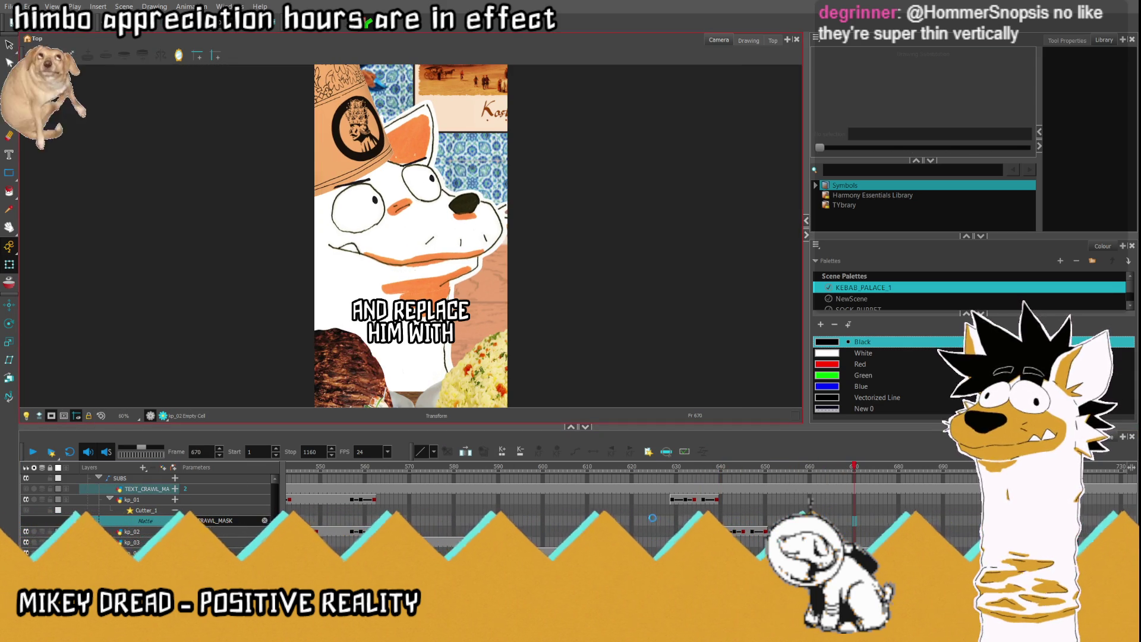
{"action": "left_click", "coordinate": [33, 452]}
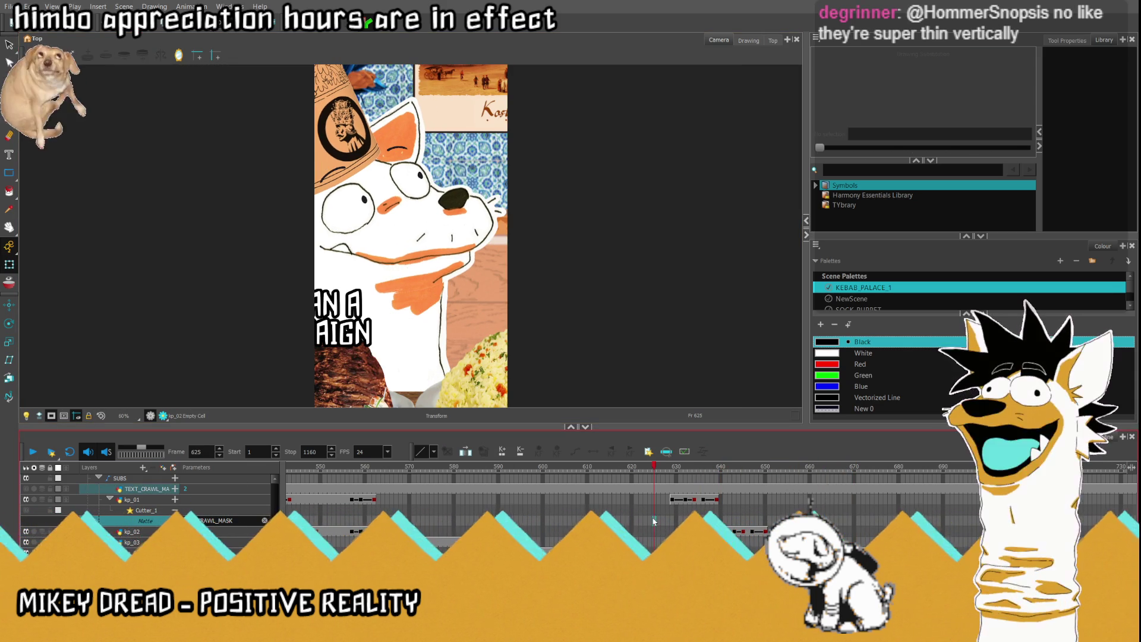
{"action": "left_click", "coordinate": [34, 452]}
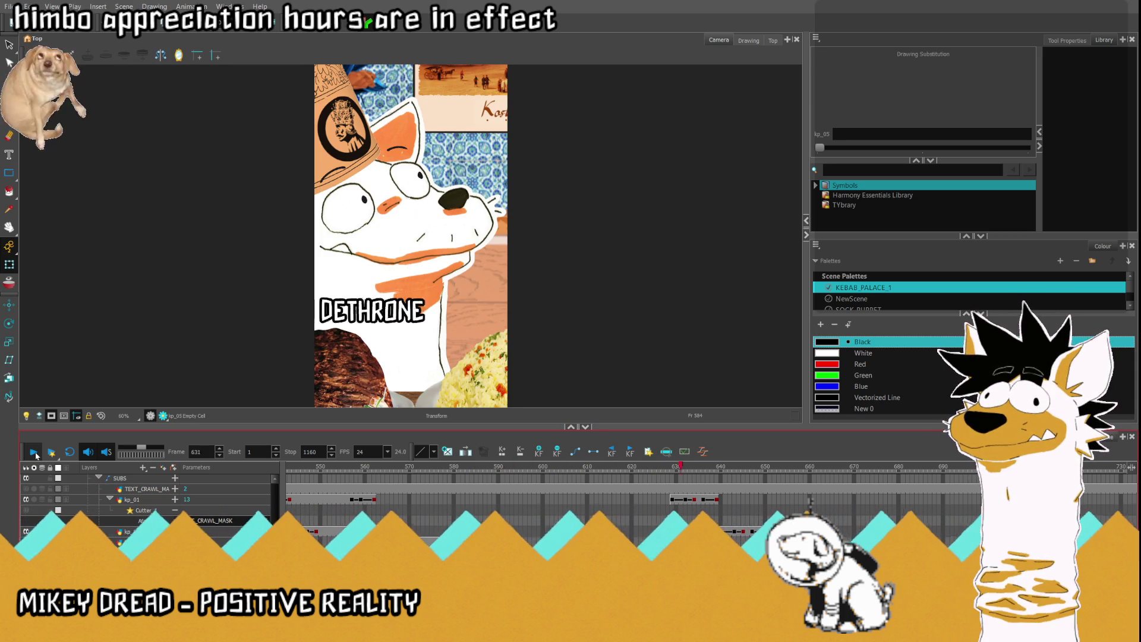
{"action": "left_click", "coordinate": [34, 452]}
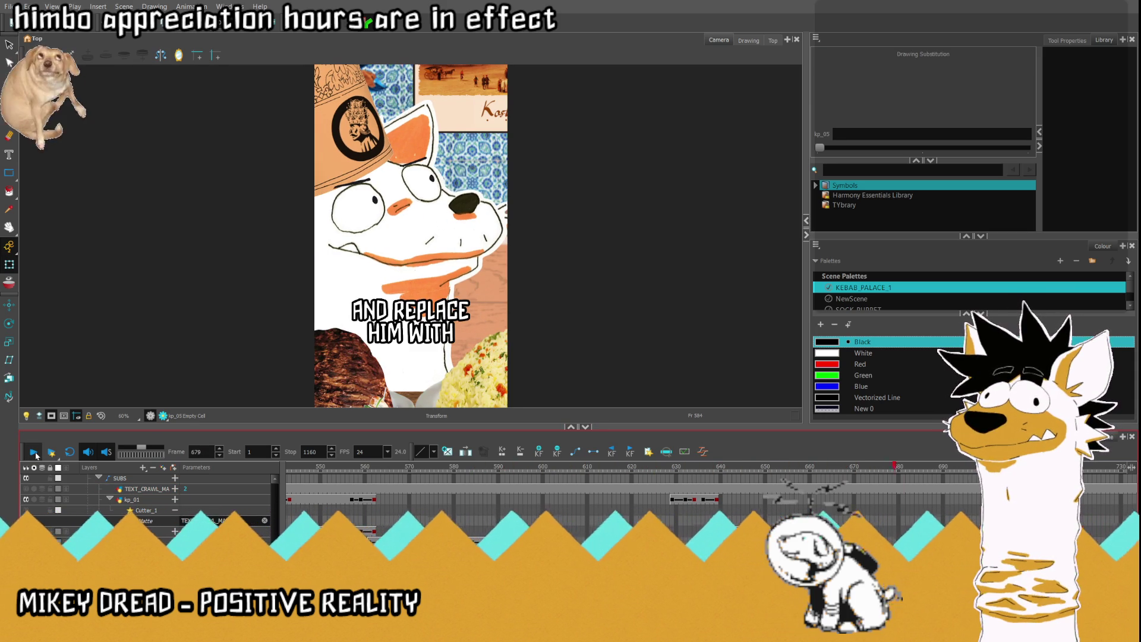
Step: Move the BEGAN A CAMPAIGN caption off-camera left and scrub from frame 612 to watch it enter
{"action": "left_click_drag", "start_coordinate": [395, 318], "coordinate": [253, 318]}
{"action": "left_click", "coordinate": [595, 483]}
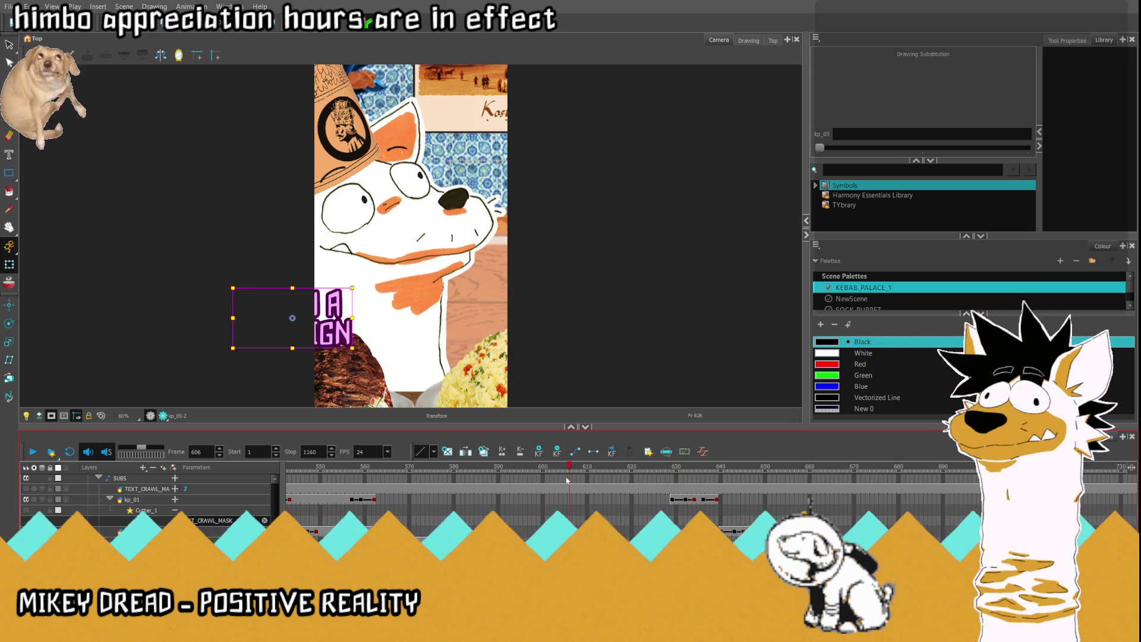
{"action": "mouse_move", "coordinate": [595, 483]}
{"action": "left_mouse_down"}
{"action": "mouse_move", "coordinate": [663, 480]}
{"action": "mouse_move", "coordinate": [560, 491]}
{"action": "left_mouse_up"}
{"action": "left_click", "coordinate": [33, 452]}
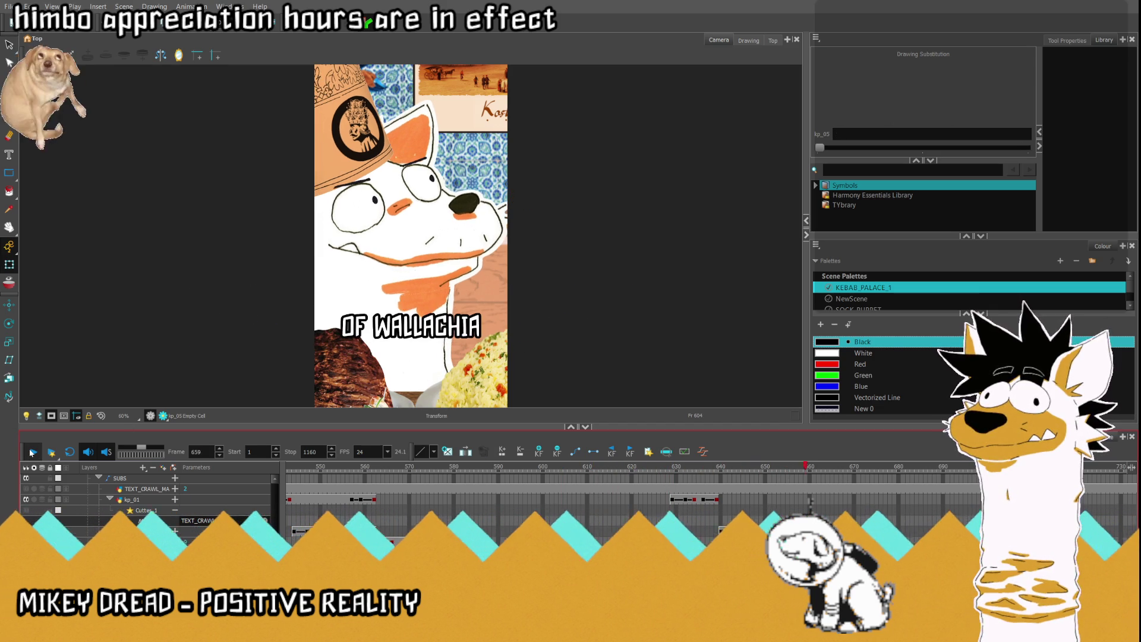
{"action": "left_click", "coordinate": [33, 452]}
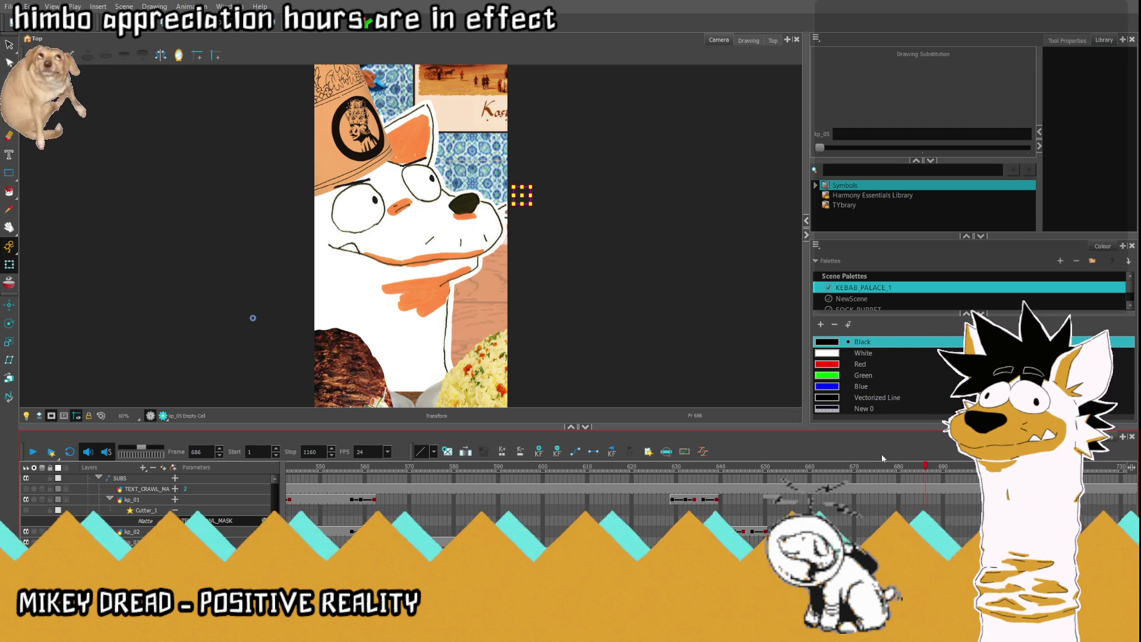
{"action": "left_click", "coordinate": [862, 471]}
{"action": "mouse_move", "coordinate": [862, 471]}
{"action": "left_mouse_down"}
{"action": "mouse_move", "coordinate": [888, 472]}
{"action": "mouse_move", "coordinate": [855, 477]}
{"action": "left_mouse_up"}
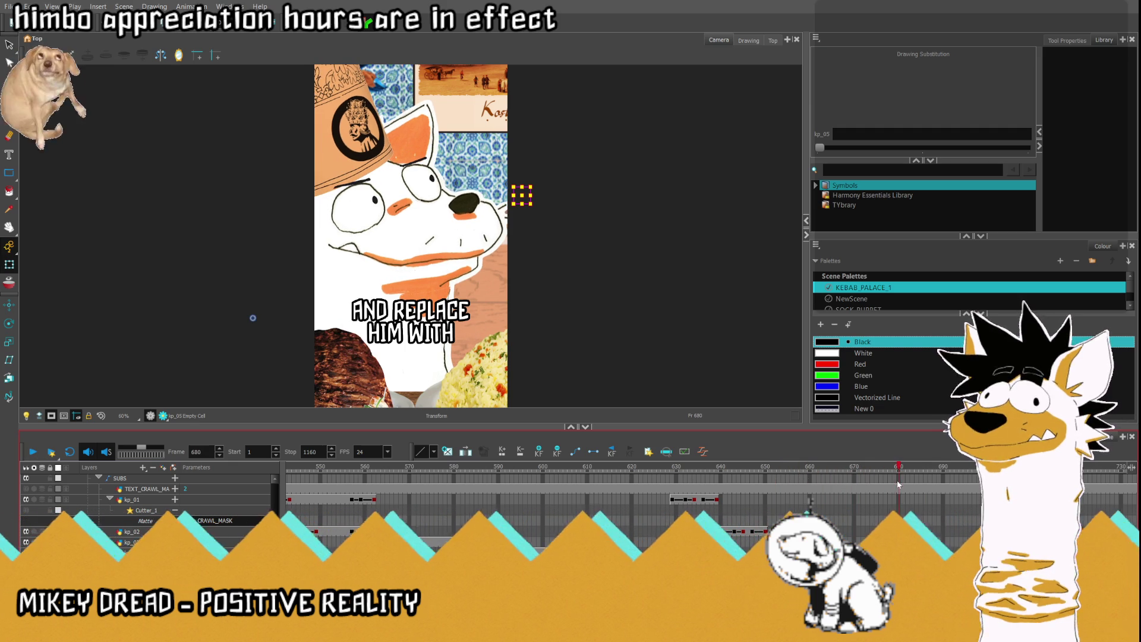
{"action": "left_click", "coordinate": [841, 543]}
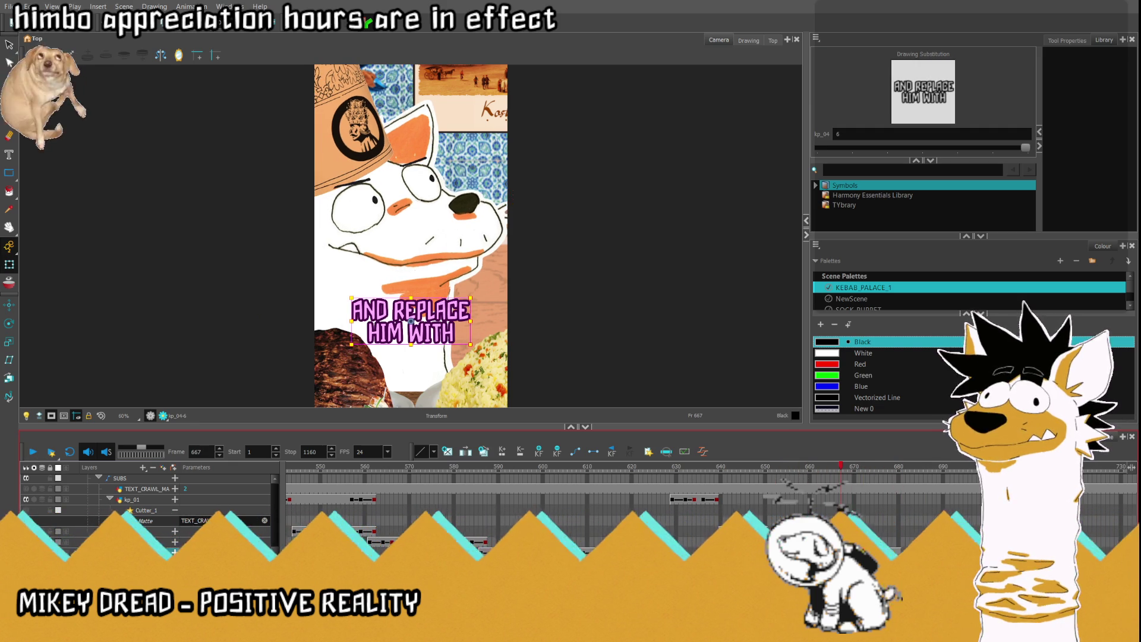
{"action": "left_click", "coordinate": [898, 466]}
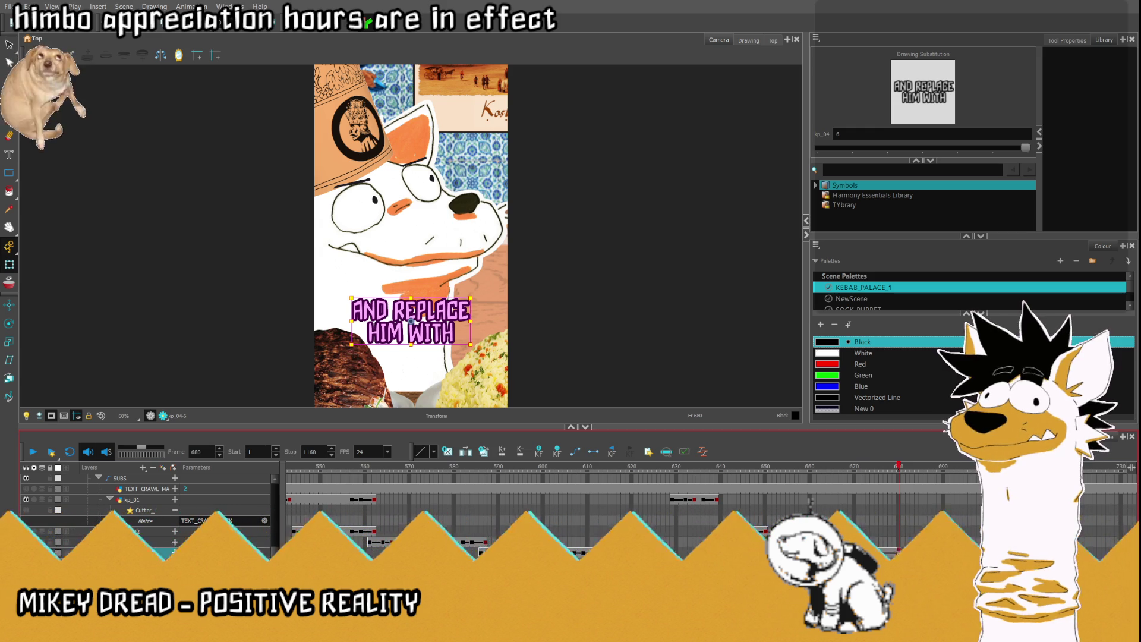
{"action": "key", "text": ";"}
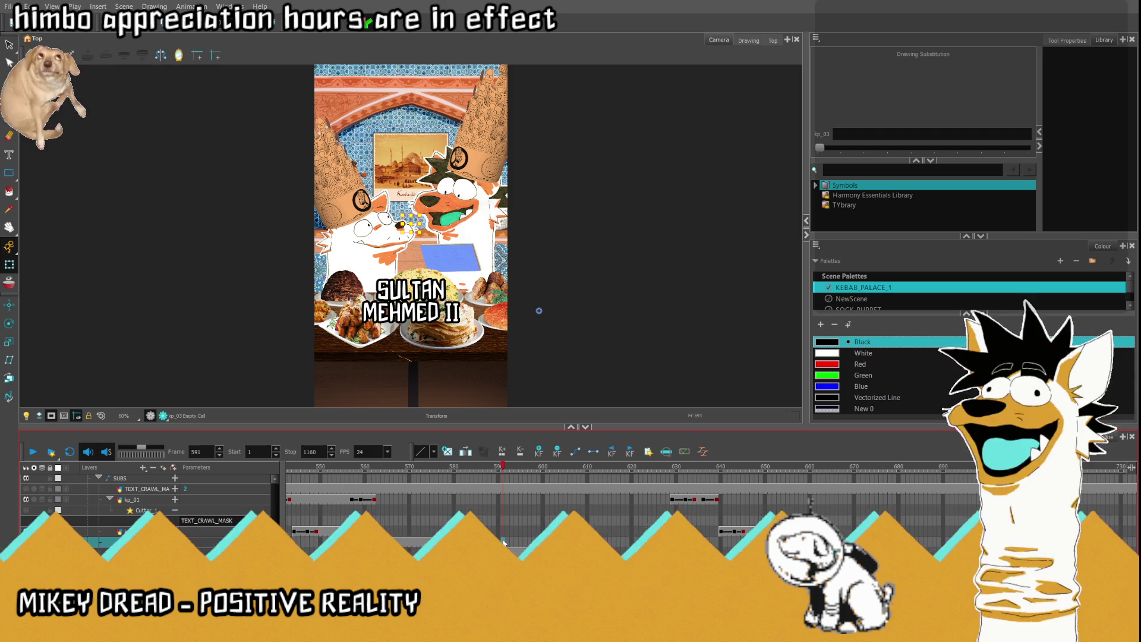
{"action": "left_click", "coordinate": [583, 468]}
{"action": "left_click_drag", "start_coordinate": [584, 468], "coordinate": [639, 473]}
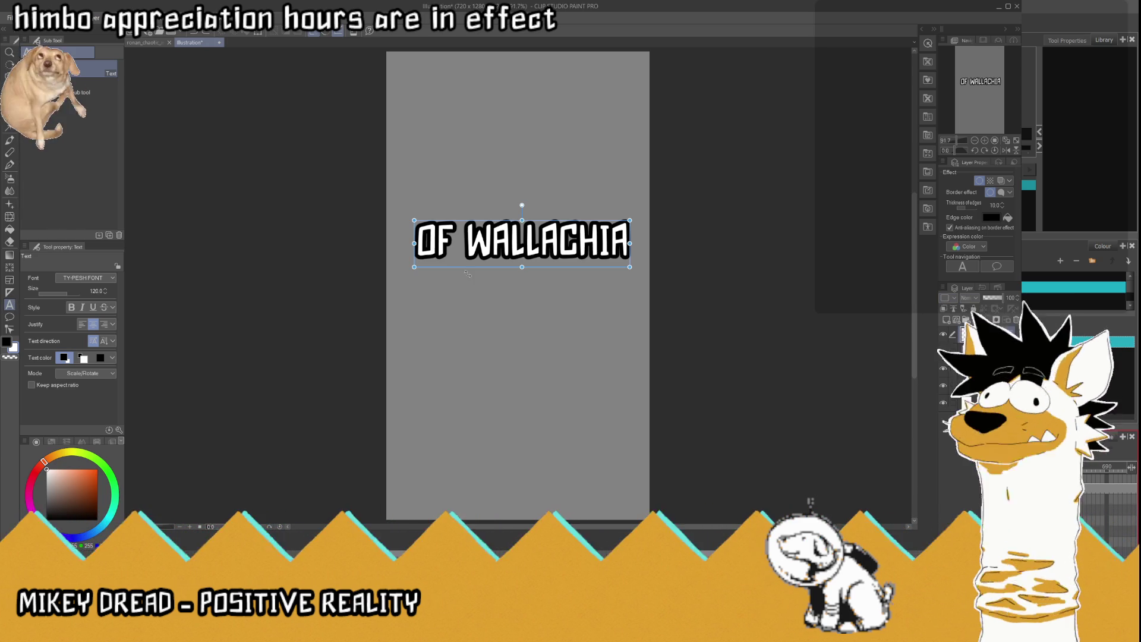
Step: Replace the OF WALLACHIA caption with IN and 1462 on two lines
{"action": "left_click", "coordinate": [611, 242]}
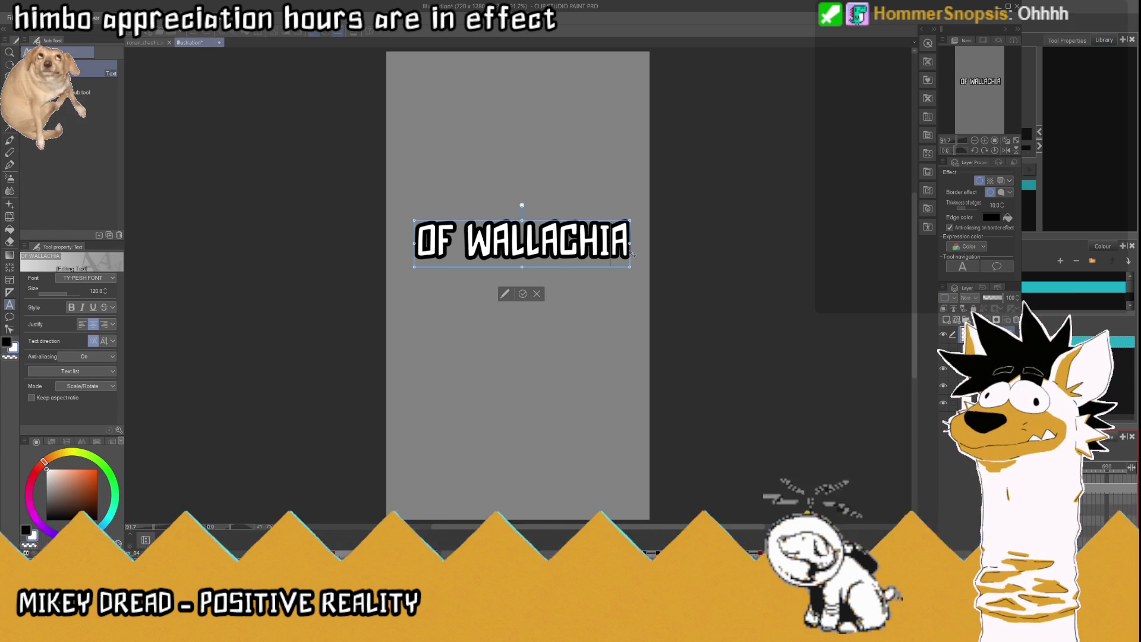
{"action": "left_click_drag", "start_coordinate": [629, 243], "coordinate": [357, 216]}
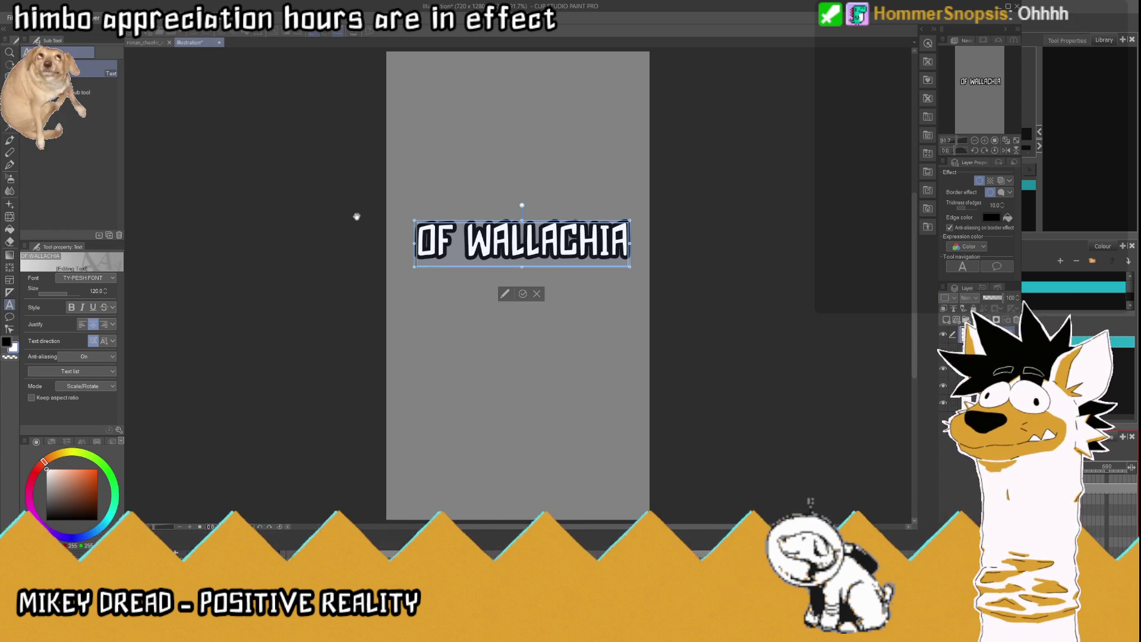
{"action": "type", "text": "IN 1462"}
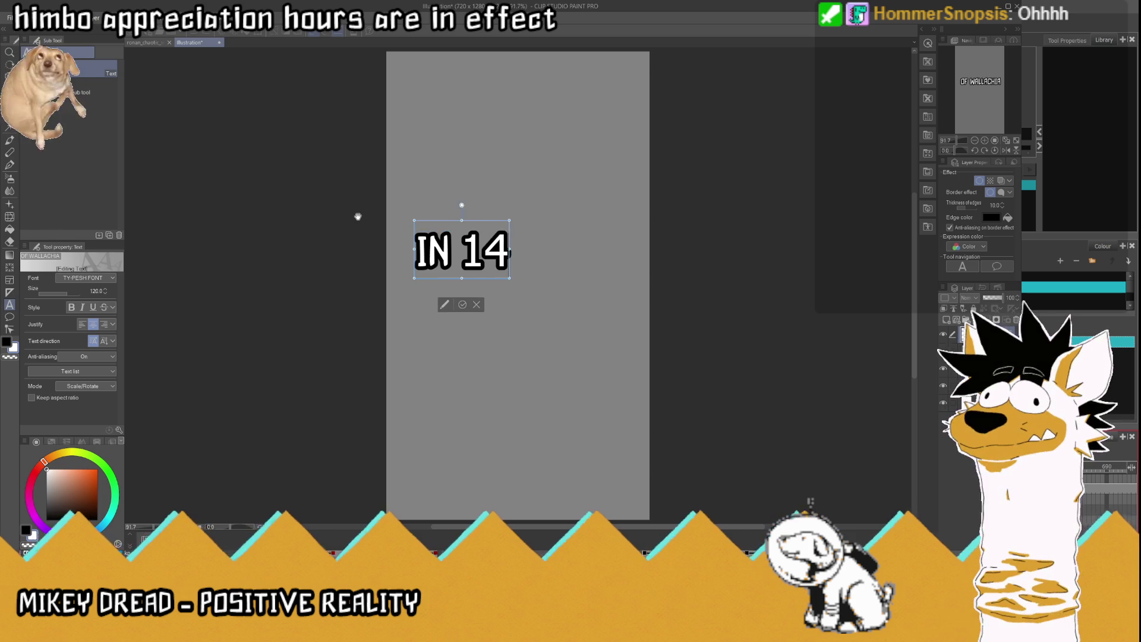
{"action": "key", "text": "Left"}
{"action": "key", "text": "Left"}
{"action": "key", "text": "Left"}
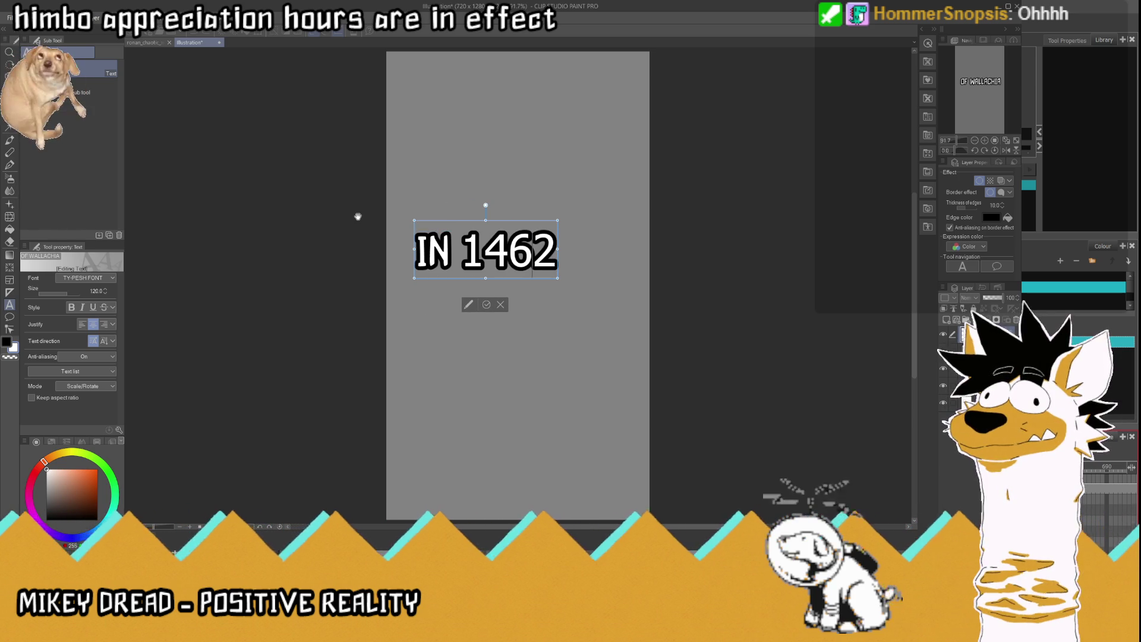
{"action": "key", "text": "BackSpace"}
{"action": "key", "text": "Return"}
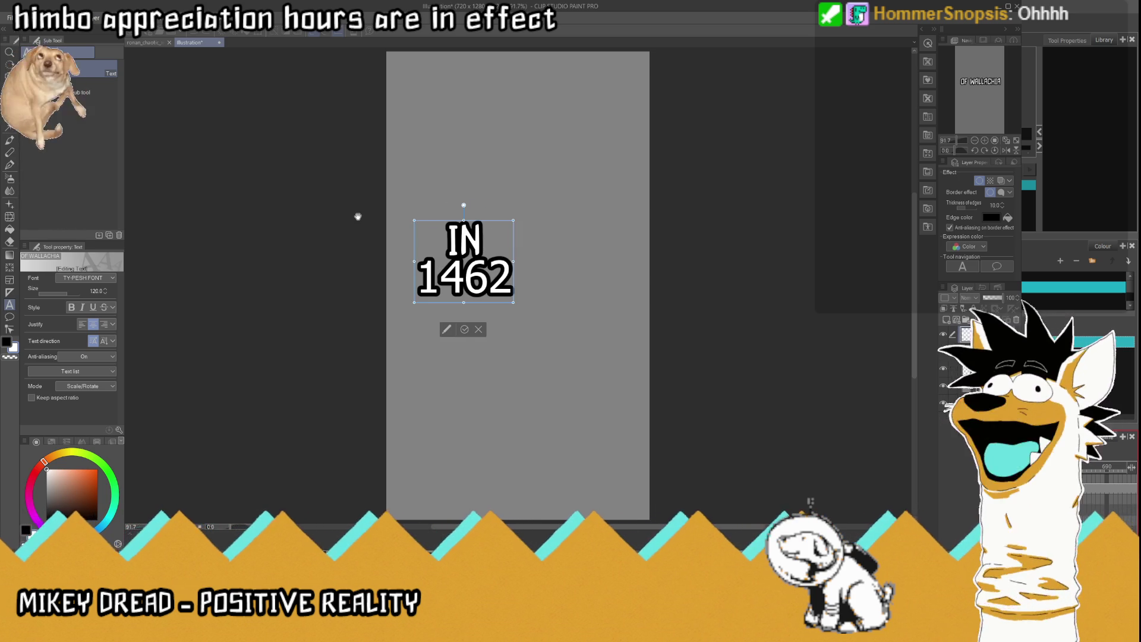
{"action": "left_click", "coordinate": [465, 330]}
Step: Move the IN 1462 caption layer up to the top of the canvas
{"action": "key", "text": "k"}
{"action": "mouse_move", "coordinate": [488, 279]}
{"action": "left_mouse_down"}
{"action": "mouse_move", "coordinate": [568, 112]}
{"action": "mouse_move", "coordinate": [535, 121]}
{"action": "left_mouse_up"}
{"action": "scroll", "coordinate": [491, 286], "scroll_direction": "down", "scroll_amount": 2}
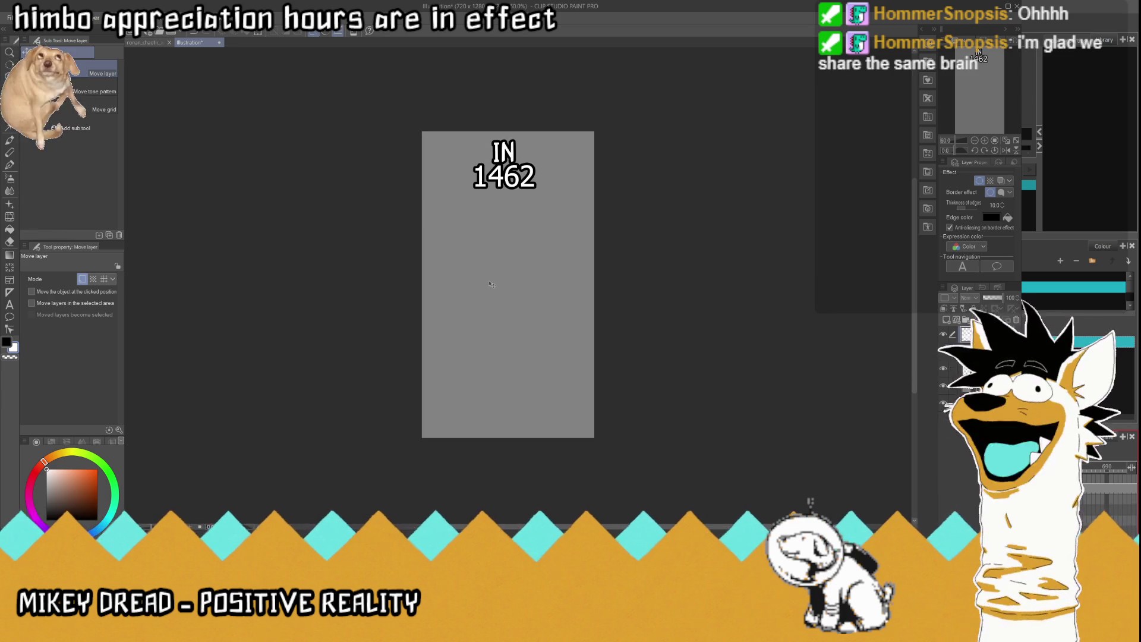
Step: Continue the IN 1462 caption with a comma, then SULTAN, MEHMED and II on separate lines
{"action": "left_click", "coordinate": [10, 304]}
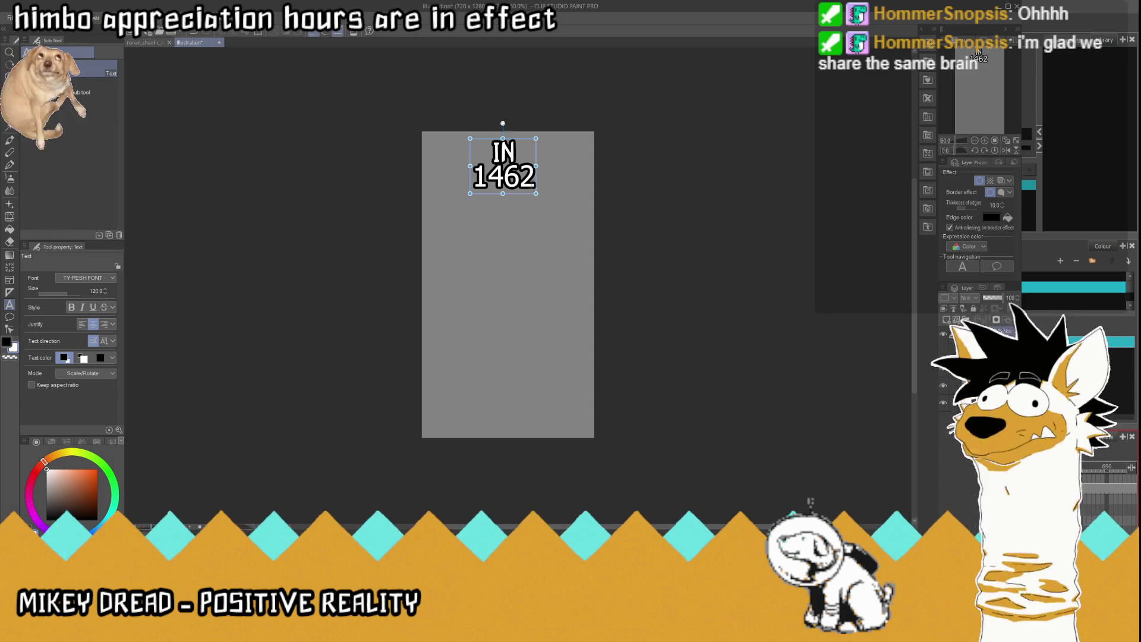
{"action": "left_click", "coordinate": [503, 172]}
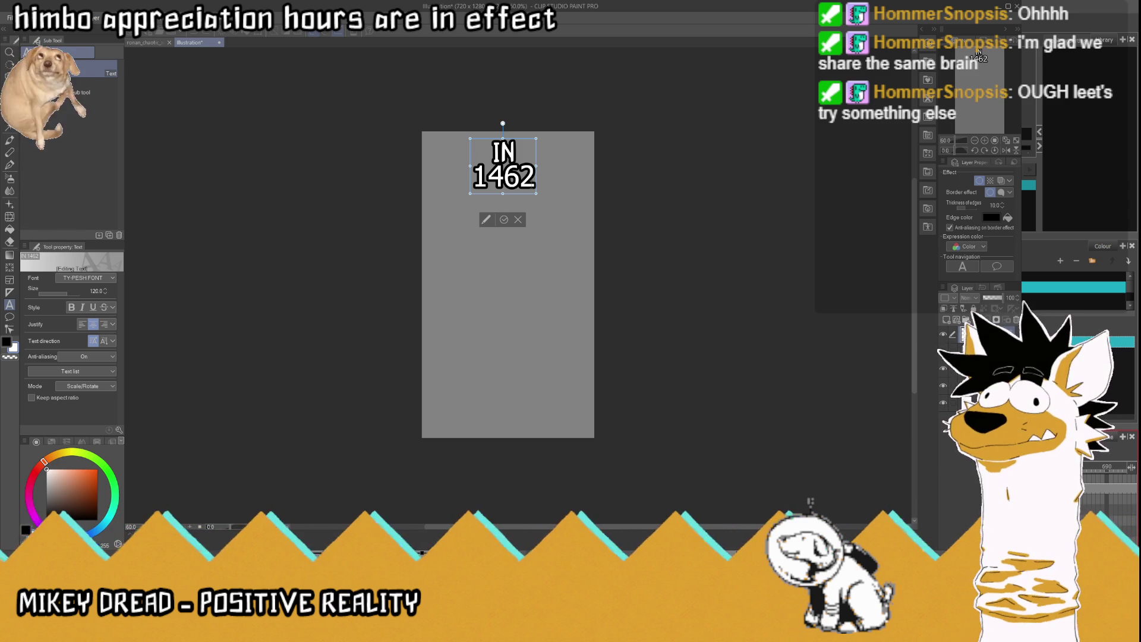
{"action": "type", "text": ","}
{"action": "key", "text": "Return"}
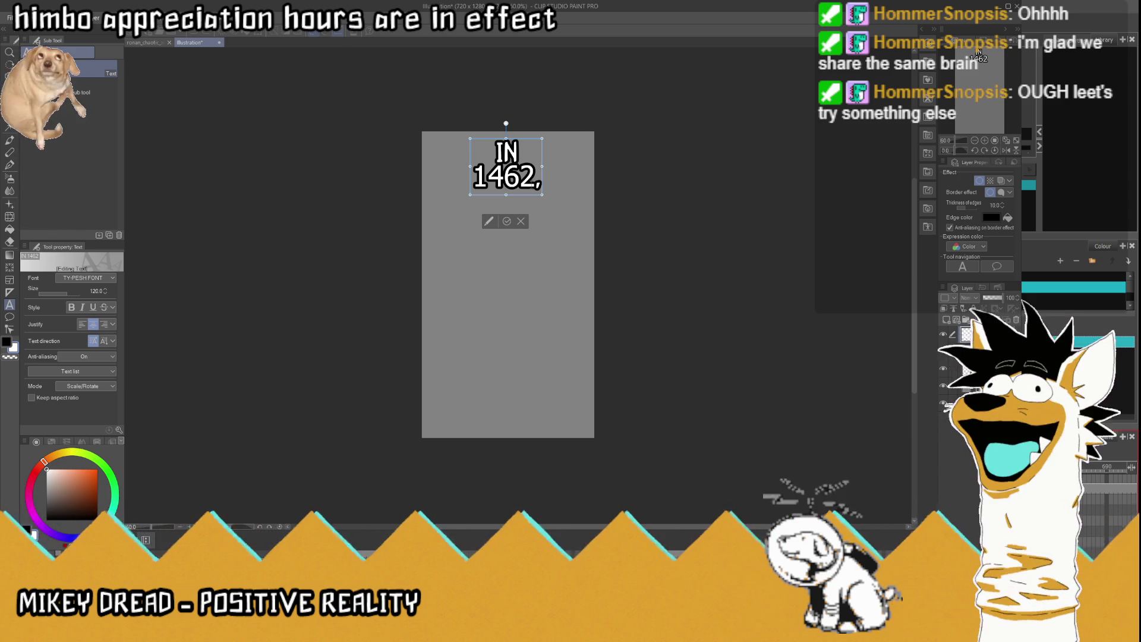
{"action": "type", "text": "SULTAN"}
{"action": "key", "text": "Return"}
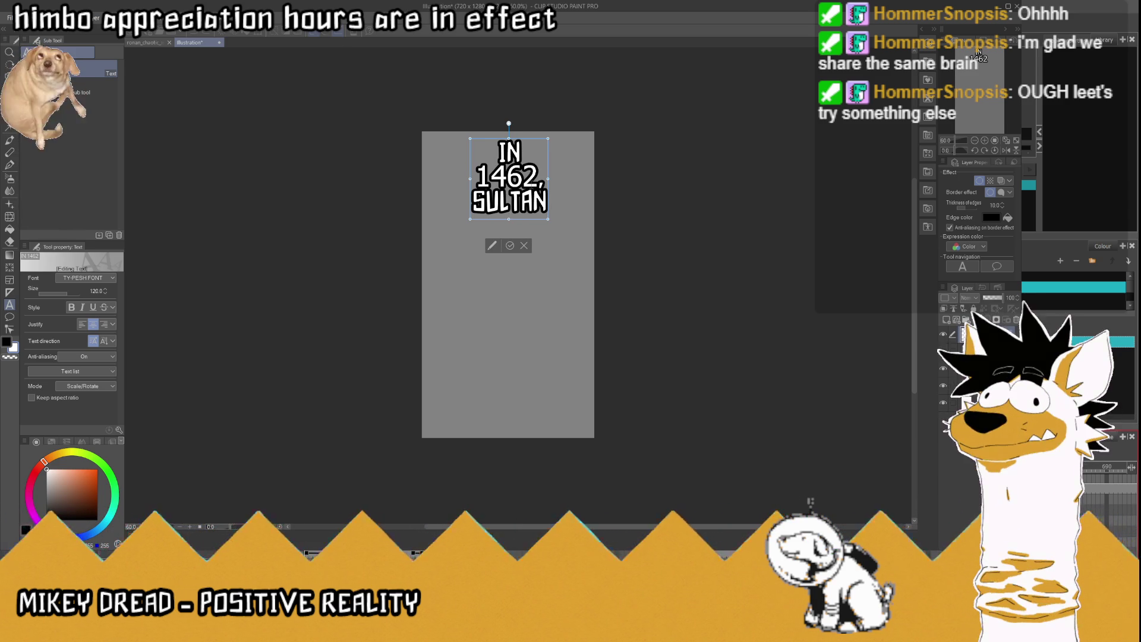
{"action": "type", "text": "MEHMER"}
{"action": "key", "text": "BackSpace"}
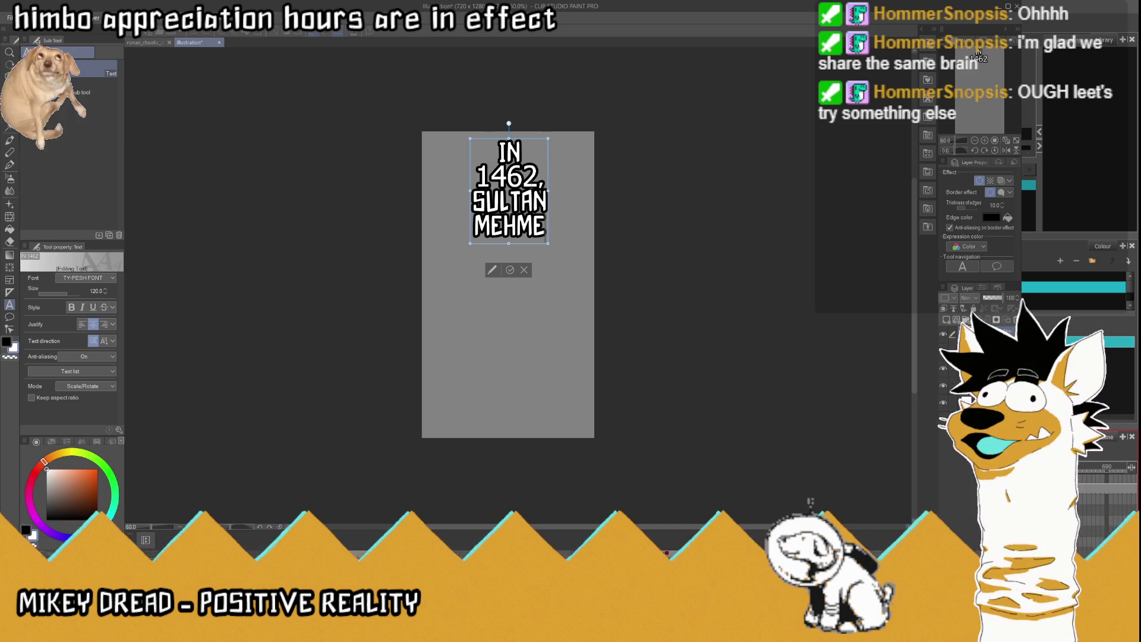
{"action": "type", "text": "F"}
{"action": "key", "text": "BackSpace"}
{"action": "type", "text": "D"}
{"action": "key", "text": "Return"}
{"action": "type", "text": "II"}
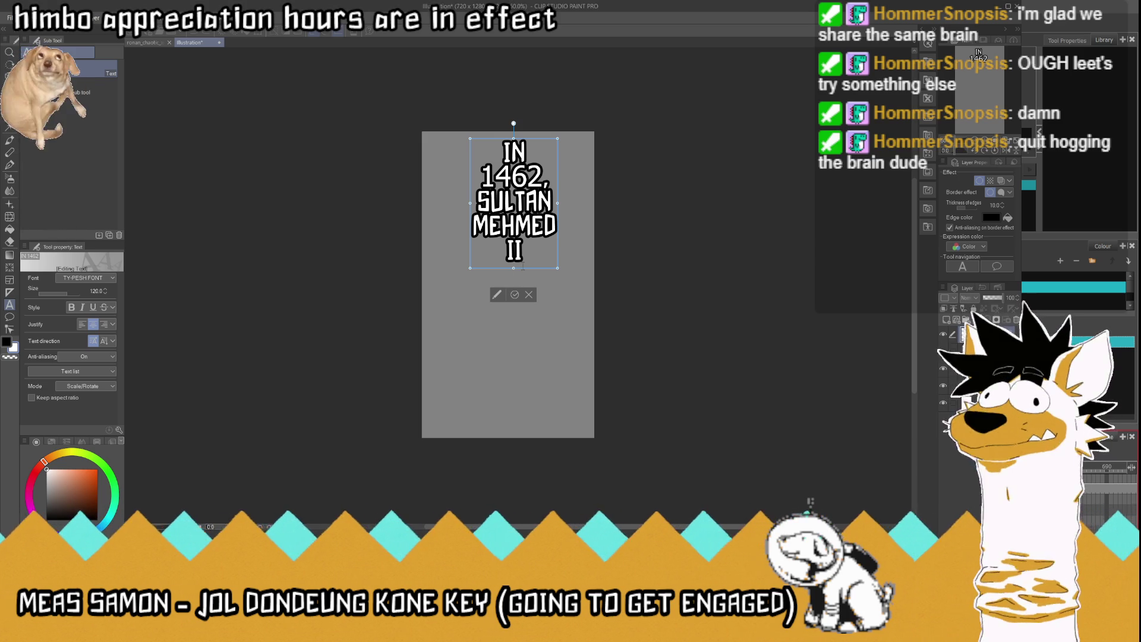
Step: Add BEGAN A, CAMPAIGN and TO on new lines below II
{"action": "key", "text": "Return"}
{"action": "type", "text": "BEGAN"}
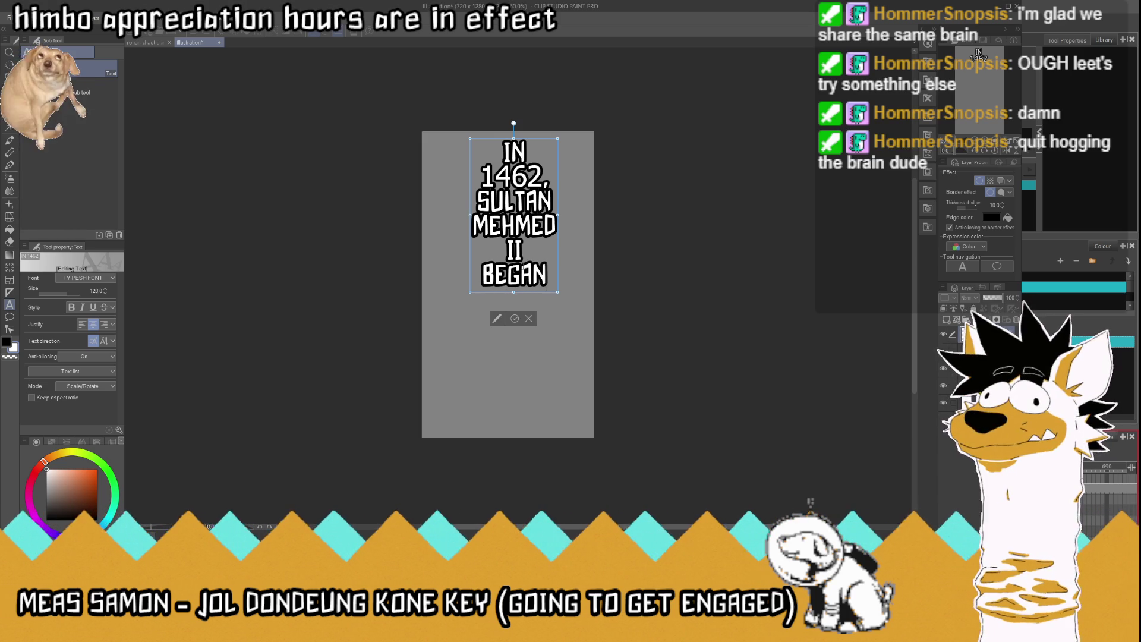
{"action": "type", "text": " A"}
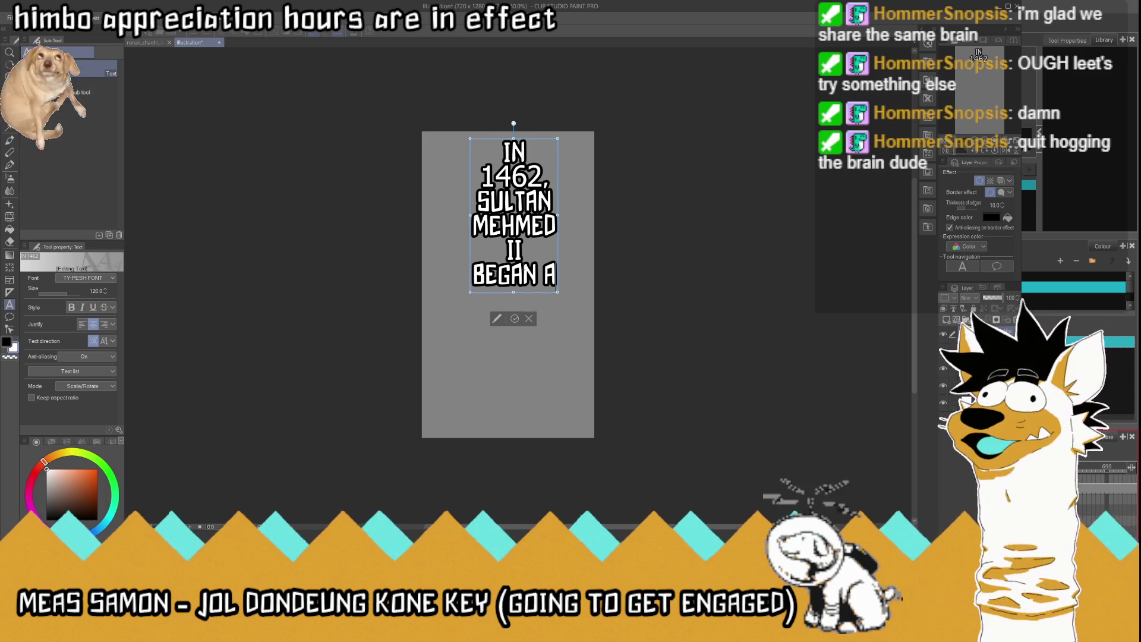
{"action": "key", "text": "Return"}
{"action": "type", "text": "CAMPAIGN"}
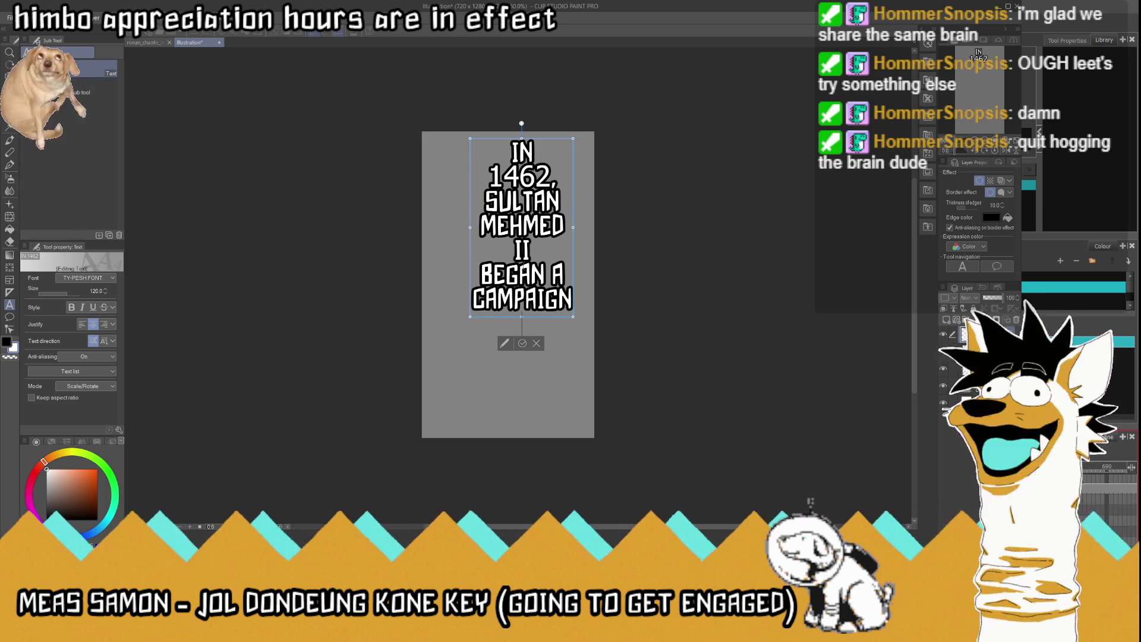
{"action": "key", "text": "Return"}
{"action": "type", "text": "TO DETHRON"}
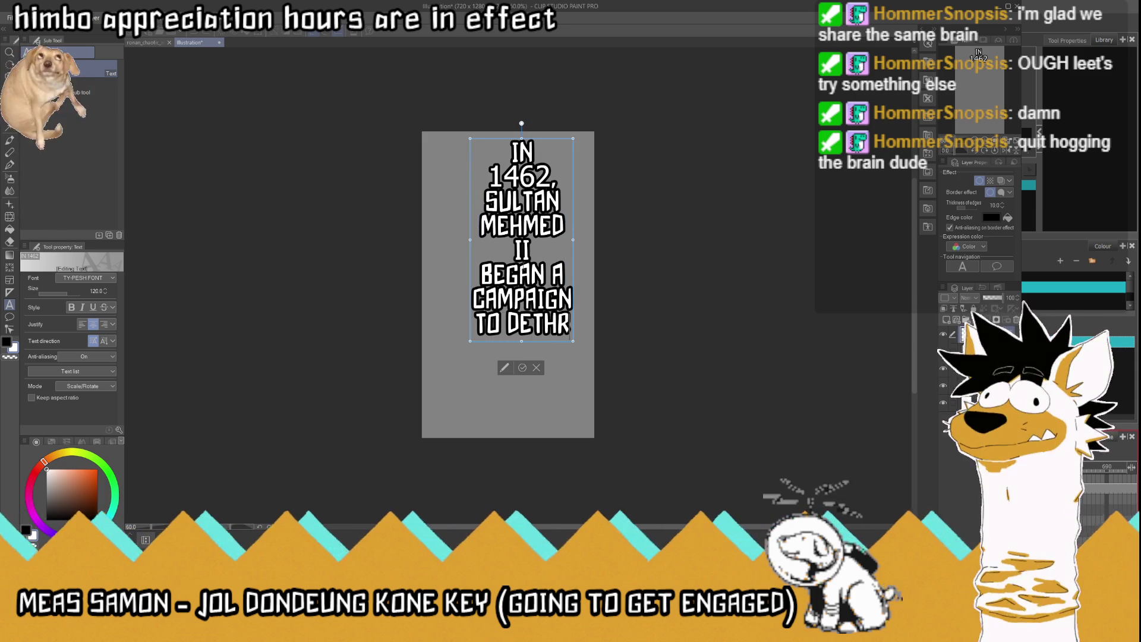
{"action": "key", "text": "BackSpace"}
{"action": "key", "text": "BackSpace"}
{"action": "key", "text": "BackSpace"}
{"action": "key", "text": "BackSpace"}
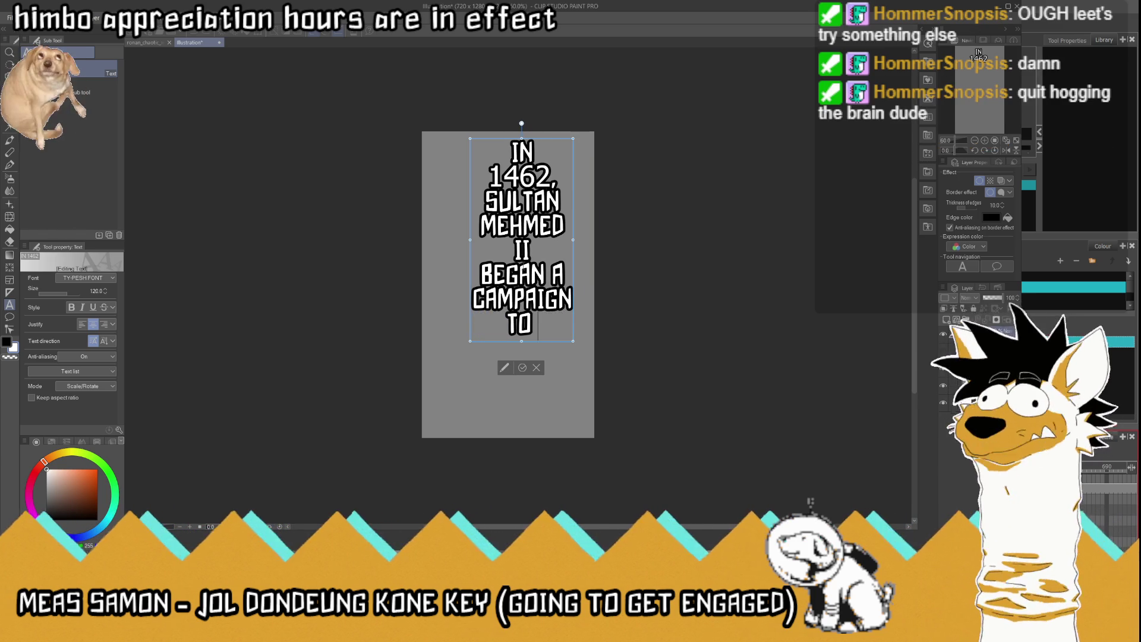
{"action": "key", "text": "BackSpace"}
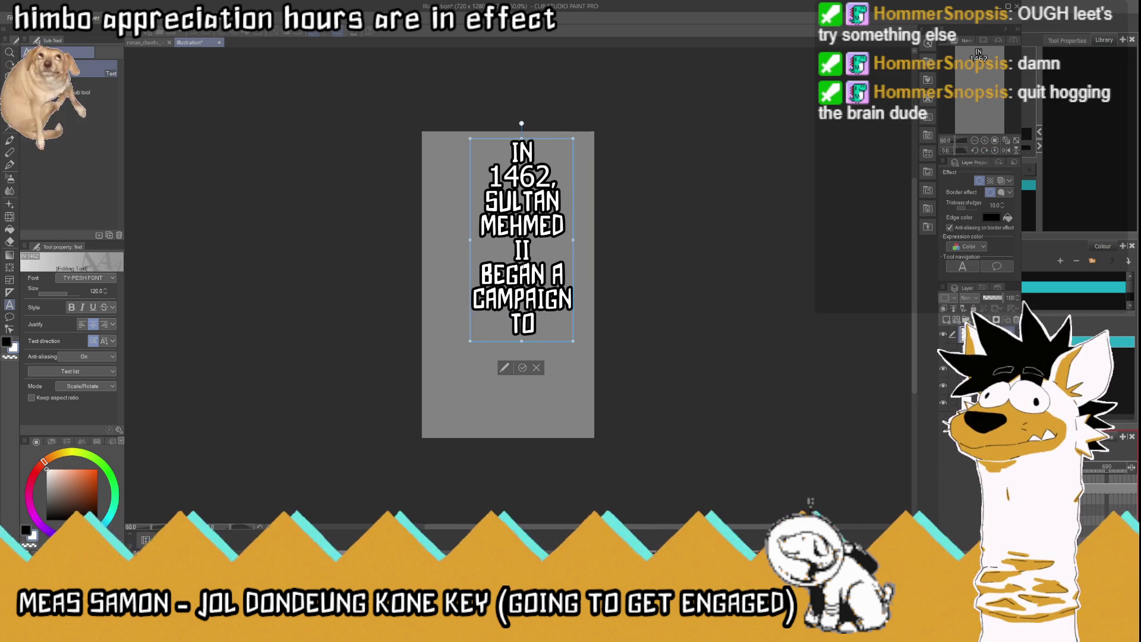
Step: Add DETHRONE, THIS, VOIVODE and OF on separate lines, correcting typos
{"action": "key", "text": "Return"}
{"action": "type", "text": "DETHRONE"}
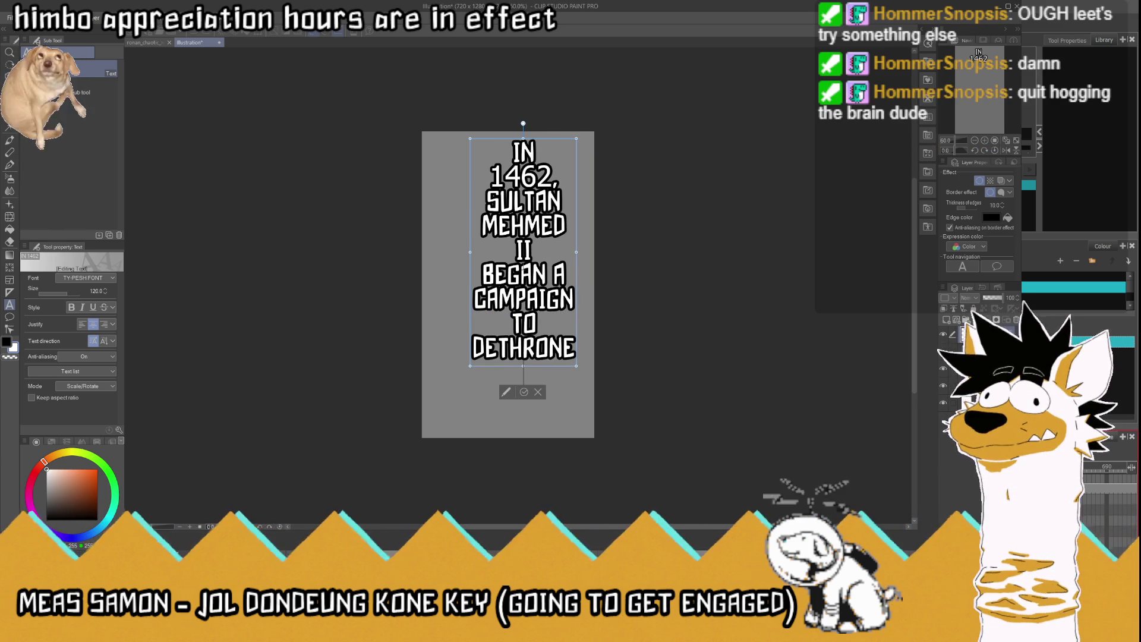
{"action": "key", "text": "Return"}
{"action": "type", "text": "THIS"}
{"action": "key", "text": "Return"}
{"action": "type", "text": "VO"}
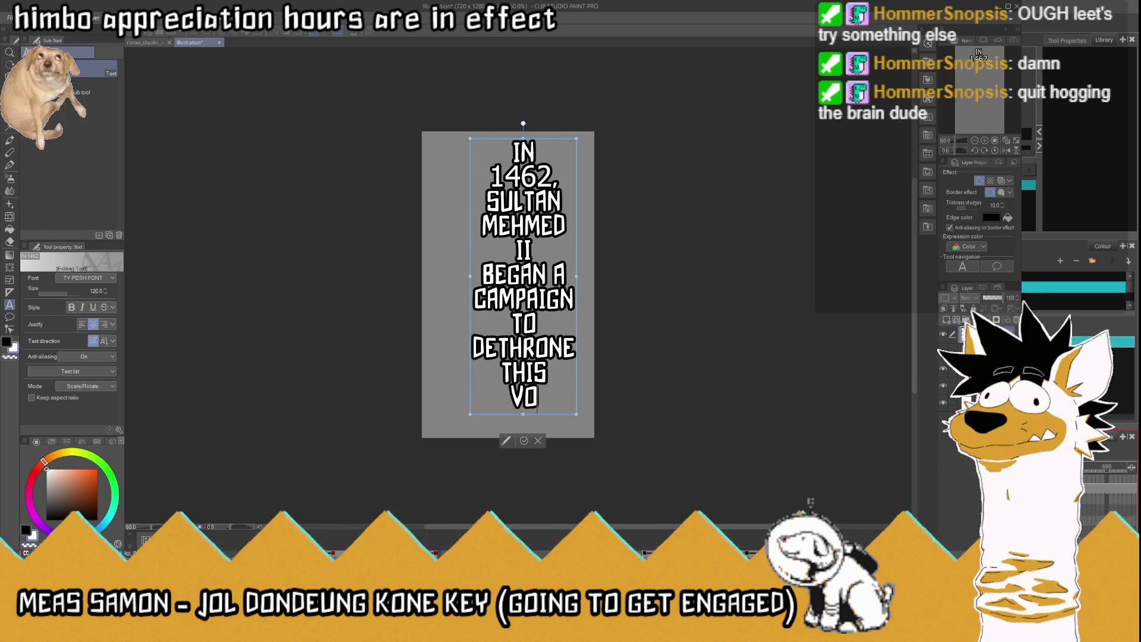
{"action": "type", "text": "IVODE"}
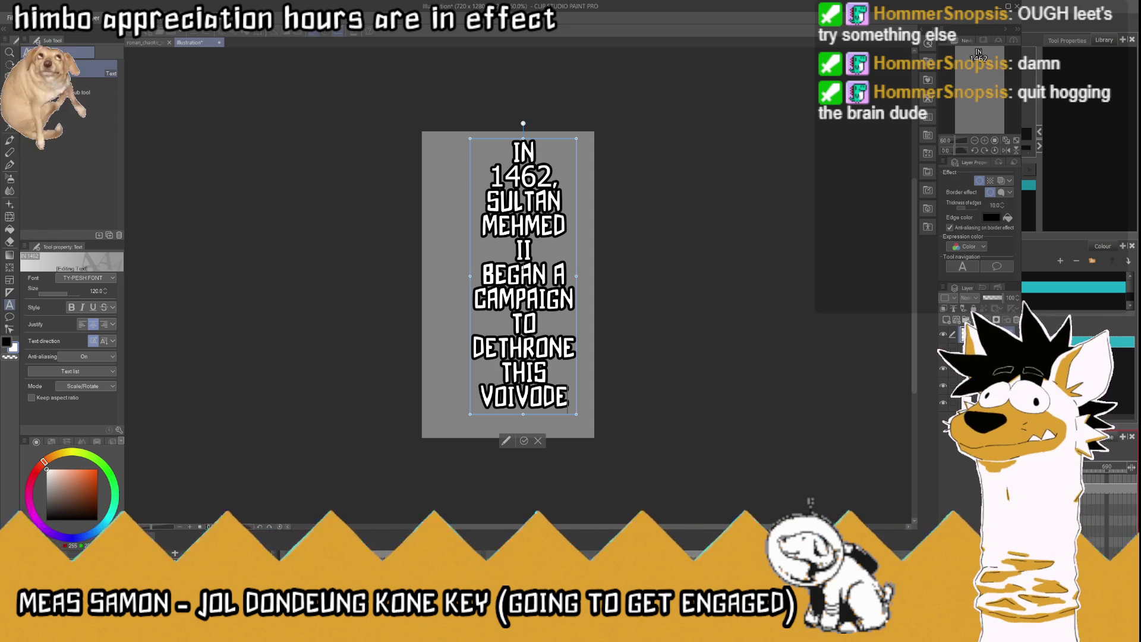
{"action": "key", "text": "Return"}
{"action": "type", "text": "OF"}
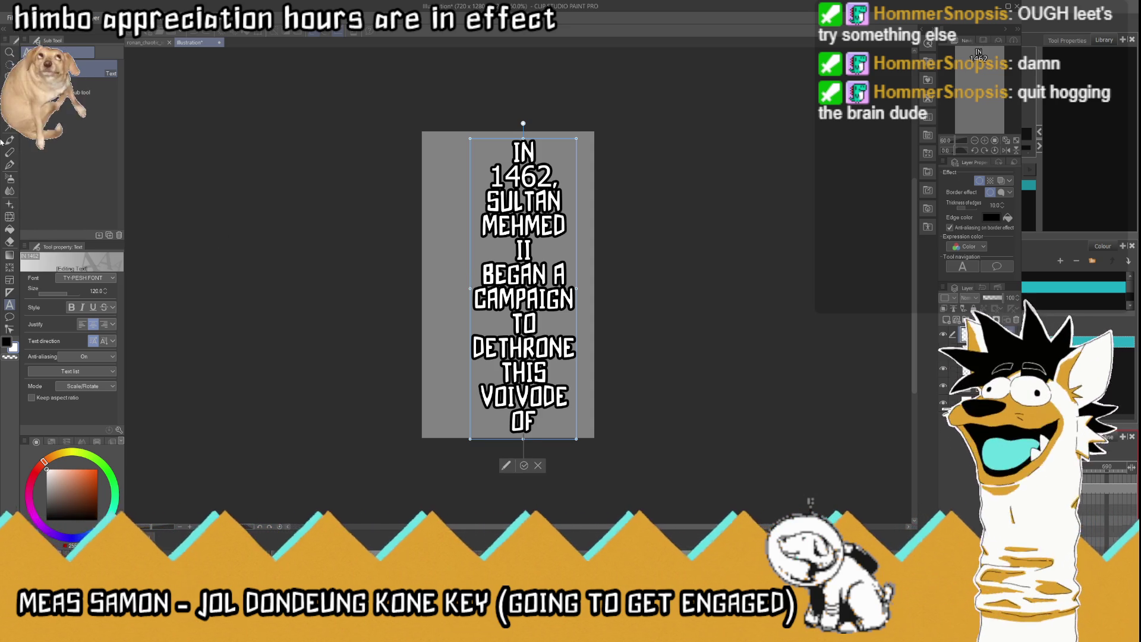
{"action": "left_click", "coordinate": [9, 204]}
Step: Reposition the caption text on the canvas so the IN line shows fully
{"action": "left_click_drag", "start_coordinate": [523, 285], "coordinate": [513, 269]}
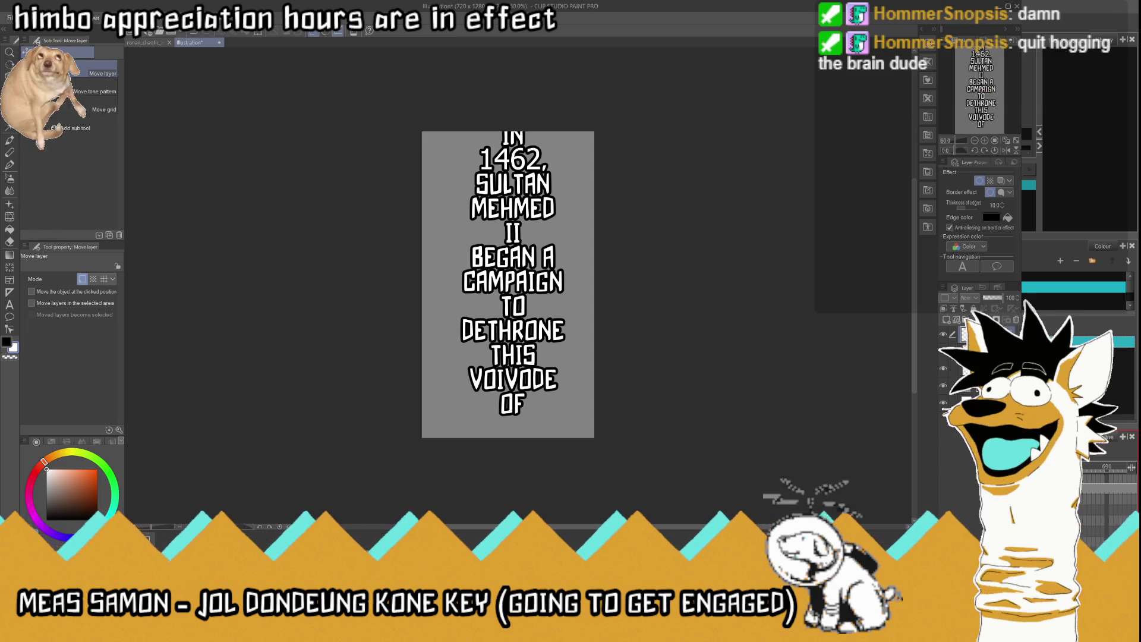
{"action": "mouse_move", "coordinate": [535, 190]}
{"action": "left_mouse_down"}
{"action": "mouse_move", "coordinate": [535, 170]}
{"action": "mouse_move", "coordinate": [533, 317]}
{"action": "left_mouse_up"}
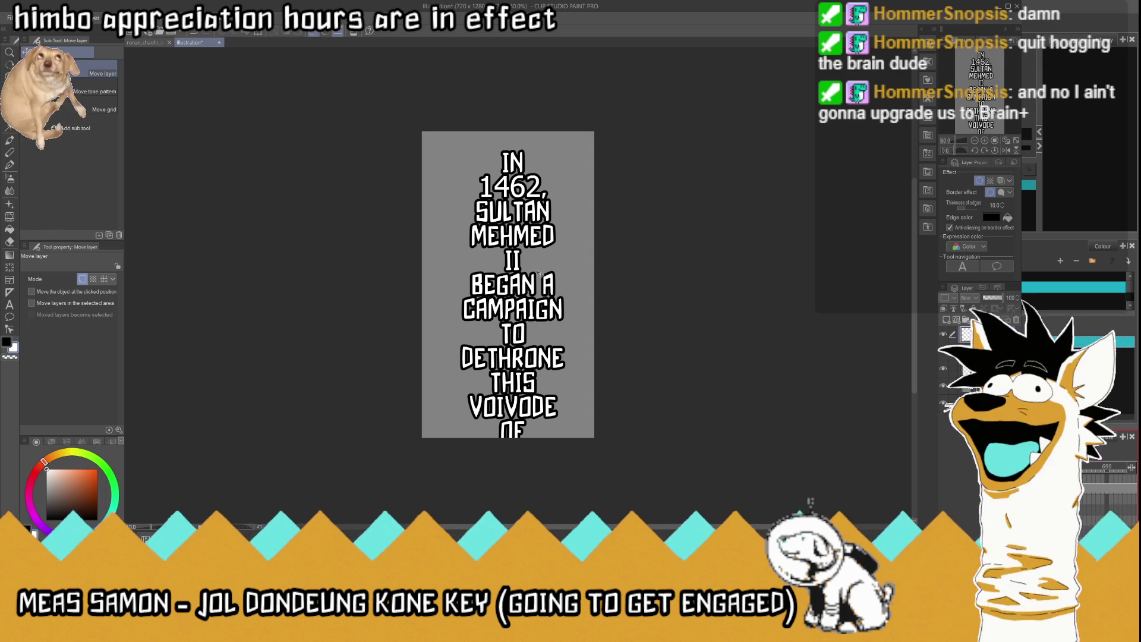
{"action": "left_click_drag", "start_coordinate": [551, 243], "coordinate": [548, 216]}
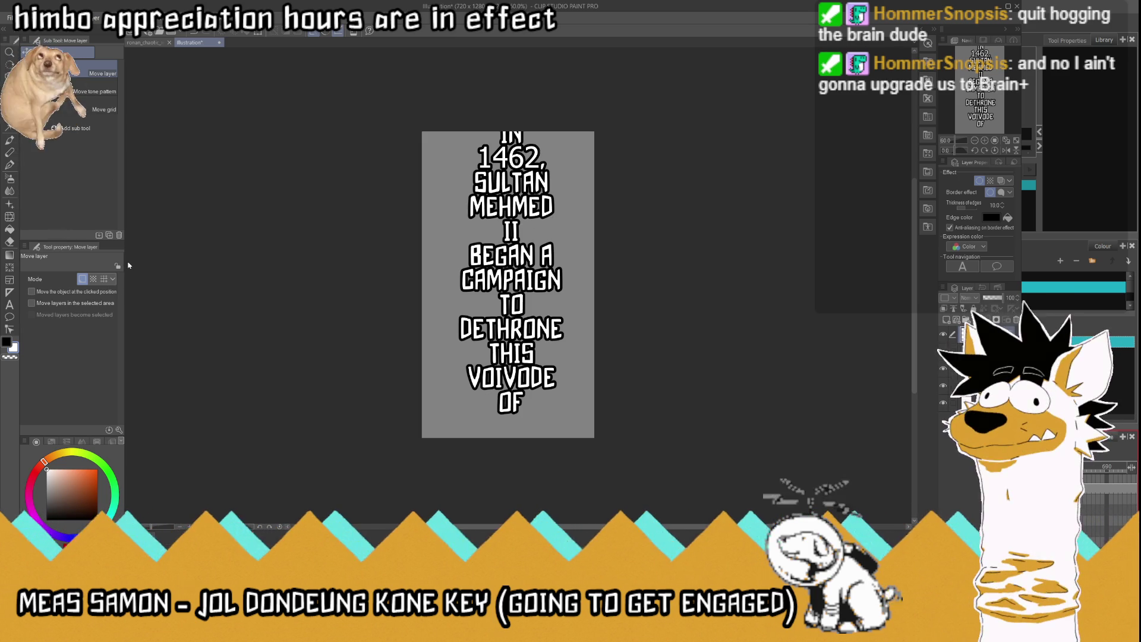
{"action": "key", "text": "ctrl+t"}
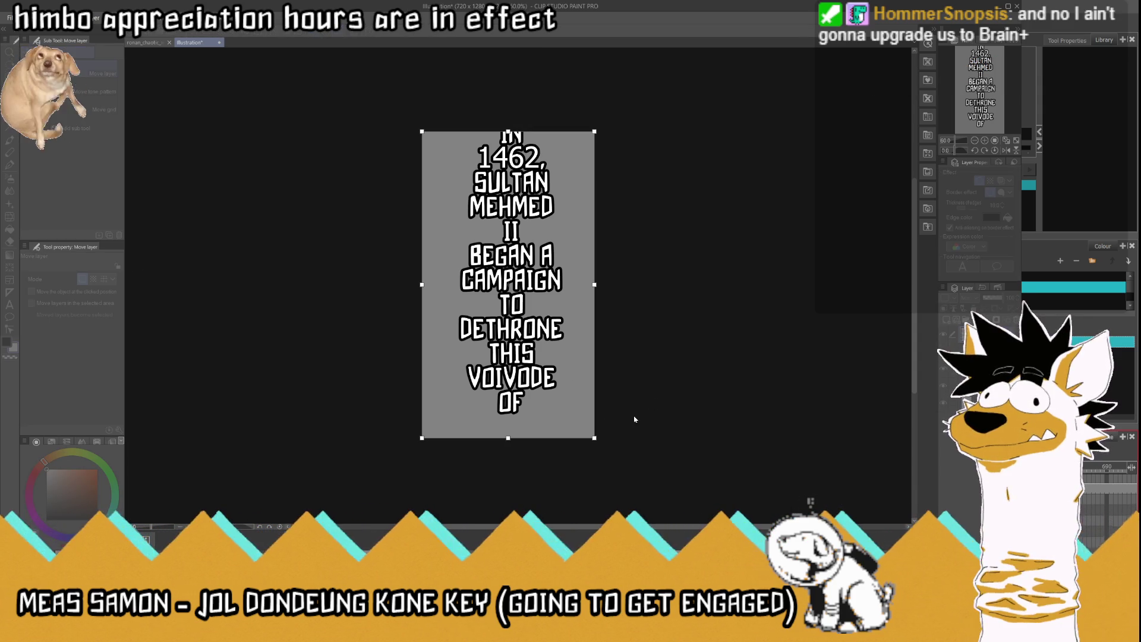
{"action": "key", "text": "Return"}
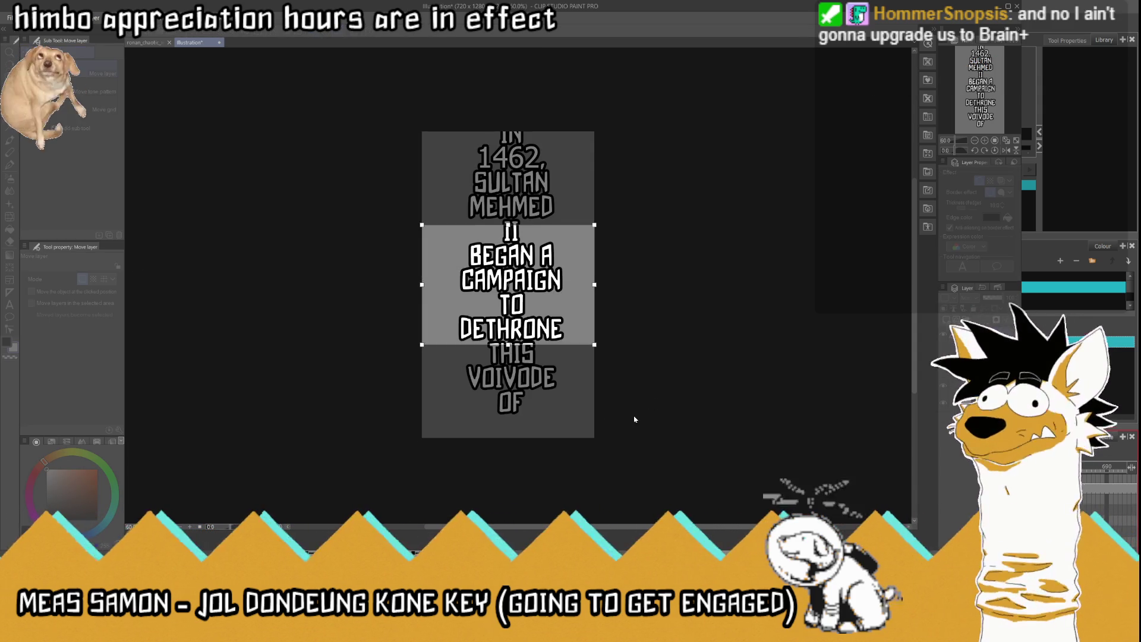
Step: Stretch the grey caption backing to the full height of the canvas
{"action": "scroll", "coordinate": [634, 417], "scroll_direction": "down", "scroll_amount": 6}
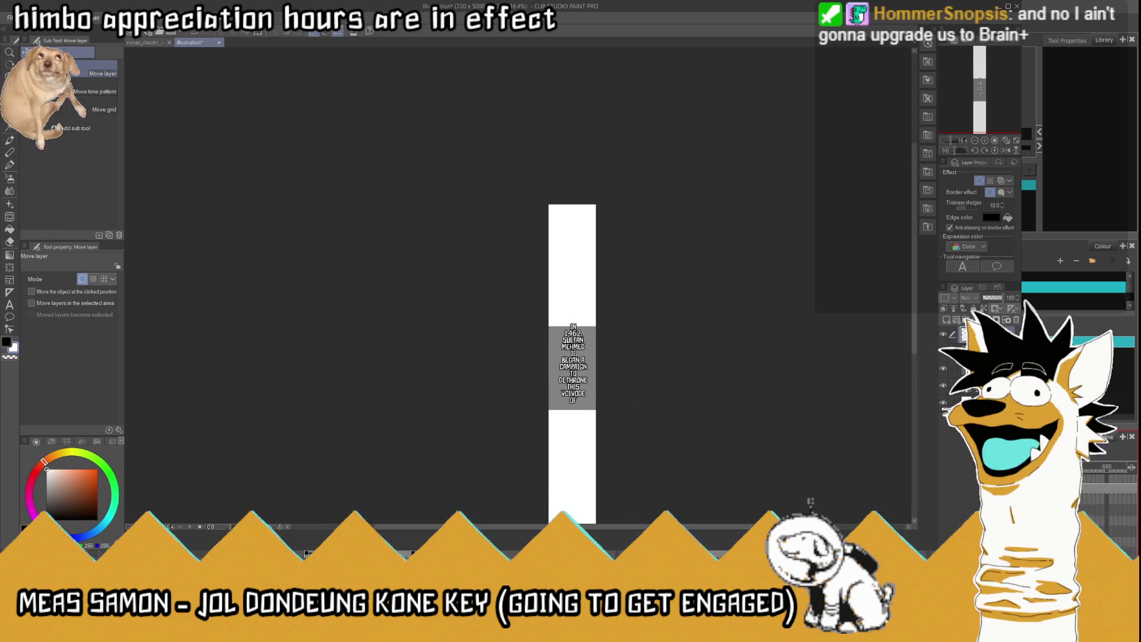
{"action": "key", "text": "ctrl+t"}
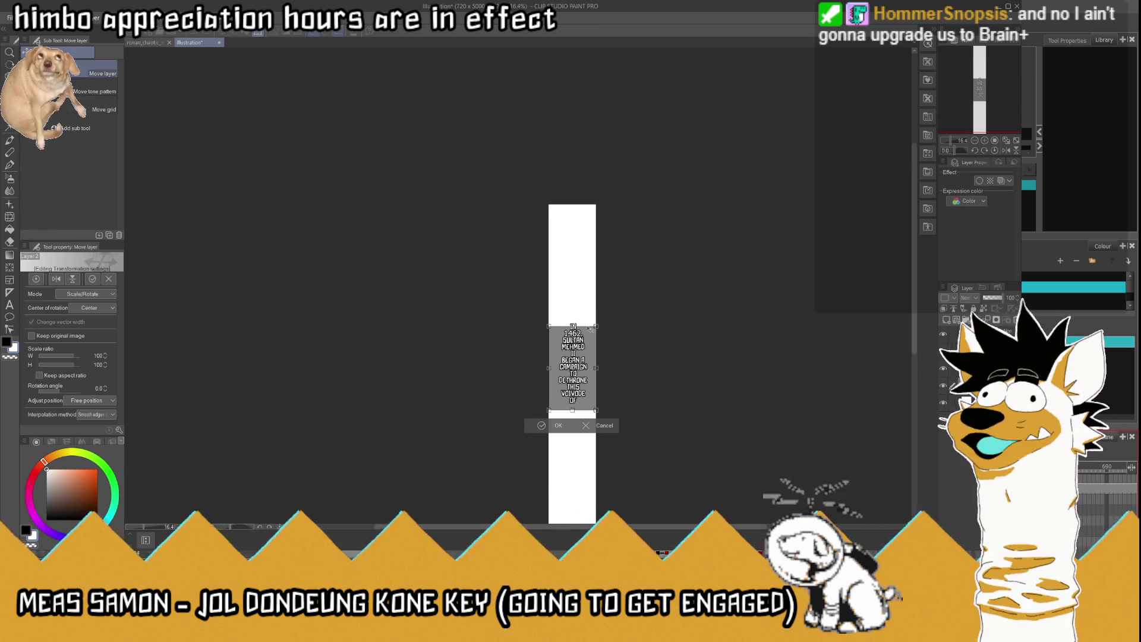
{"action": "left_click_drag", "start_coordinate": [572, 325], "coordinate": [573, 185]}
{"action": "scroll", "coordinate": [572, 196], "scroll_direction": "down", "scroll_amount": 2}
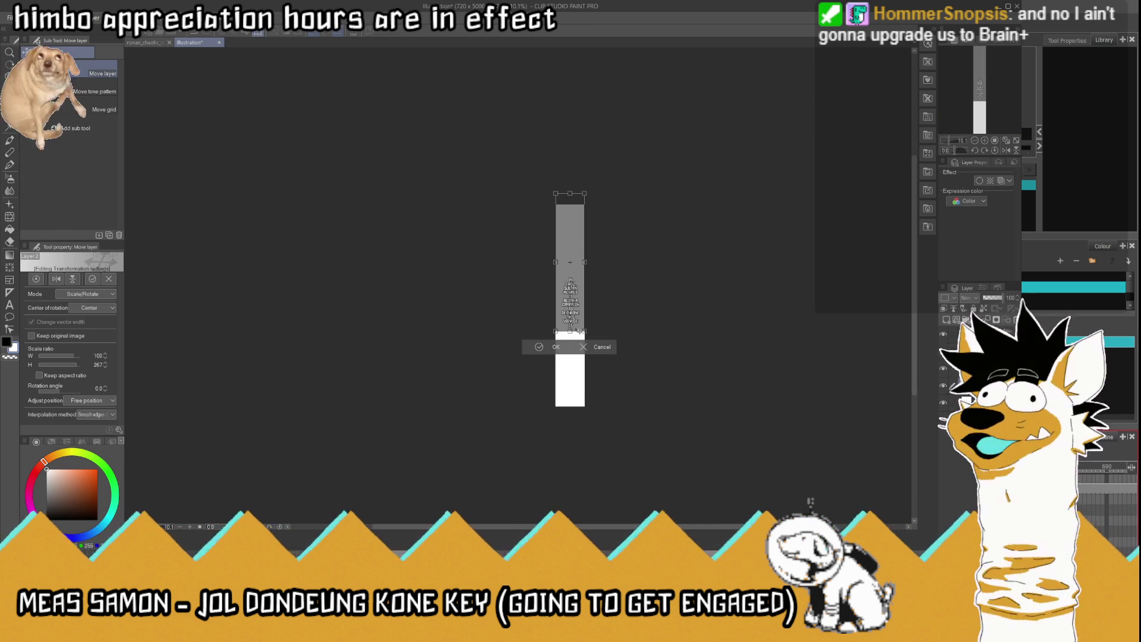
{"action": "left_click_drag", "start_coordinate": [570, 331], "coordinate": [570, 410]}
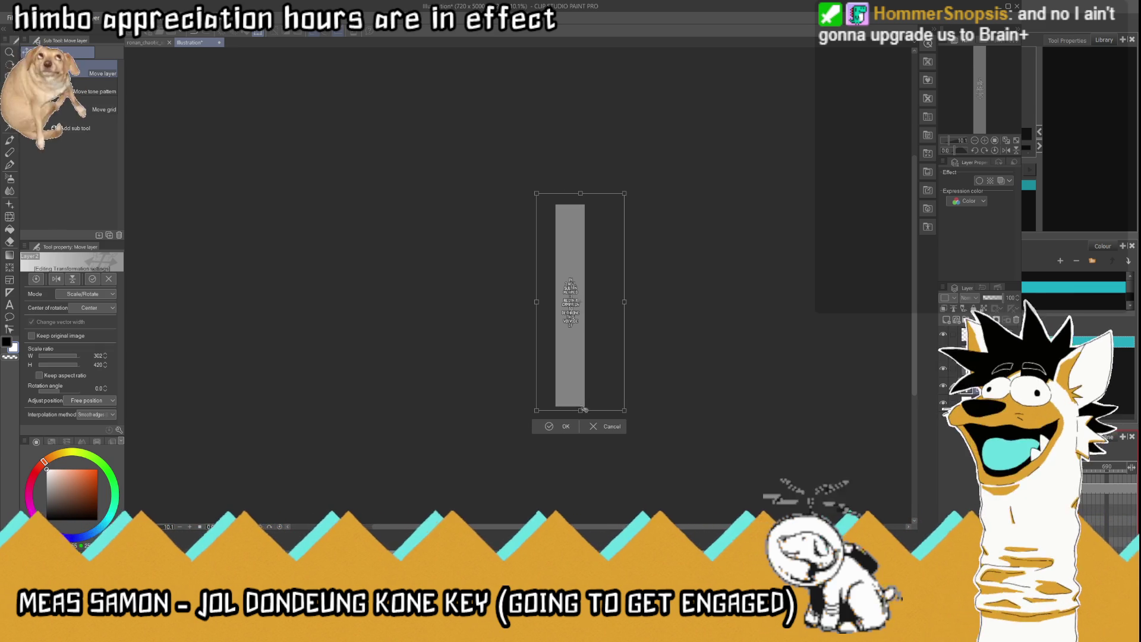
{"action": "key", "text": "Return"}
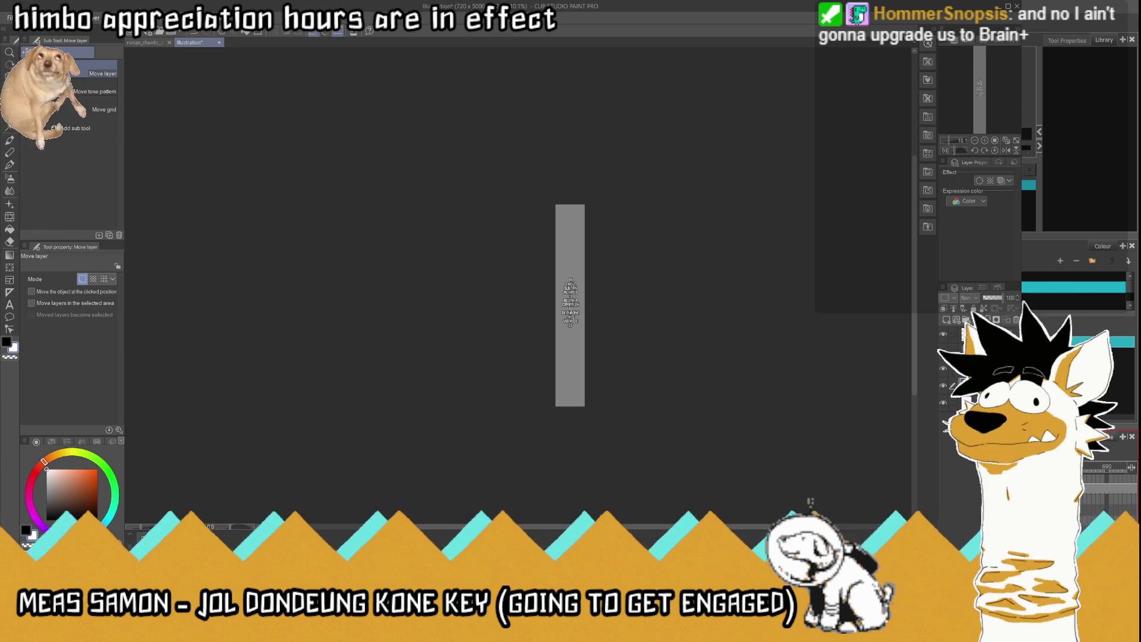
Step: Move the caption text near the top of the page and resume editing it
{"action": "scroll", "coordinate": [580, 279], "scroll_direction": "up", "scroll_amount": 3}
{"action": "left_click_drag", "start_coordinate": [548, 202], "coordinate": [536, 96]}
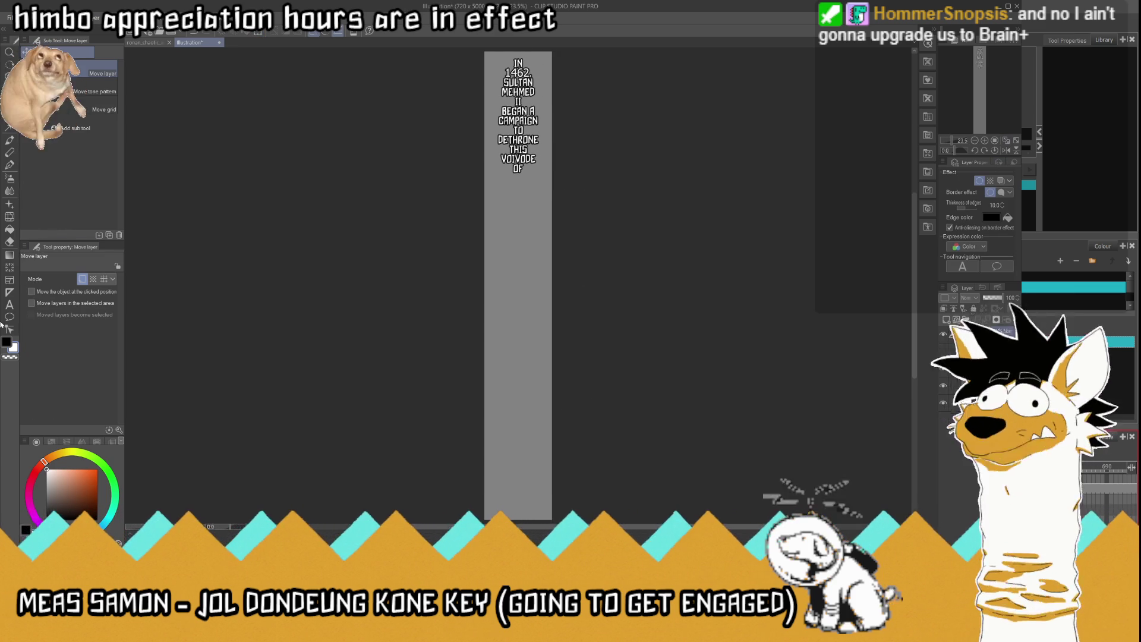
{"action": "key", "text": "t"}
{"action": "left_click", "coordinate": [527, 169]}
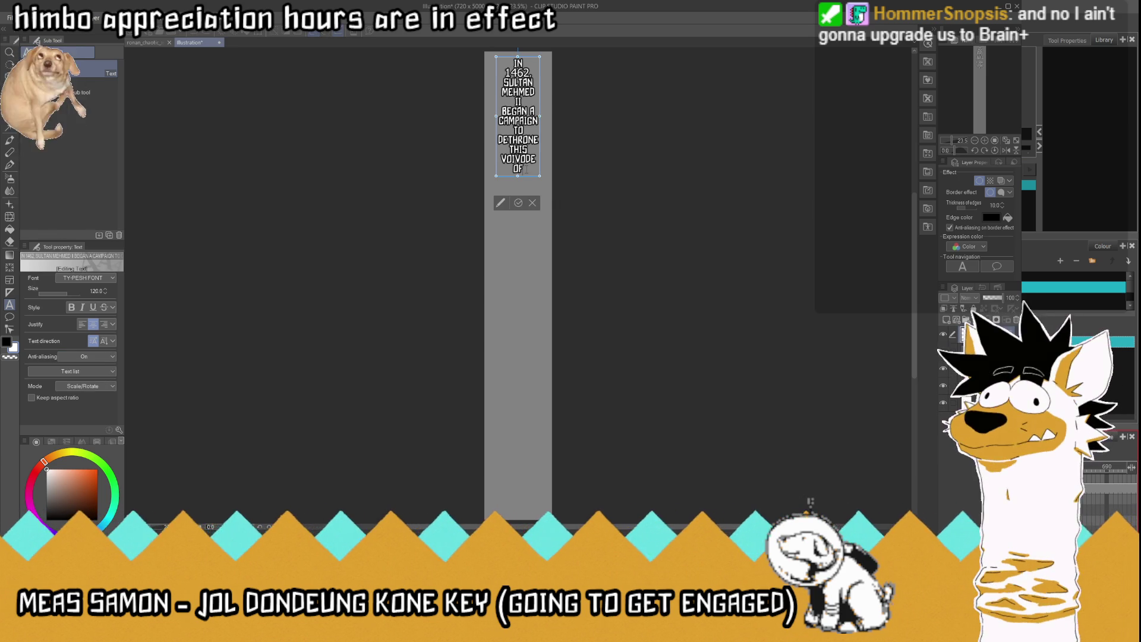
Step: Add WALLACHIA. on a new line below OF, followed by an empty line
{"action": "key", "text": "Return"}
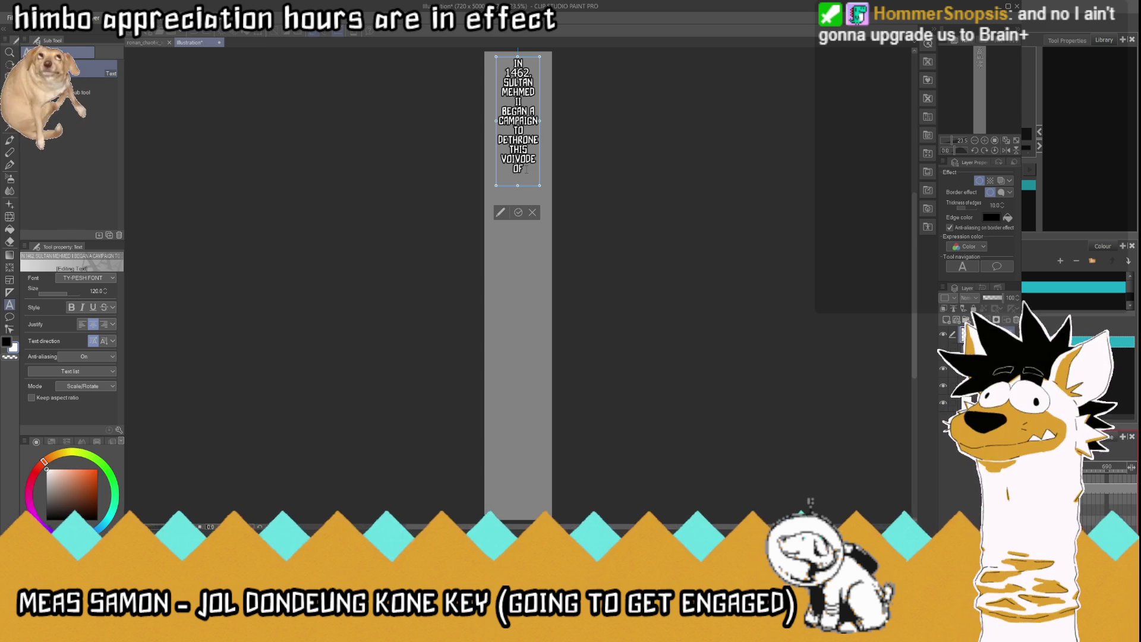
{"action": "type", "text": "WALLACHIA"}
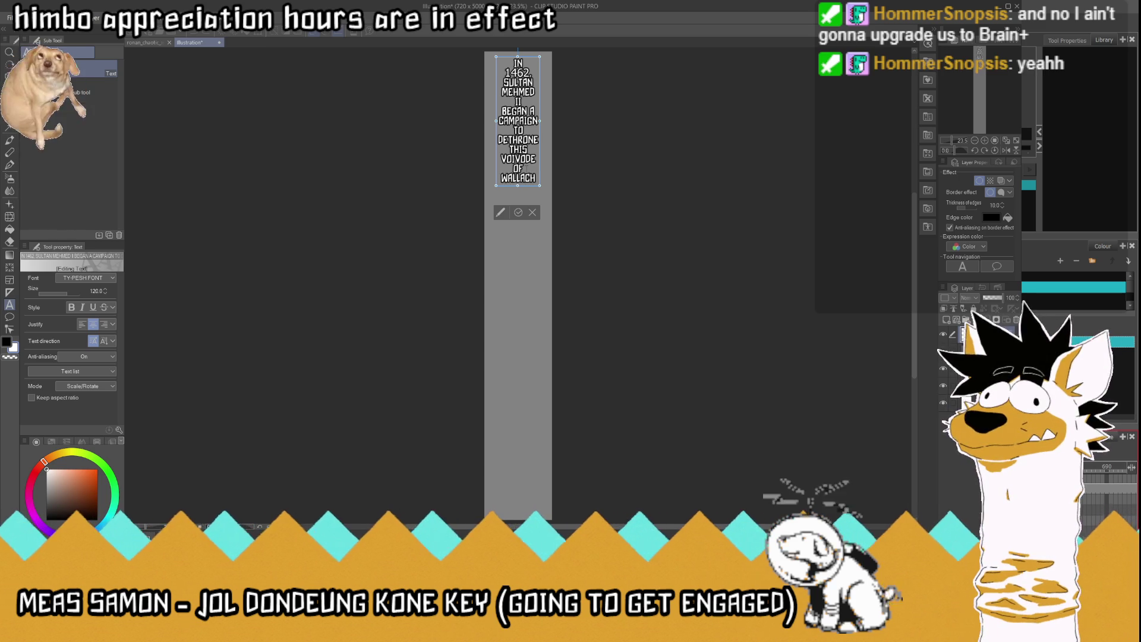
{"action": "key", "text": "Return"}
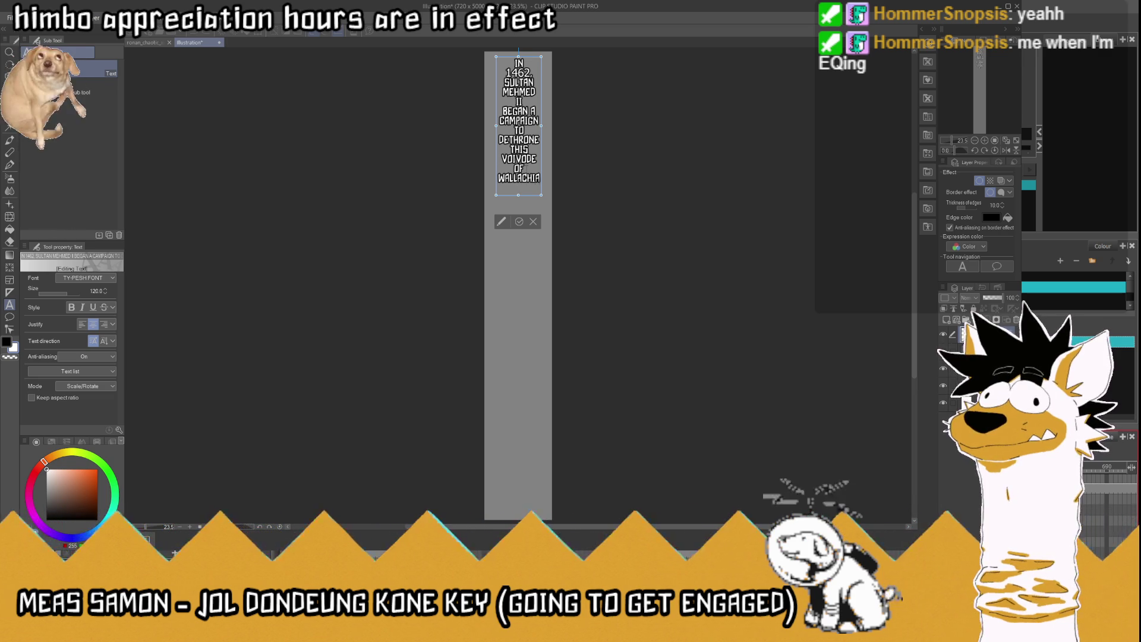
{"action": "type", "text": "."}
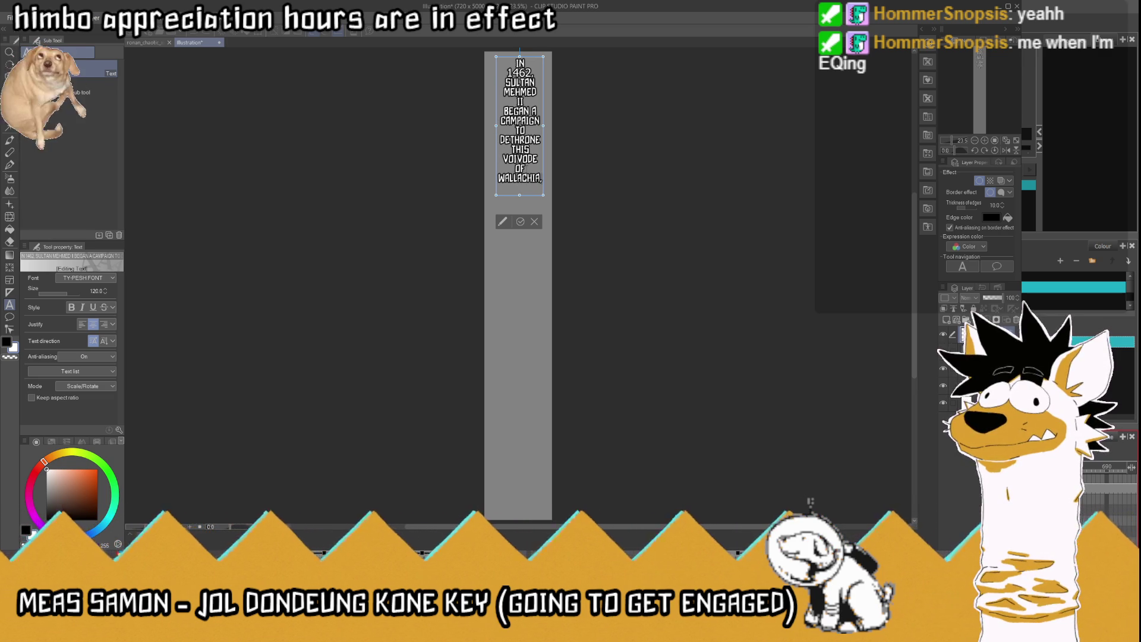
{"action": "key", "text": "Return"}
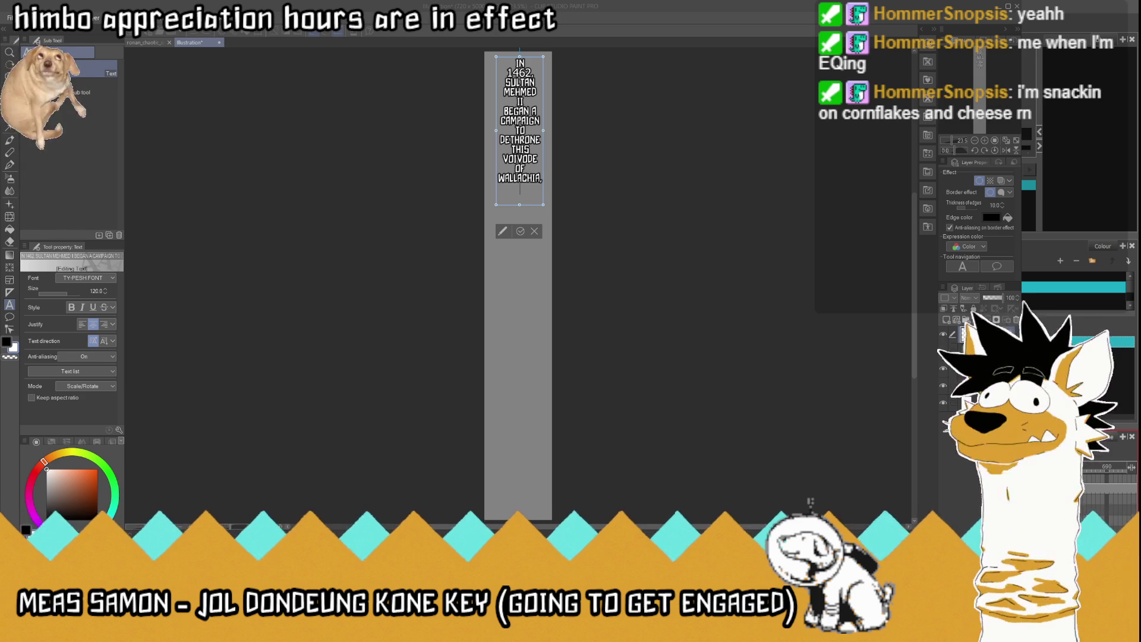
{"action": "scroll", "coordinate": [531, 188], "scroll_direction": "down", "scroll_amount": 2}
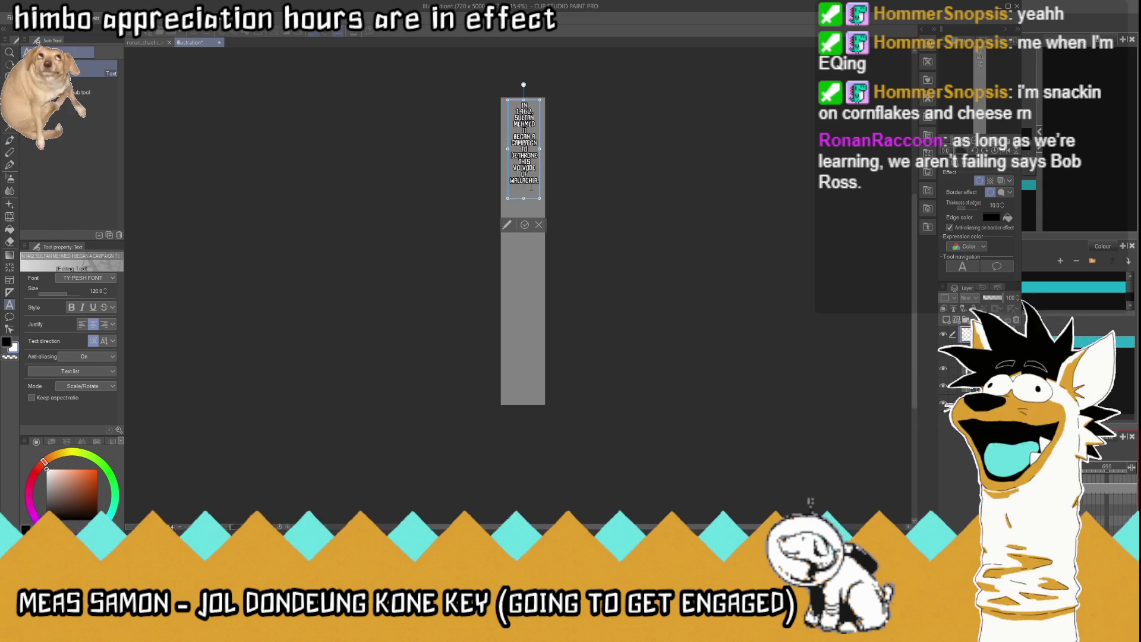
Step: Remove the trailing comma after WALLACHIA and retype the A after BEGAN
{"action": "scroll", "coordinate": [532, 188], "scroll_direction": "up", "scroll_amount": 3}
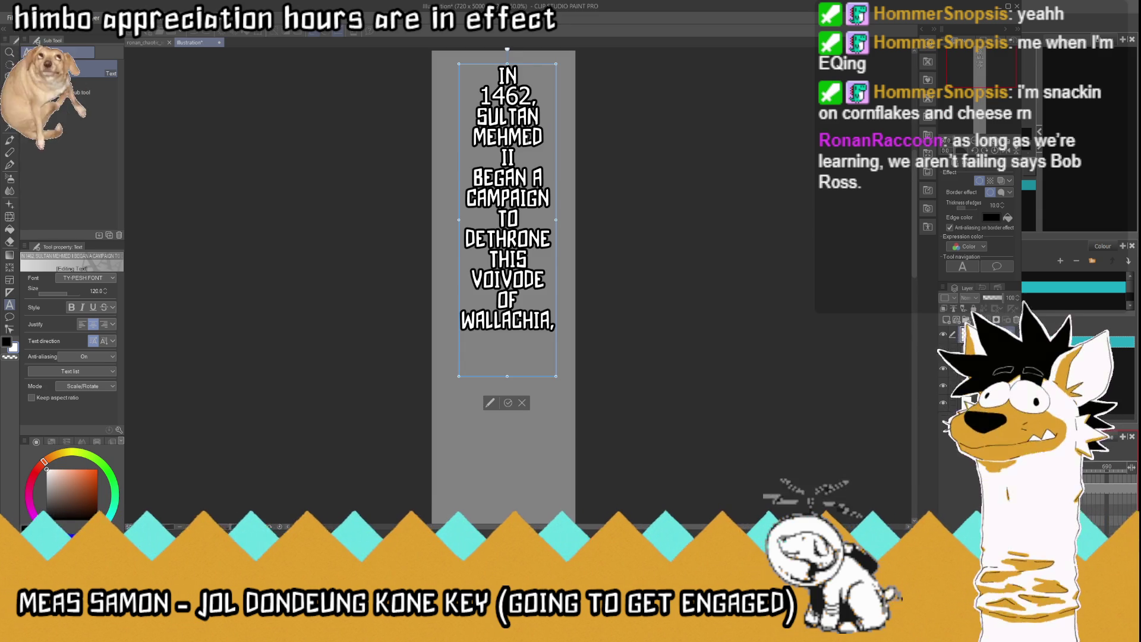
{"action": "key", "text": "BackSpace"}
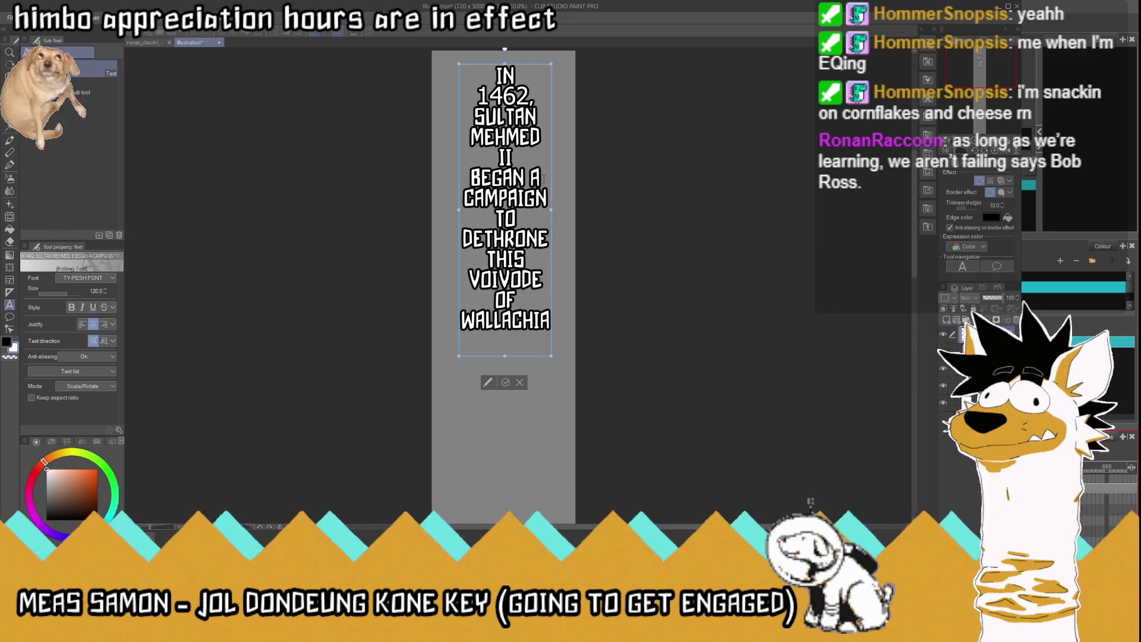
{"action": "key", "text": "BackSpace"}
{"action": "key", "text": "BackSpace"}
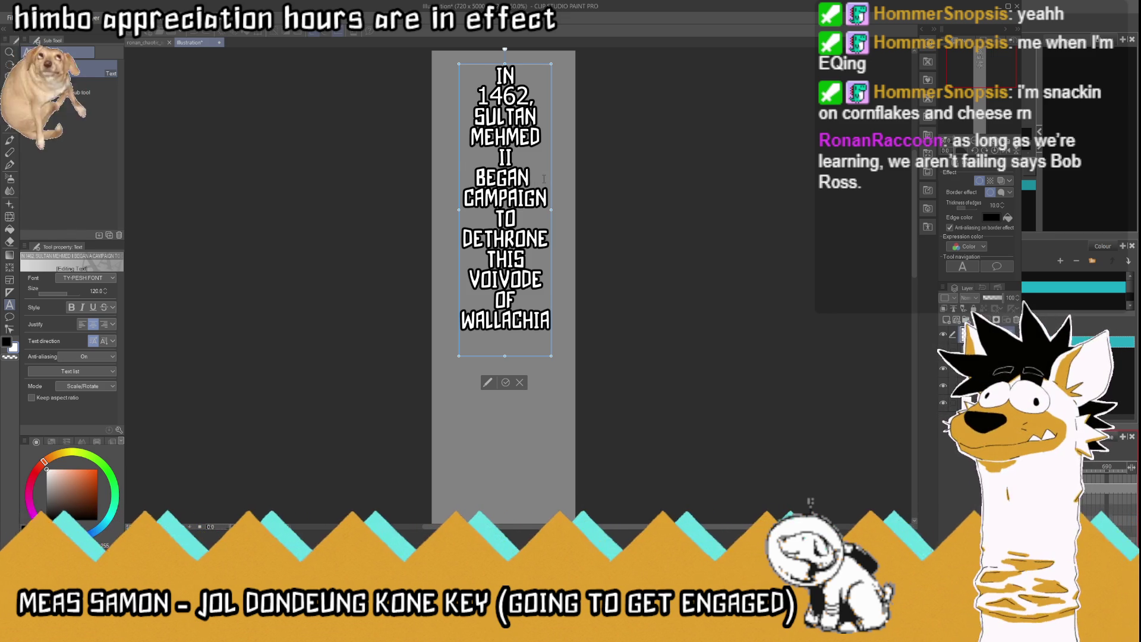
{"action": "type", "text": "A"}
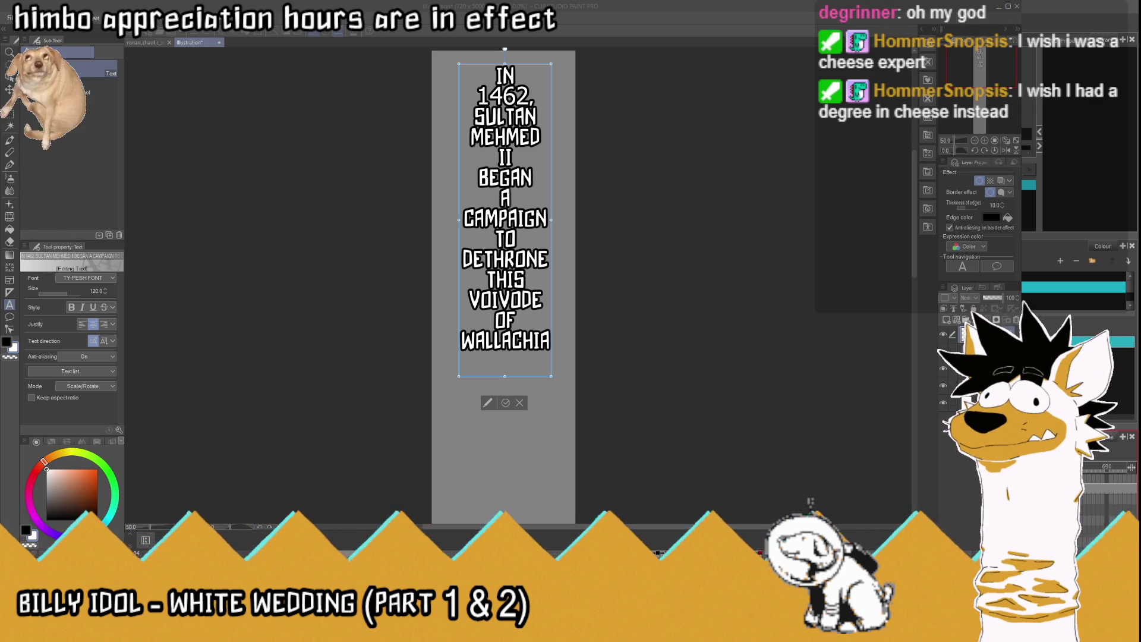
Step: Delete the blank line after WALLACHIA and commit the caption text
{"action": "left_click", "coordinate": [525, 359]}
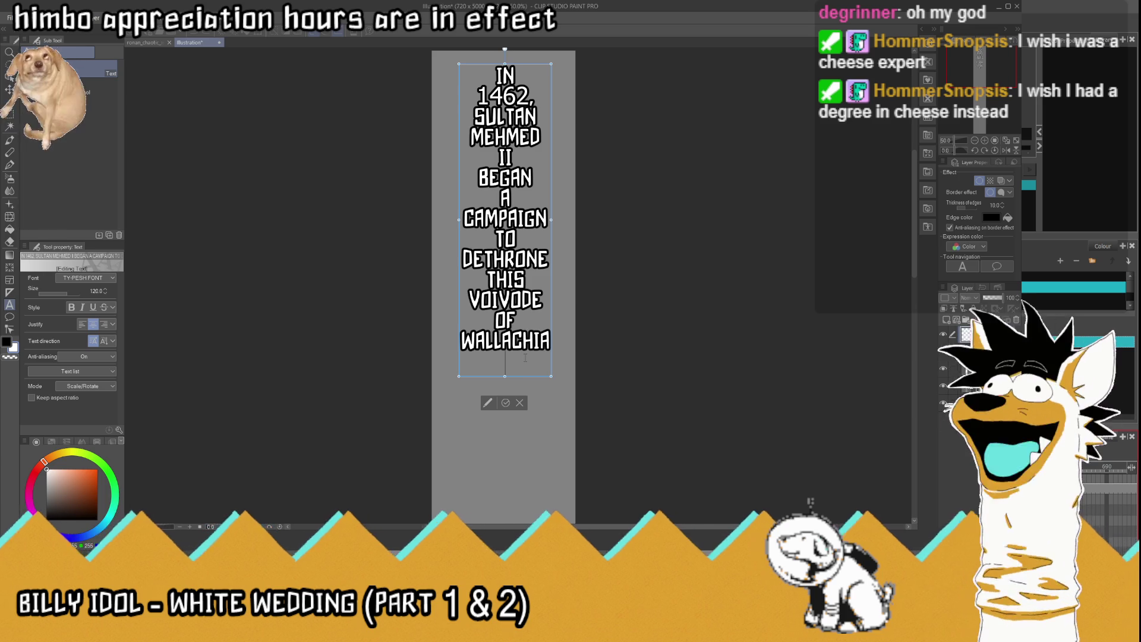
{"action": "key", "text": "BackSpace"}
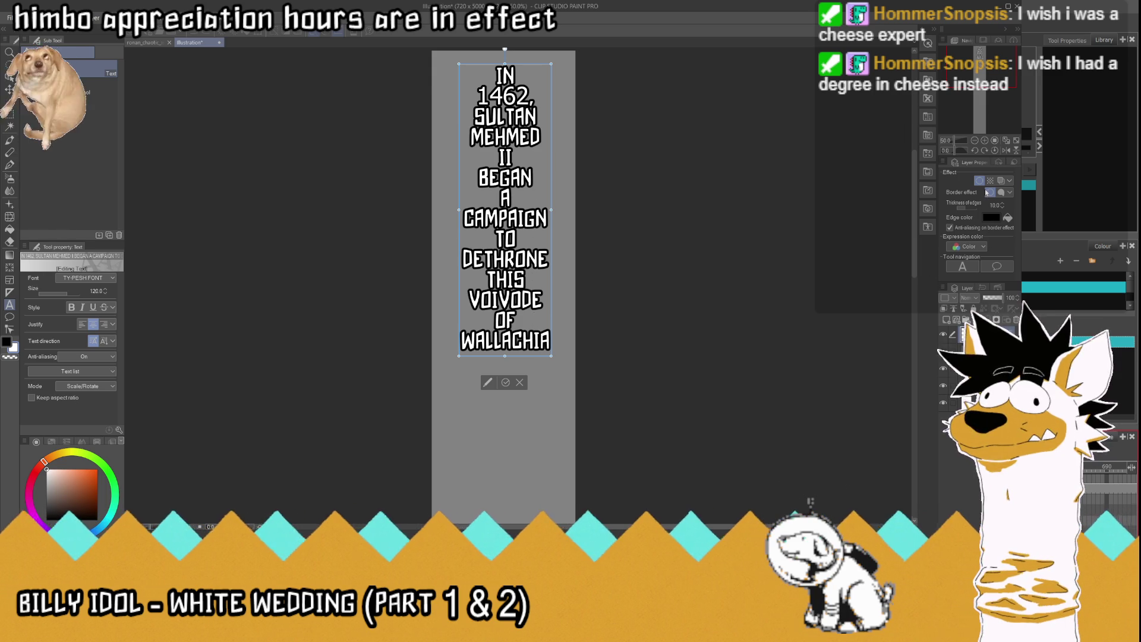
{"action": "key", "text": "Escape"}
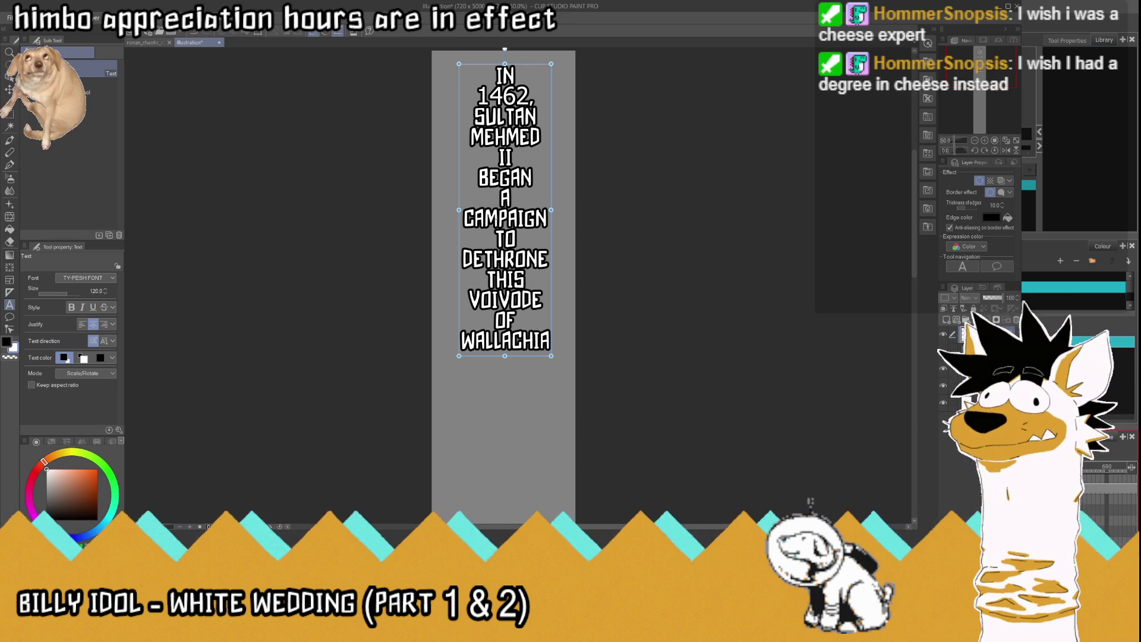
{"action": "scroll", "coordinate": [496, 219], "scroll_direction": "down", "scroll_amount": 2}
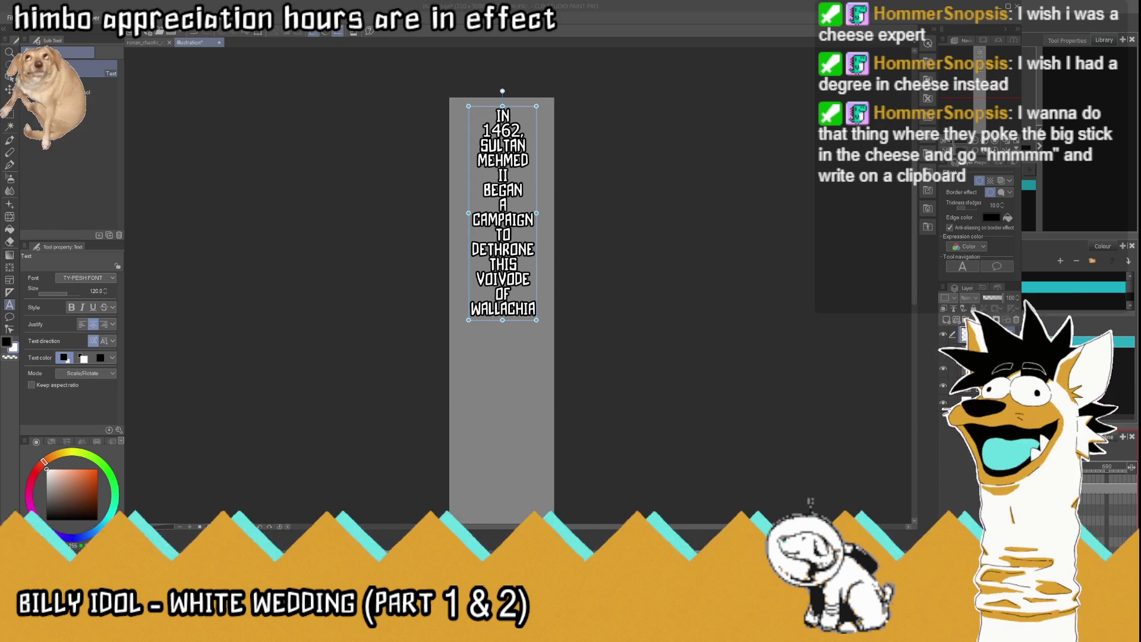
{"action": "scroll", "coordinate": [505, 147], "scroll_direction": "up", "scroll_amount": 3}
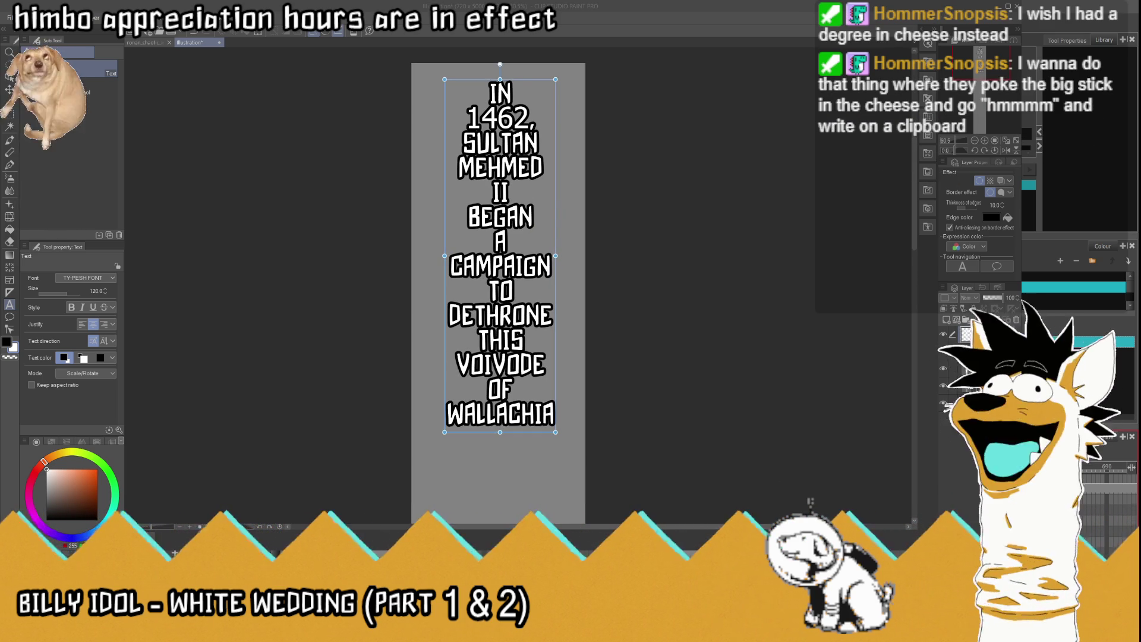
{"action": "left_click", "coordinate": [529, 119]}
Step: Change the year 1462 to IABS and turn off the caption's black Border effect
{"action": "left_click_drag", "start_coordinate": [529, 119], "coordinate": [465, 119]}
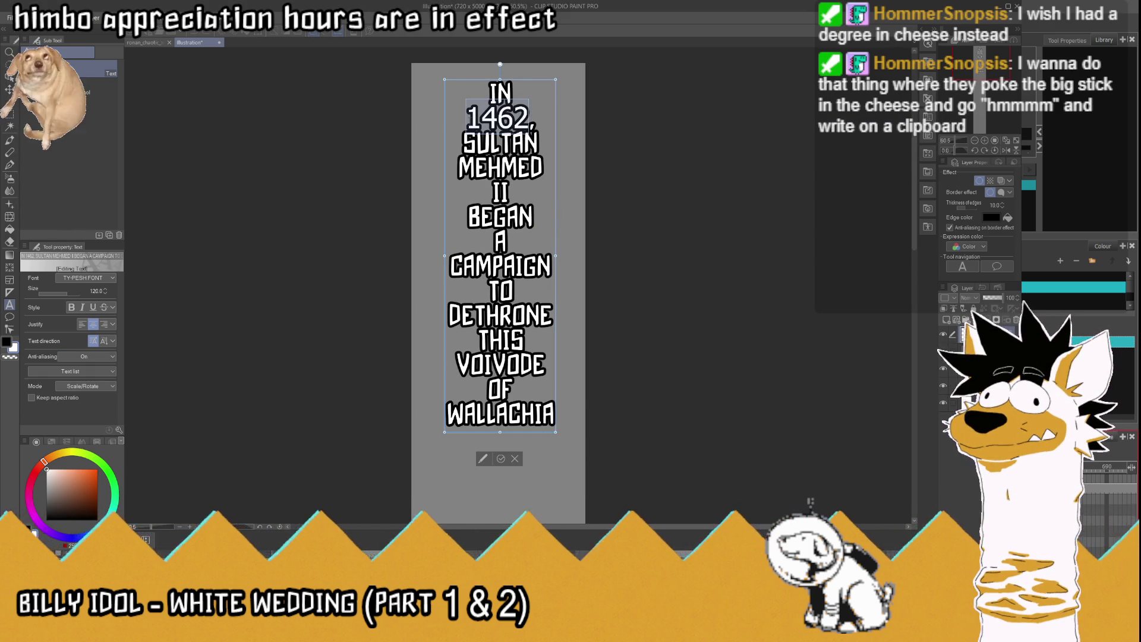
{"action": "type", "text": "IAB,"}
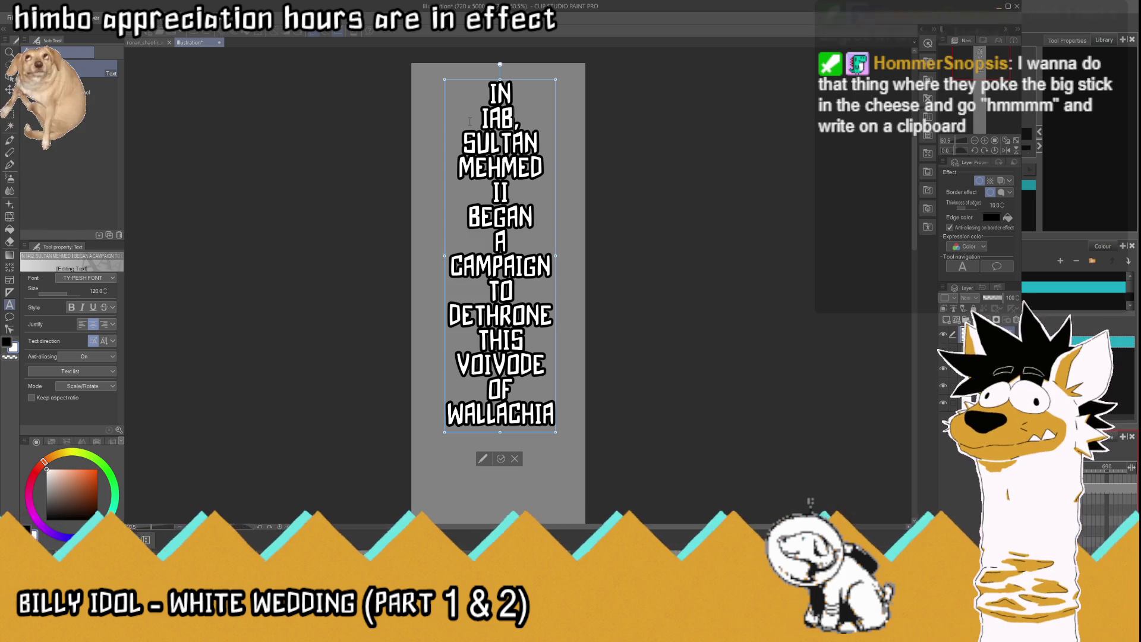
{"action": "type", "text": "S"}
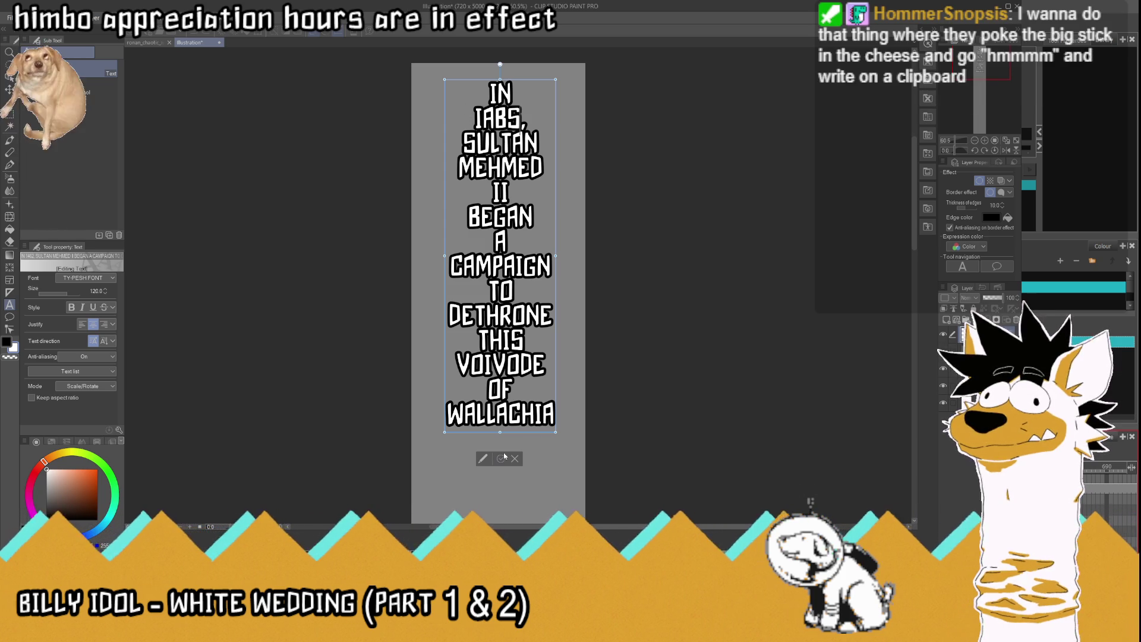
{"action": "key", "text": "Escape"}
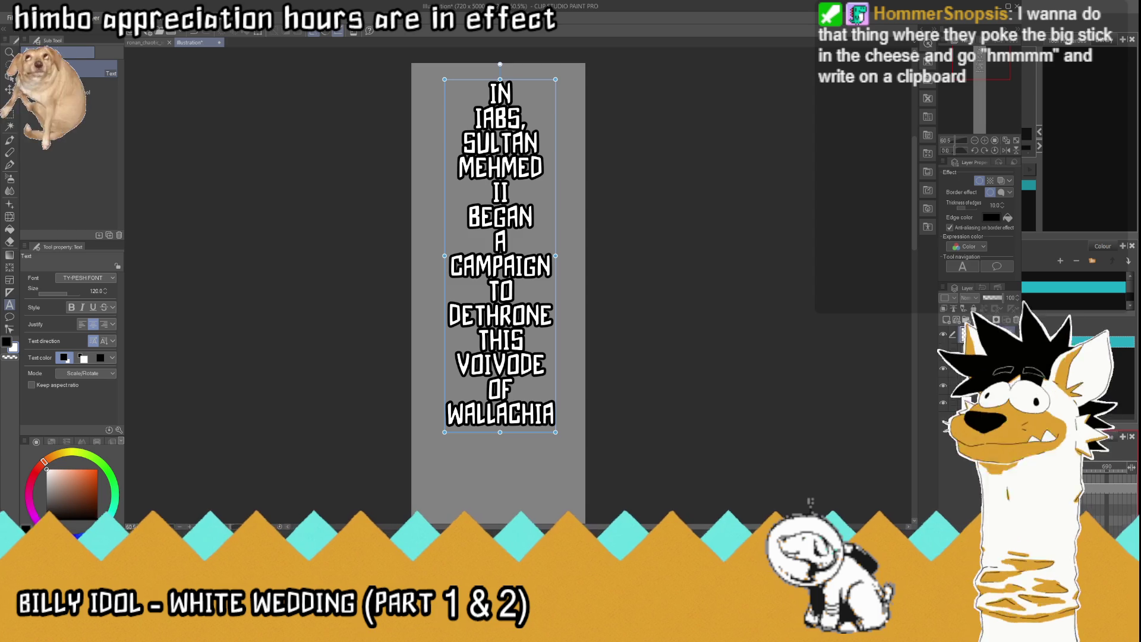
{"action": "left_click", "coordinate": [980, 181]}
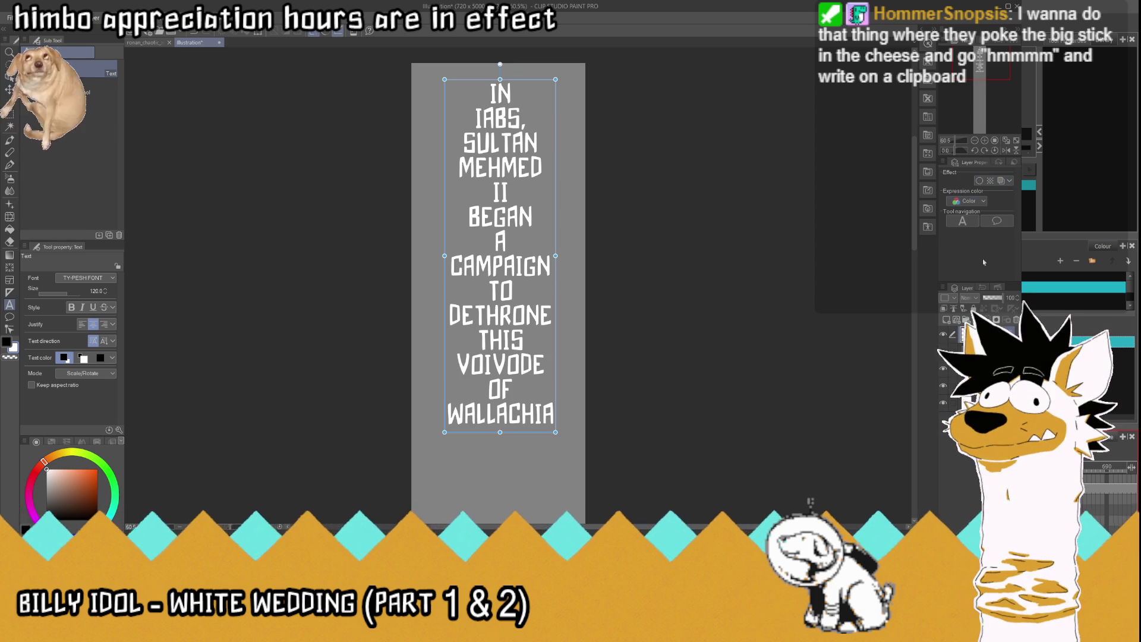
{"action": "left_click", "coordinate": [964, 266]}
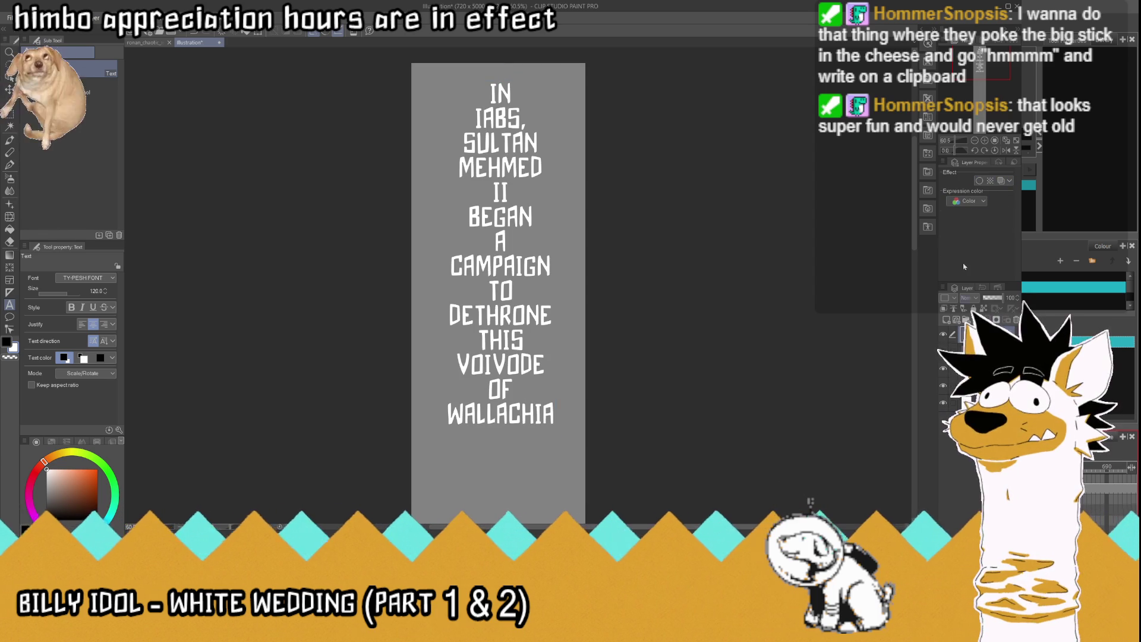
Step: Erase parts of the I and A with the Hard eraser so the year reads 14BS
{"action": "scroll", "coordinate": [521, 136], "scroll_direction": "up", "scroll_amount": 5}
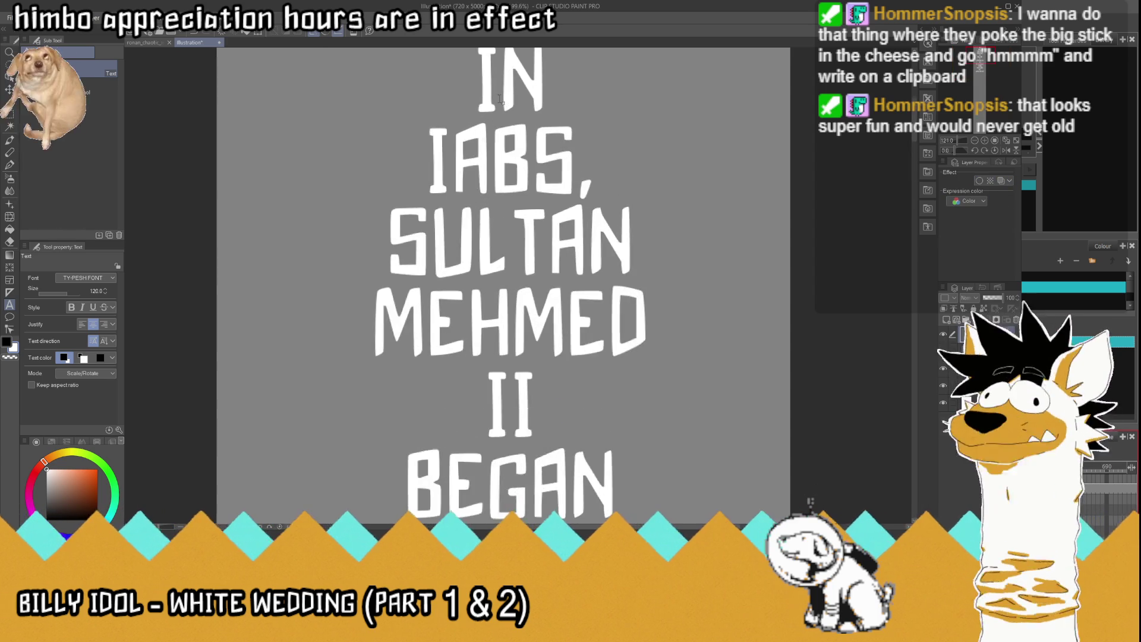
{"action": "scroll", "coordinate": [535, 195], "scroll_direction": "down", "scroll_amount": 4}
{"action": "scroll", "coordinate": [529, 172], "scroll_direction": "up", "scroll_amount": 5}
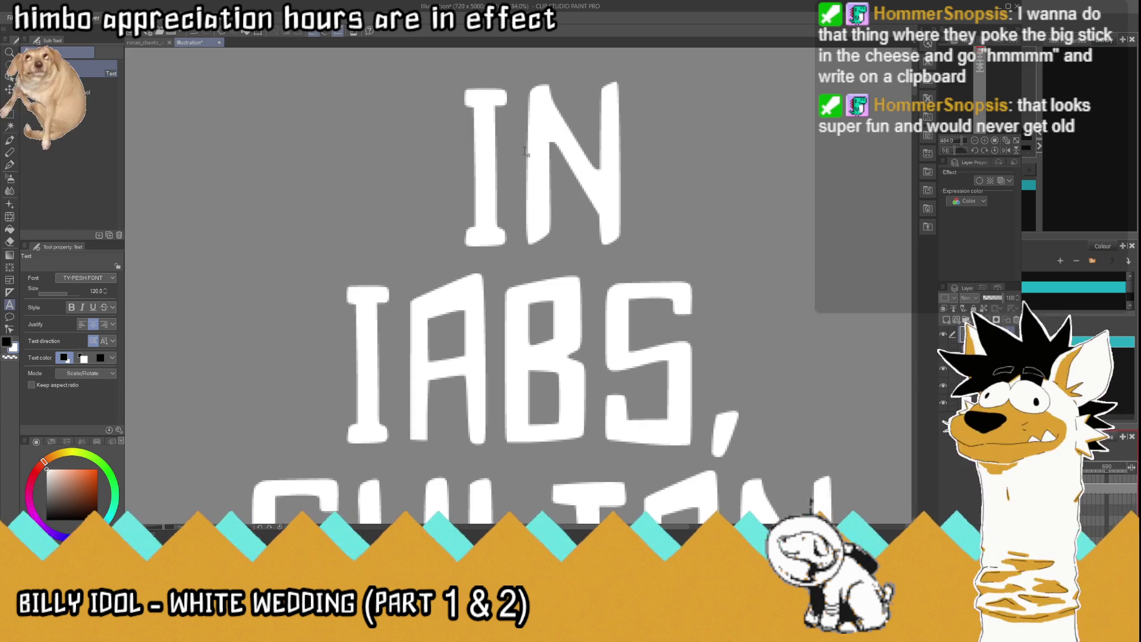
{"action": "left_click", "coordinate": [12, 240]}
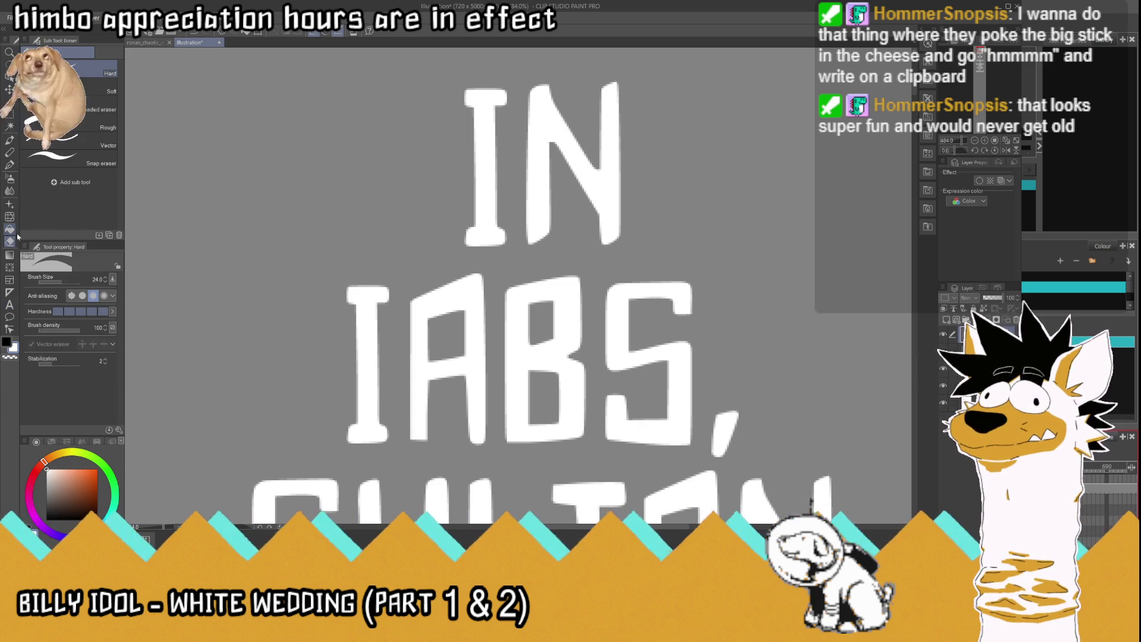
{"action": "left_click_drag", "start_coordinate": [389, 292], "coordinate": [381, 307]}
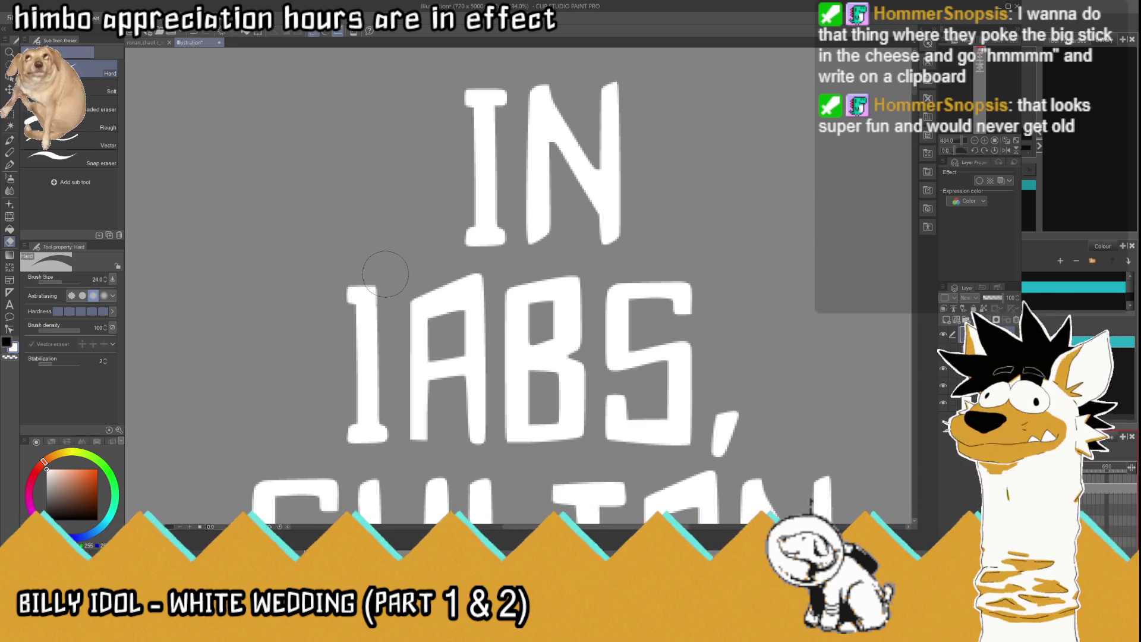
{"action": "mouse_move", "coordinate": [416, 399]}
{"action": "left_mouse_down"}
{"action": "mouse_move", "coordinate": [415, 368]}
{"action": "mouse_move", "coordinate": [424, 387]}
{"action": "mouse_move", "coordinate": [440, 374]}
{"action": "mouse_move", "coordinate": [419, 431]}
{"action": "mouse_move", "coordinate": [457, 384]}
{"action": "left_mouse_up"}
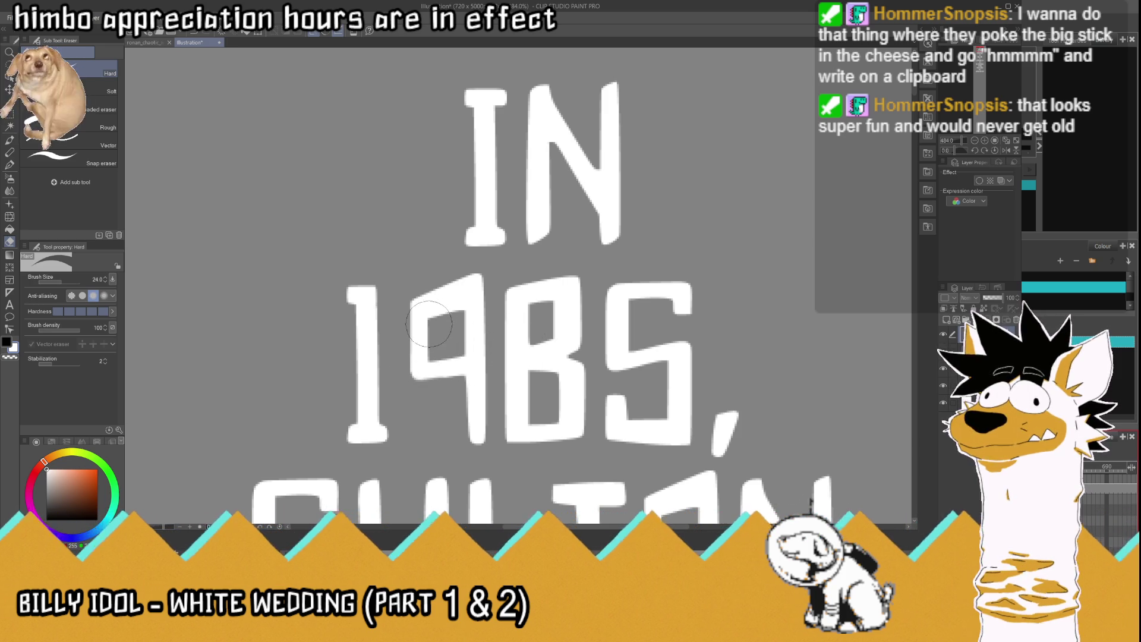
{"action": "left_click_drag", "start_coordinate": [431, 309], "coordinate": [461, 272]}
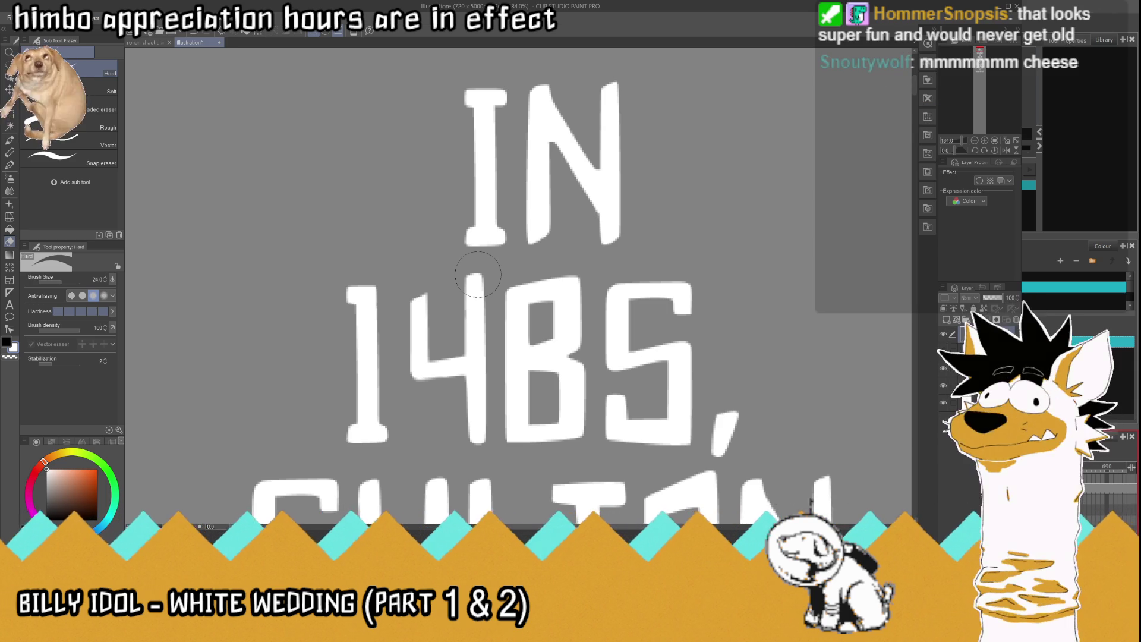
{"action": "scroll", "coordinate": [477, 274], "scroll_direction": "up", "scroll_amount": 3}
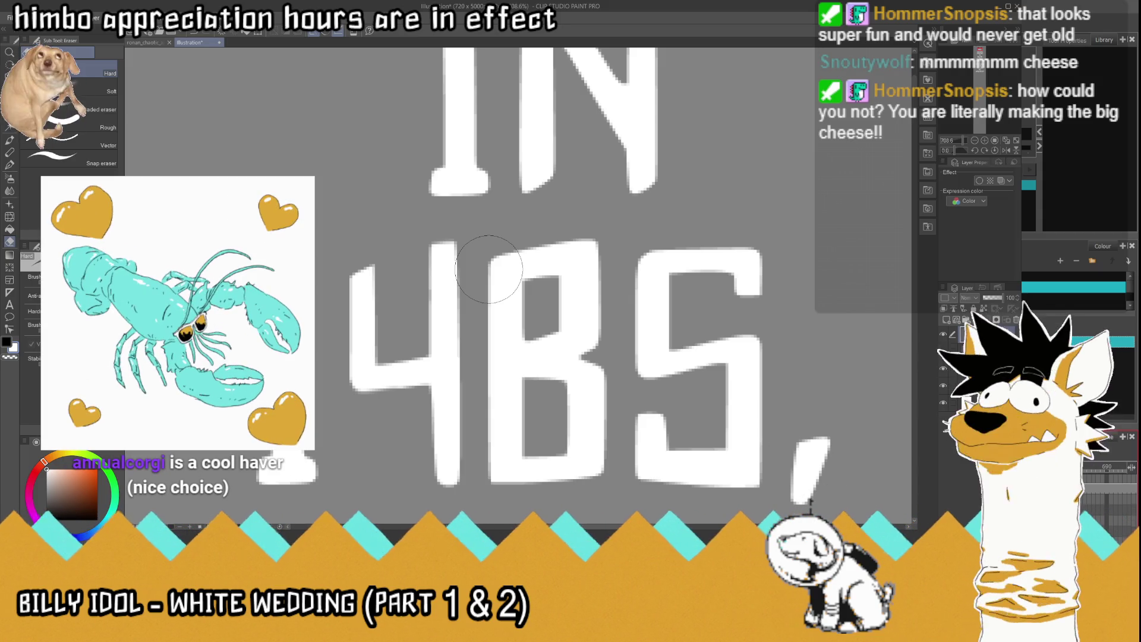
Step: Flip the final 5 horizontally into a 2, then erase a wedge from the B to form a 6
{"action": "left_click", "coordinate": [11, 111]}
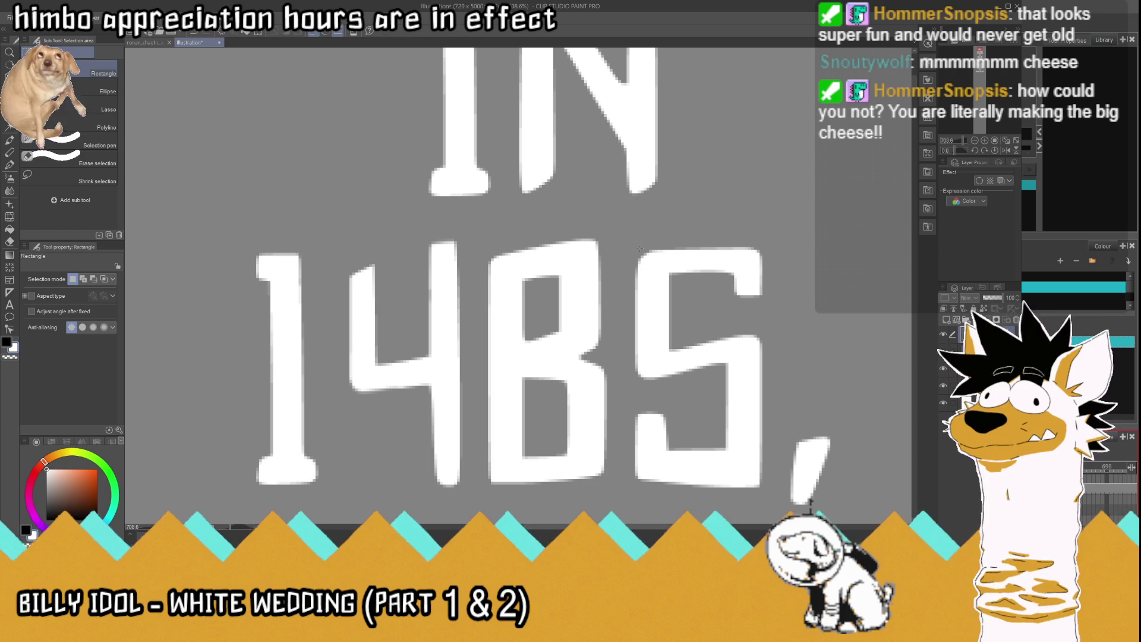
{"action": "mouse_move", "coordinate": [635, 243]}
{"action": "left_mouse_down"}
{"action": "mouse_move", "coordinate": [744, 396]}
{"action": "mouse_move", "coordinate": [782, 505]}
{"action": "mouse_move", "coordinate": [763, 507]}
{"action": "left_mouse_up"}
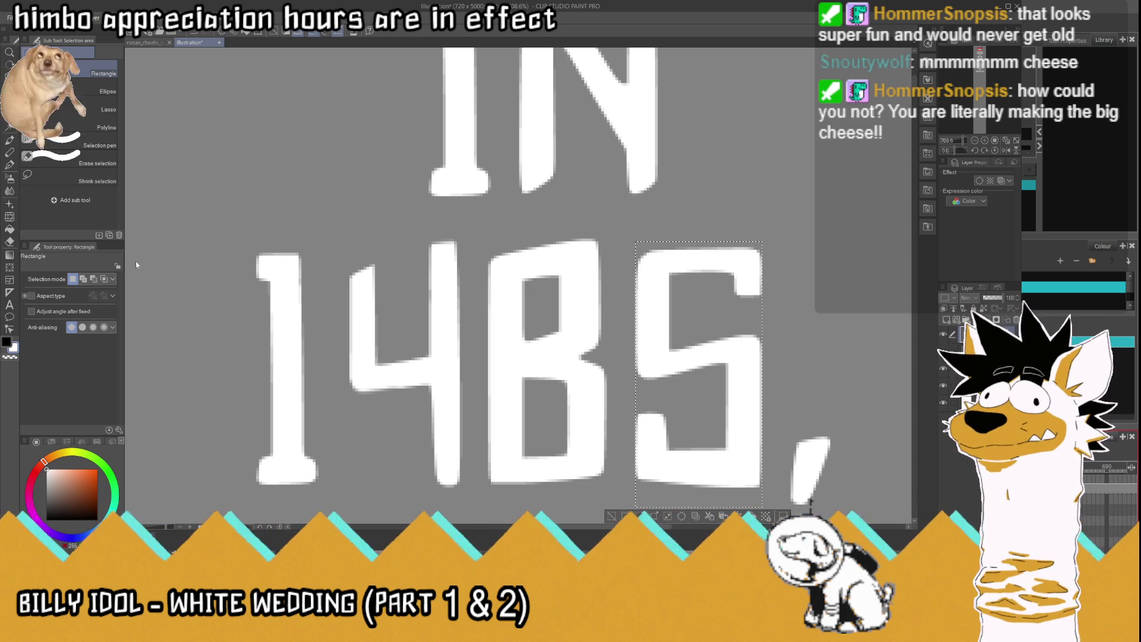
{"action": "key", "text": "ctrl+shift+h"}
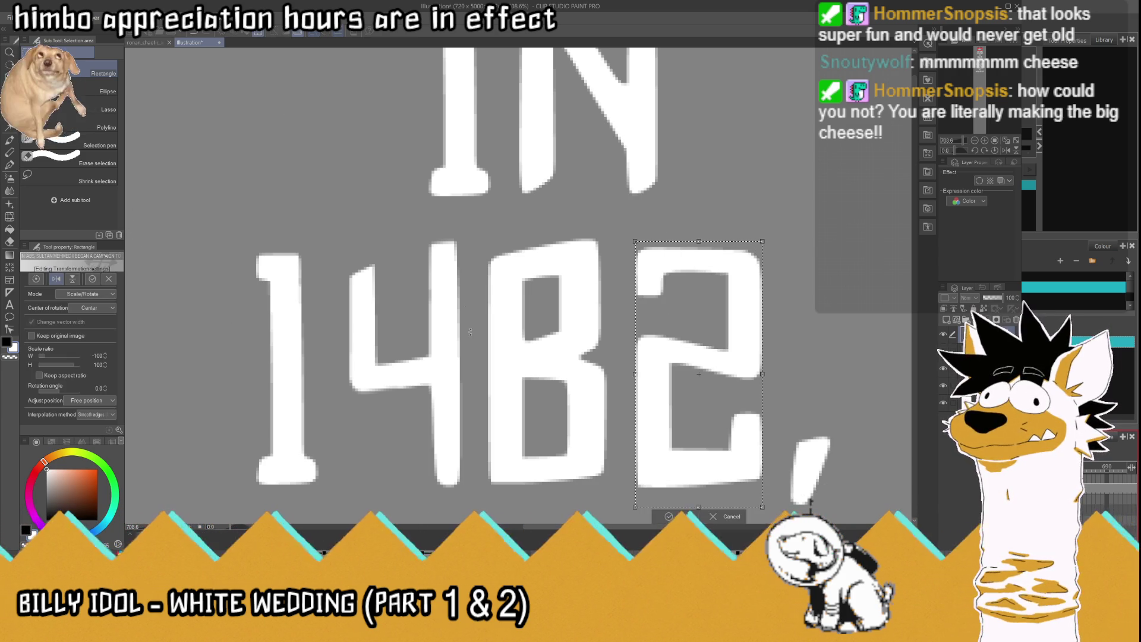
{"action": "key", "text": "ctrl+d"}
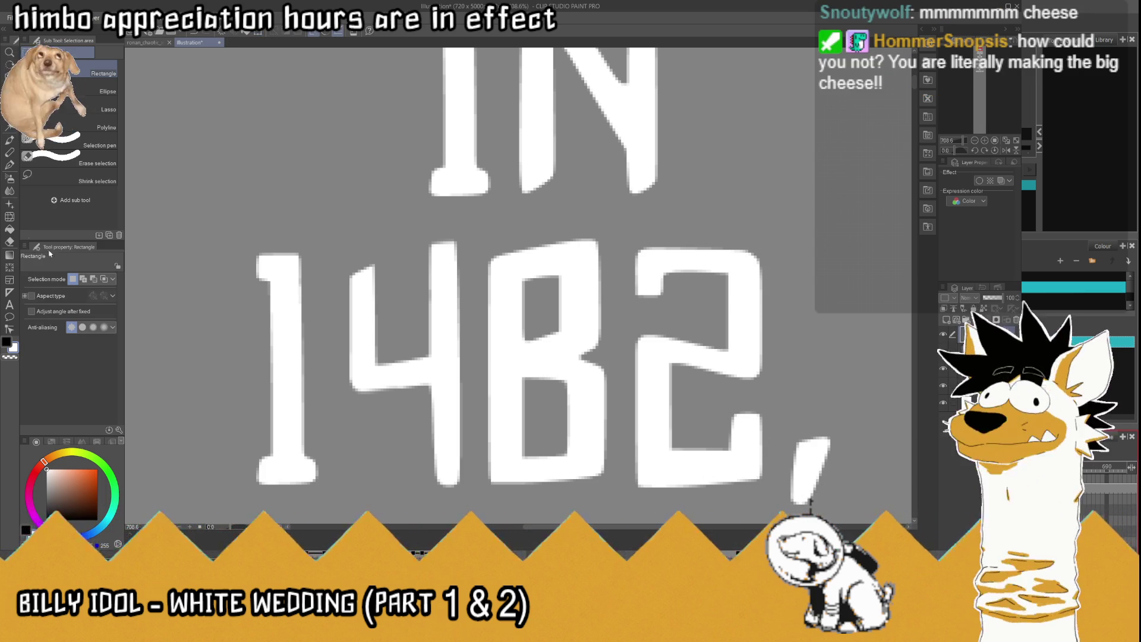
{"action": "key", "text": "e"}
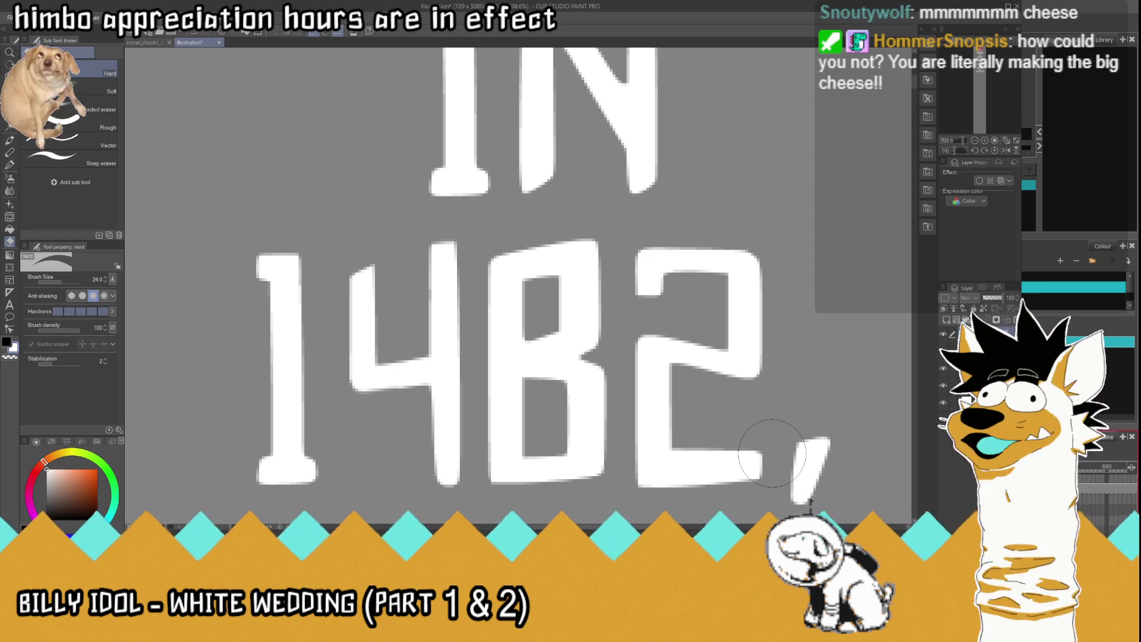
{"action": "mouse_move", "coordinate": [580, 321]}
{"action": "left_mouse_down"}
{"action": "mouse_move", "coordinate": [528, 324]}
{"action": "mouse_move", "coordinate": [566, 329]}
{"action": "mouse_move", "coordinate": [587, 354]}
{"action": "mouse_move", "coordinate": [517, 324]}
{"action": "mouse_move", "coordinate": [560, 331]}
{"action": "mouse_move", "coordinate": [542, 300]}
{"action": "mouse_move", "coordinate": [601, 312]}
{"action": "mouse_move", "coordinate": [561, 325]}
{"action": "left_mouse_up"}
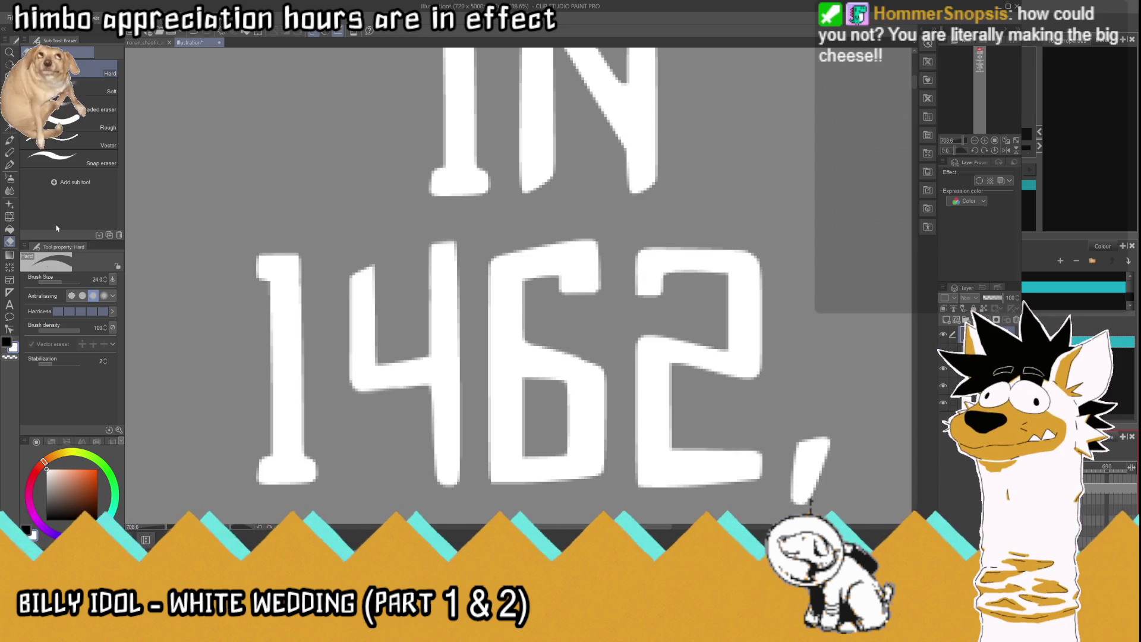
Step: Extend the top of the 4 with a white G-pen shrunk to about size 135
{"action": "key", "text": "p"}
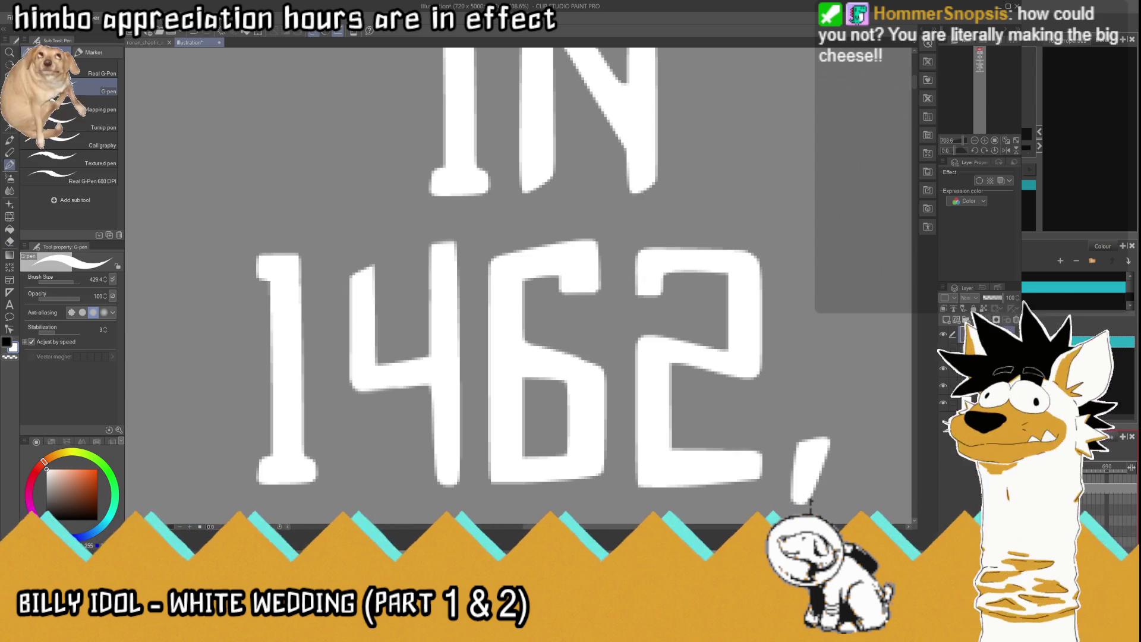
{"action": "left_click_drag", "start_coordinate": [73, 280], "coordinate": [63, 283]}
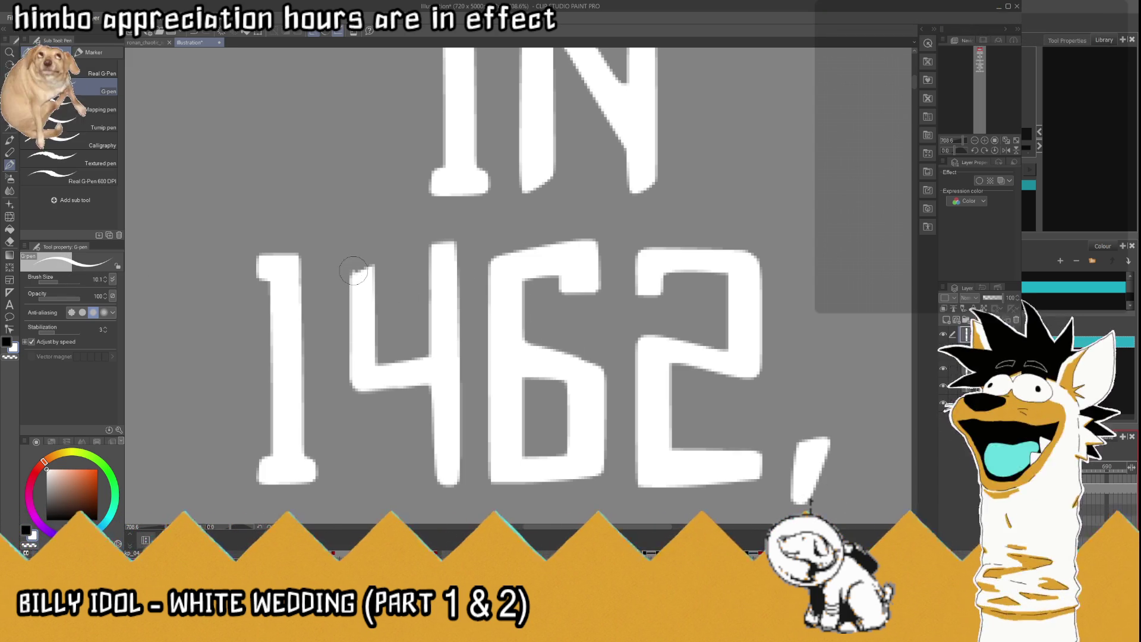
{"action": "mouse_move", "coordinate": [354, 271]}
{"action": "left_mouse_down"}
{"action": "mouse_move", "coordinate": [356, 254]}
{"action": "mouse_move", "coordinate": [371, 249]}
{"action": "mouse_move", "coordinate": [372, 274]}
{"action": "mouse_move", "coordinate": [363, 261]}
{"action": "left_mouse_up"}
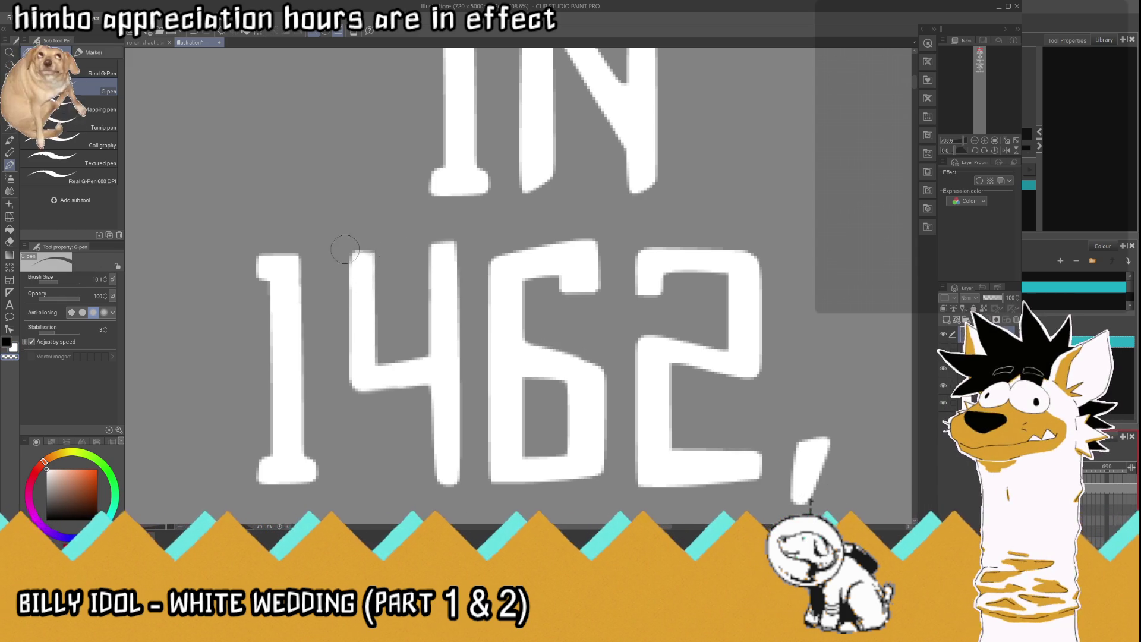
Step: Zoom out to check the column and turn the layer's border effect on
{"action": "scroll", "coordinate": [481, 289], "scroll_direction": "down", "scroll_amount": 5}
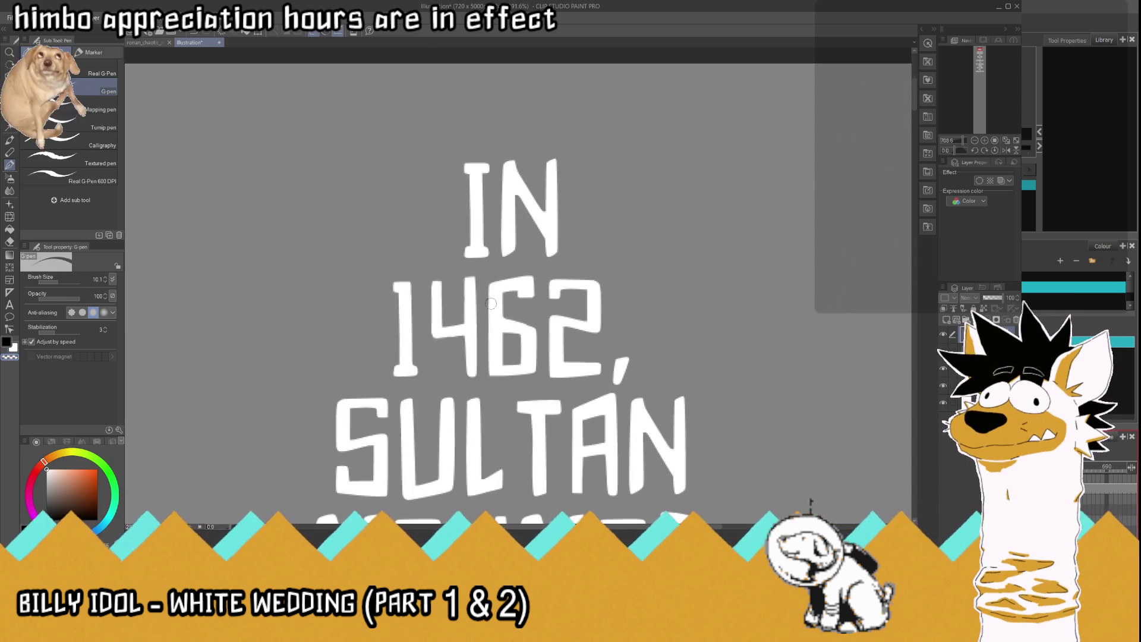
{"action": "scroll", "coordinate": [537, 339], "scroll_direction": "up", "scroll_amount": 6}
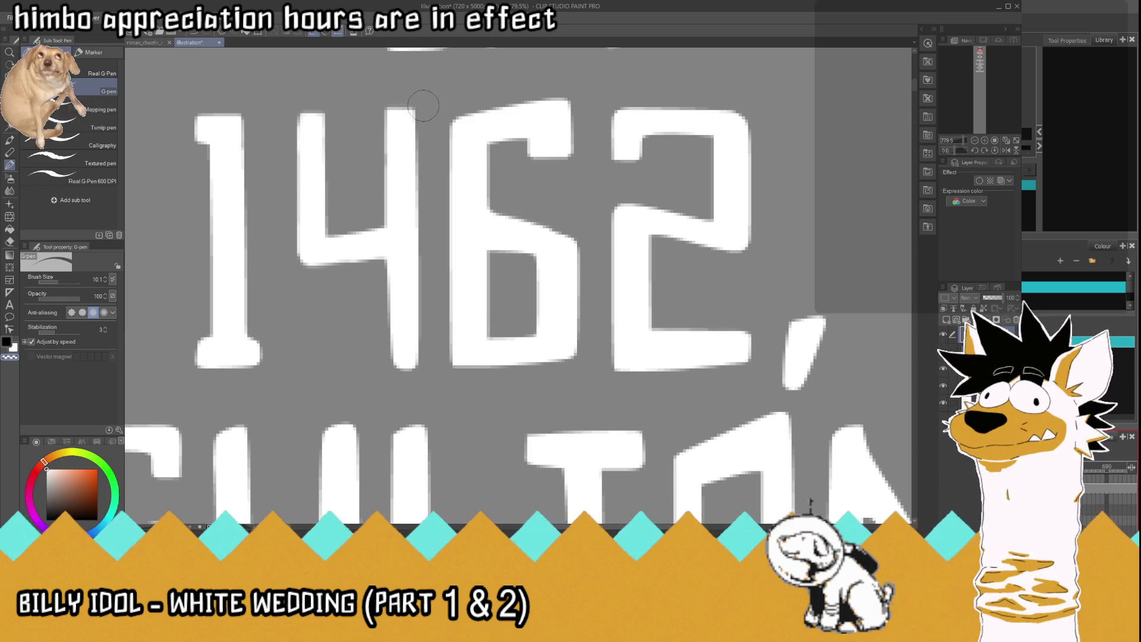
{"action": "scroll", "coordinate": [423, 105], "scroll_direction": "down", "scroll_amount": 10}
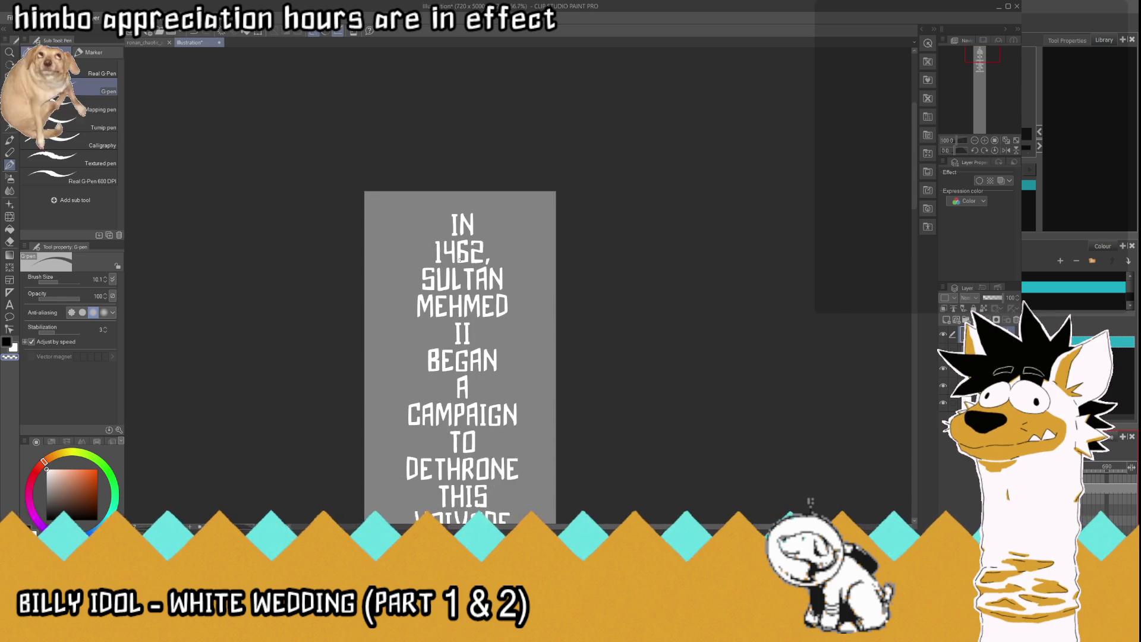
{"action": "left_click", "coordinate": [979, 180]}
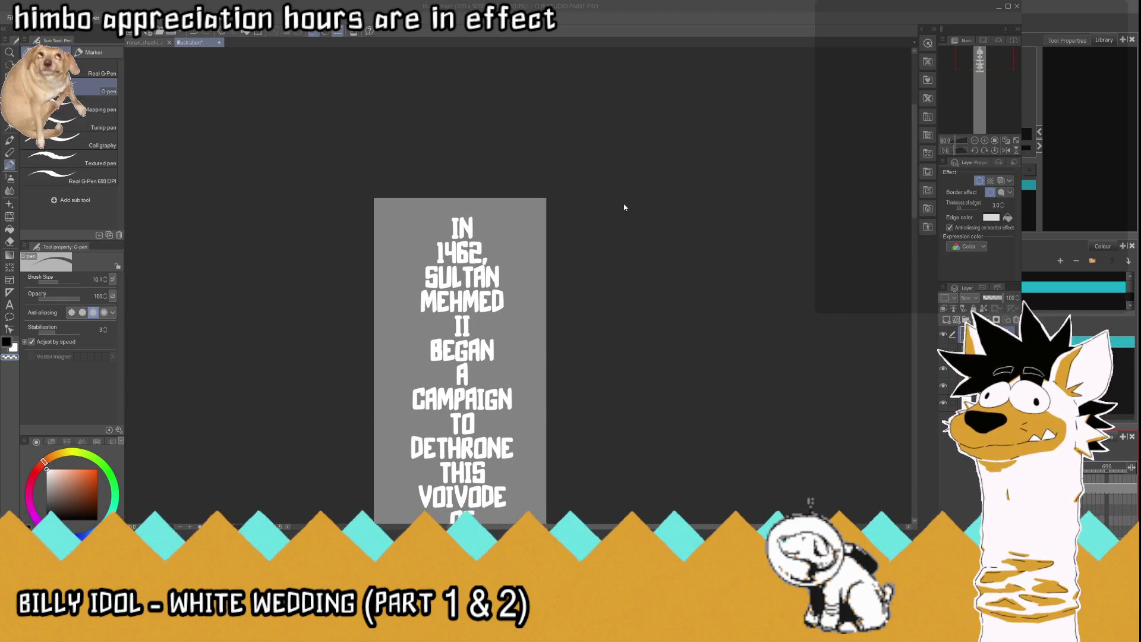
Step: Set the border edge colour to black with thickness 10, then select the background layer
{"action": "left_click", "coordinate": [1009, 217]}
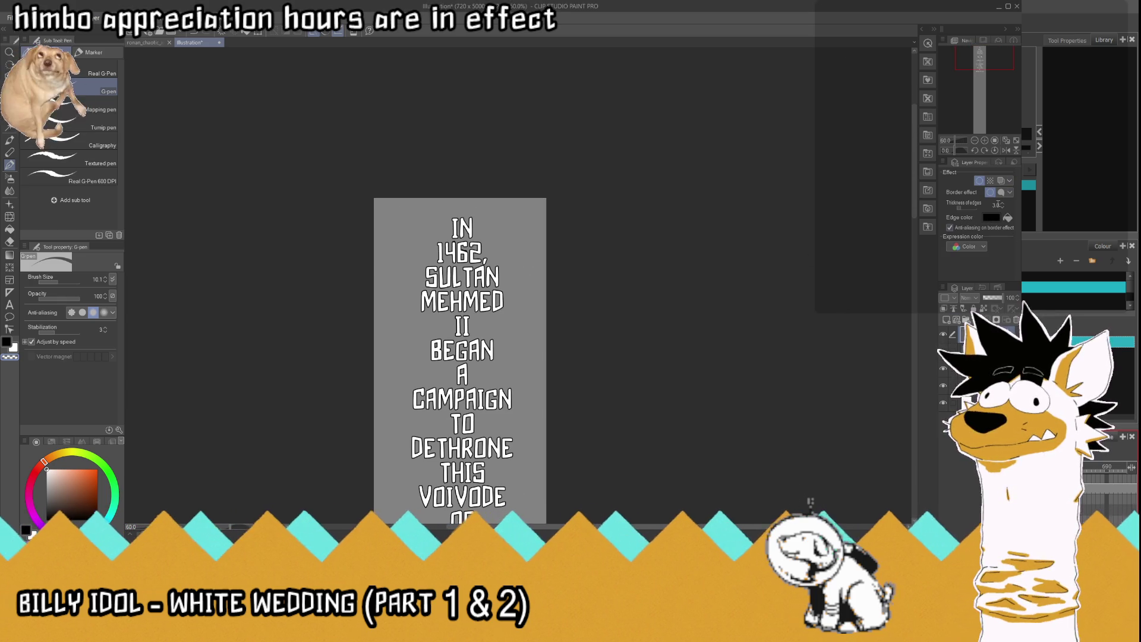
{"action": "left_click_drag", "start_coordinate": [997, 204], "coordinate": [999, 205]}
{"action": "scroll", "coordinate": [464, 333], "scroll_direction": "down", "scroll_amount": 3}
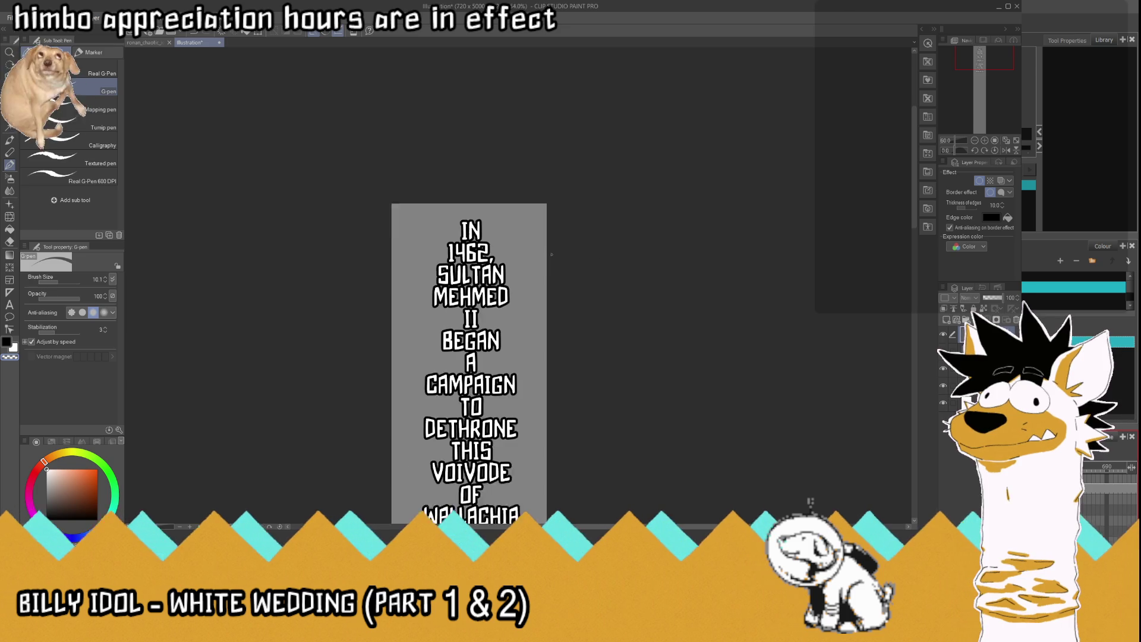
{"action": "scroll", "coordinate": [476, 321], "scroll_direction": "up", "scroll_amount": 1}
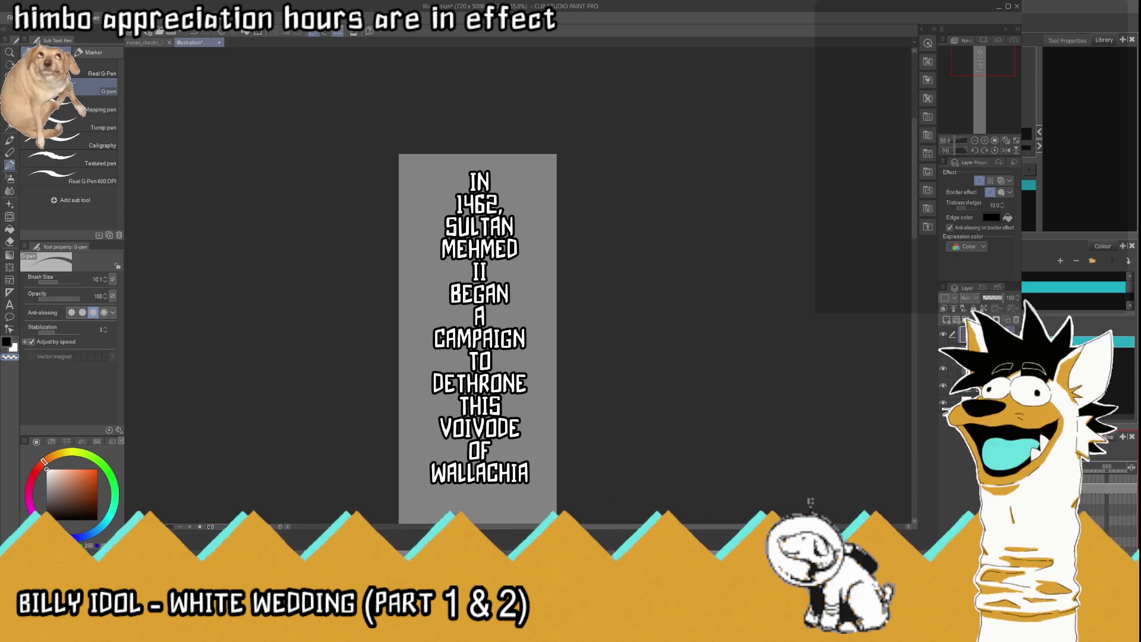
{"action": "left_click", "coordinate": [980, 180]}
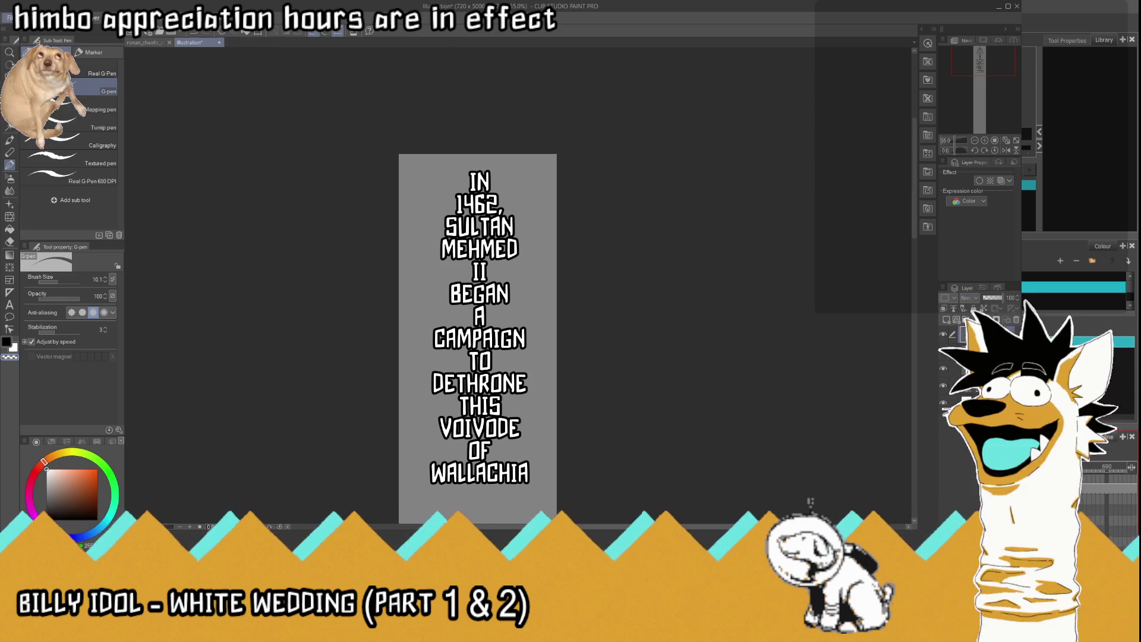
{"action": "scroll", "coordinate": [677, 288], "scroll_direction": "down", "scroll_amount": 3}
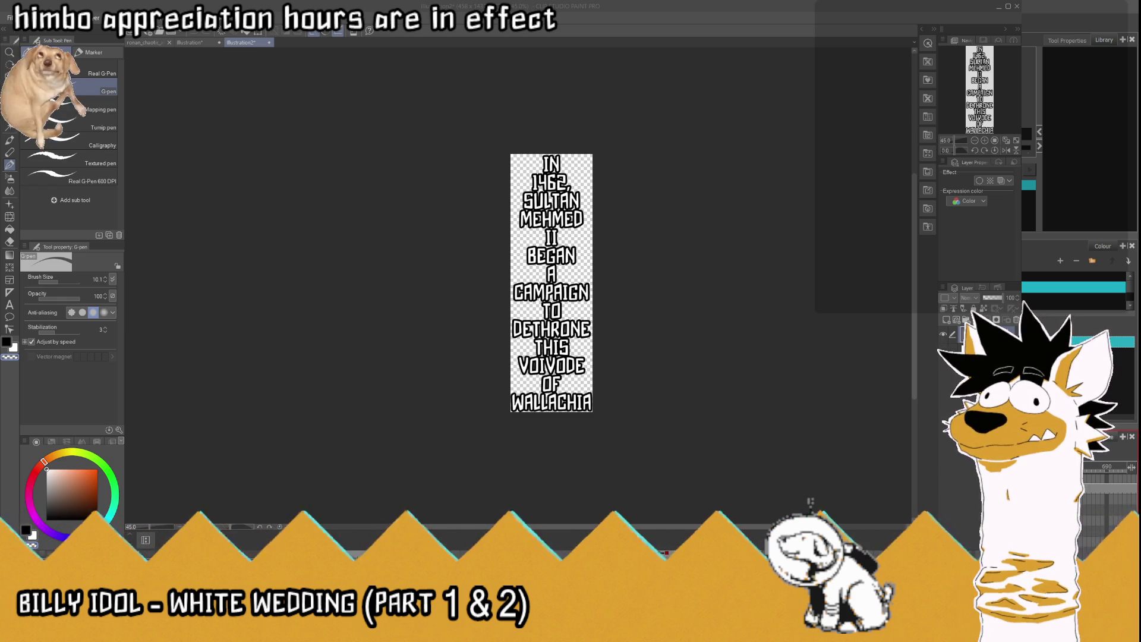
Step: Export the outlined caption as transparent PNG kp_136_in1462cont.png and return to the Illustration canvas
{"action": "key", "text": "Return"}
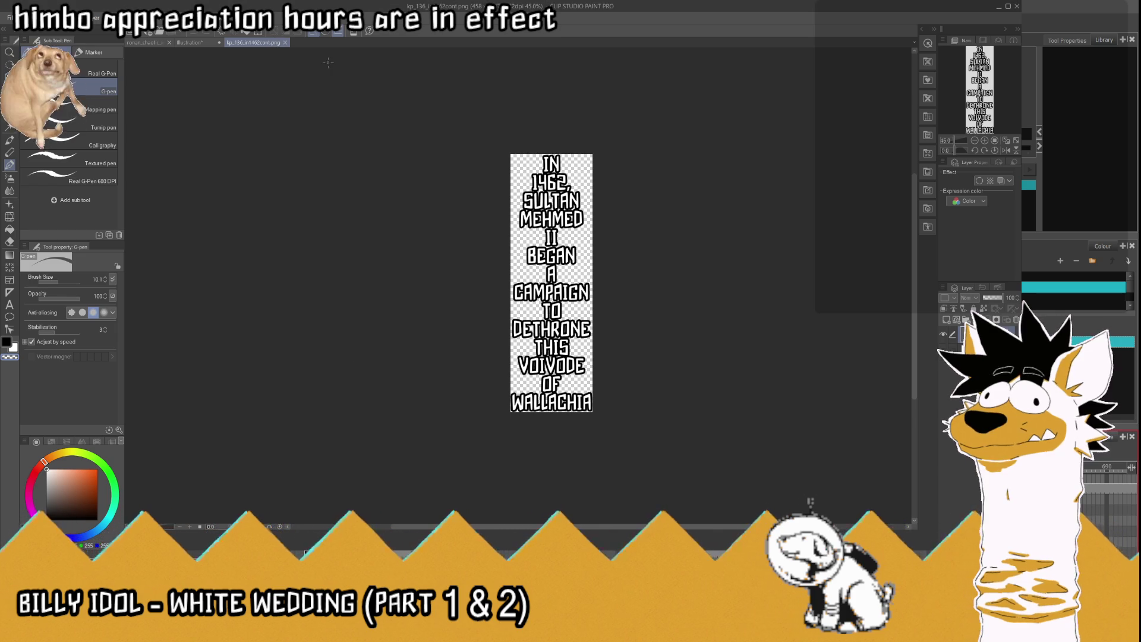
{"action": "left_click", "coordinate": [196, 42]}
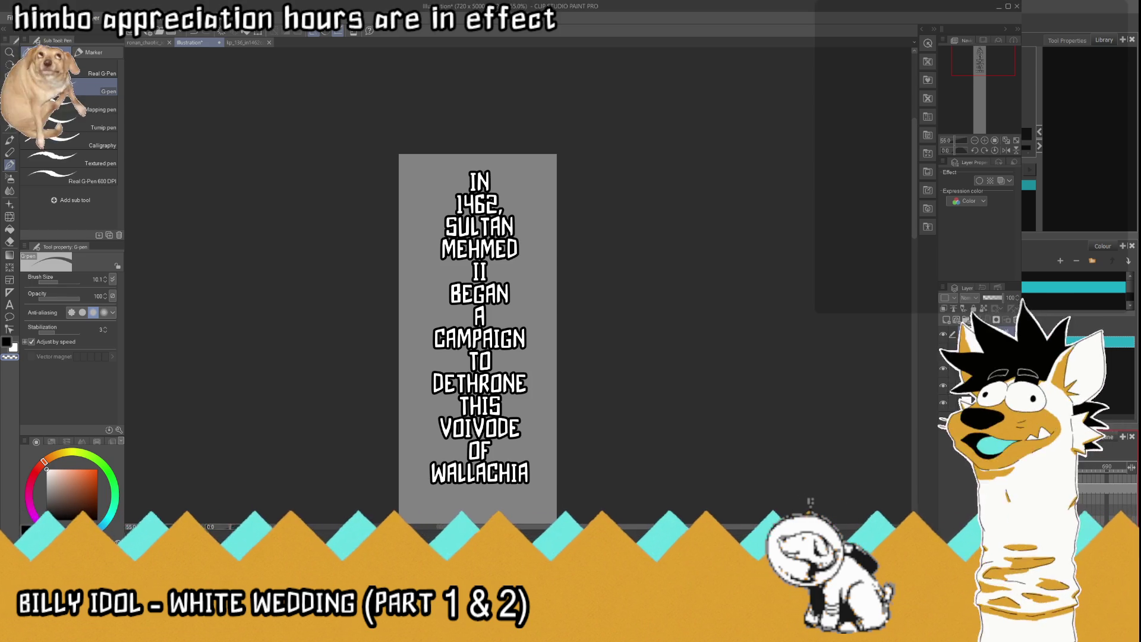
Step: Hide the finished caption and type a new stacked caption: AND / REPLACE / HIM / WITH / HIS / YOUNGER,
{"action": "left_click", "coordinate": [944, 335]}
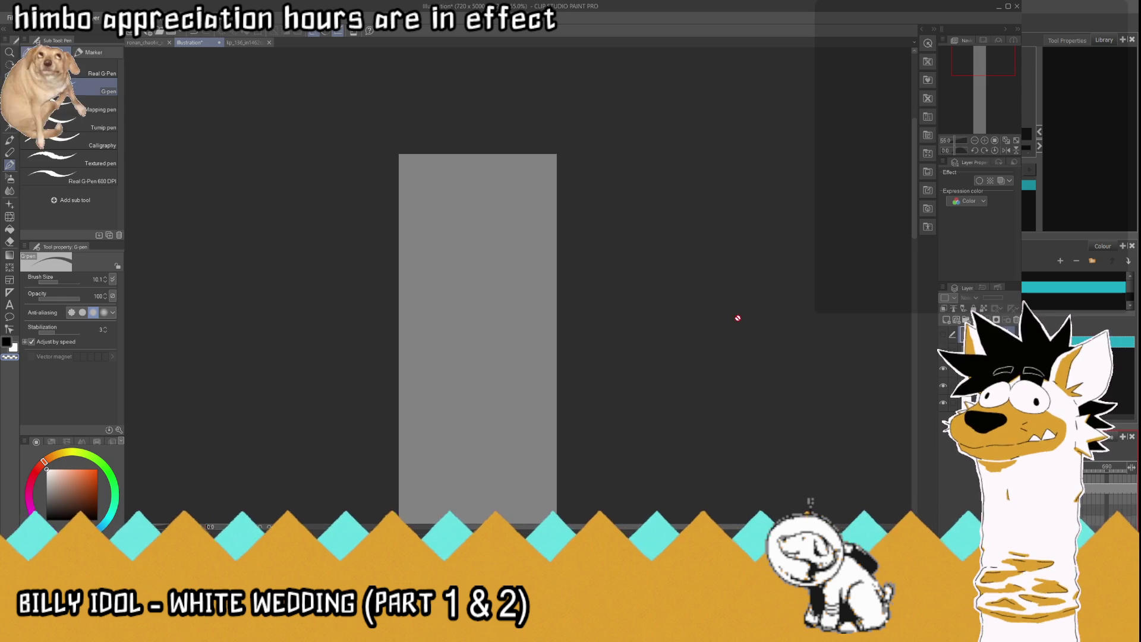
{"action": "left_click", "coordinate": [9, 304]}
{"action": "left_click", "coordinate": [417, 244]}
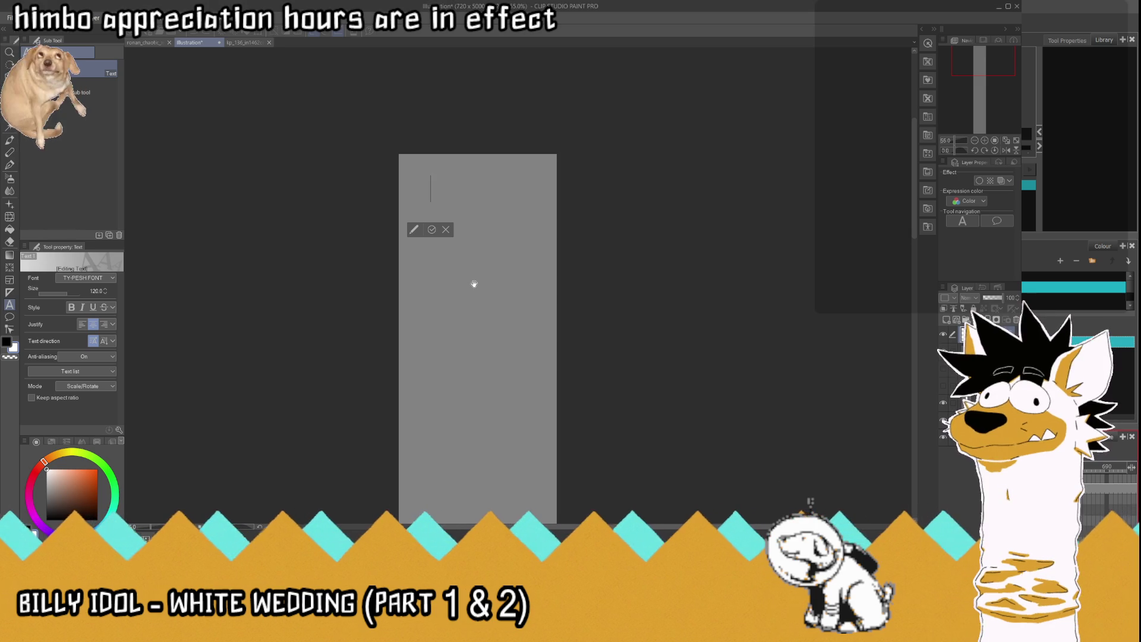
{"action": "type", "text": "AND"}
{"action": "key", "text": "Return"}
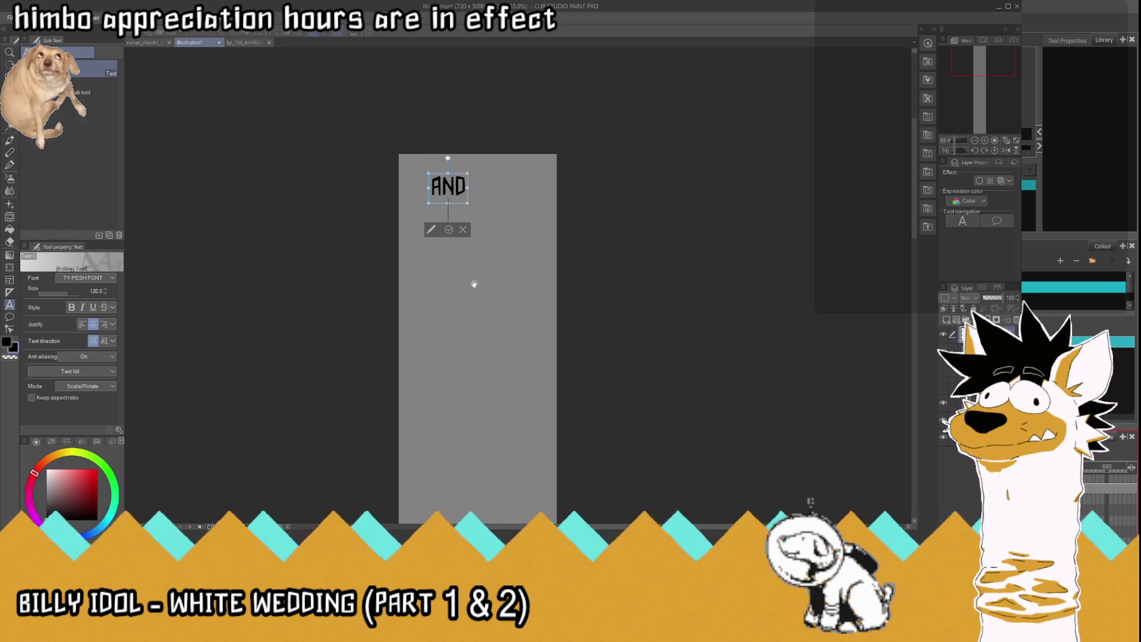
{"action": "type", "text": "REPLACE"}
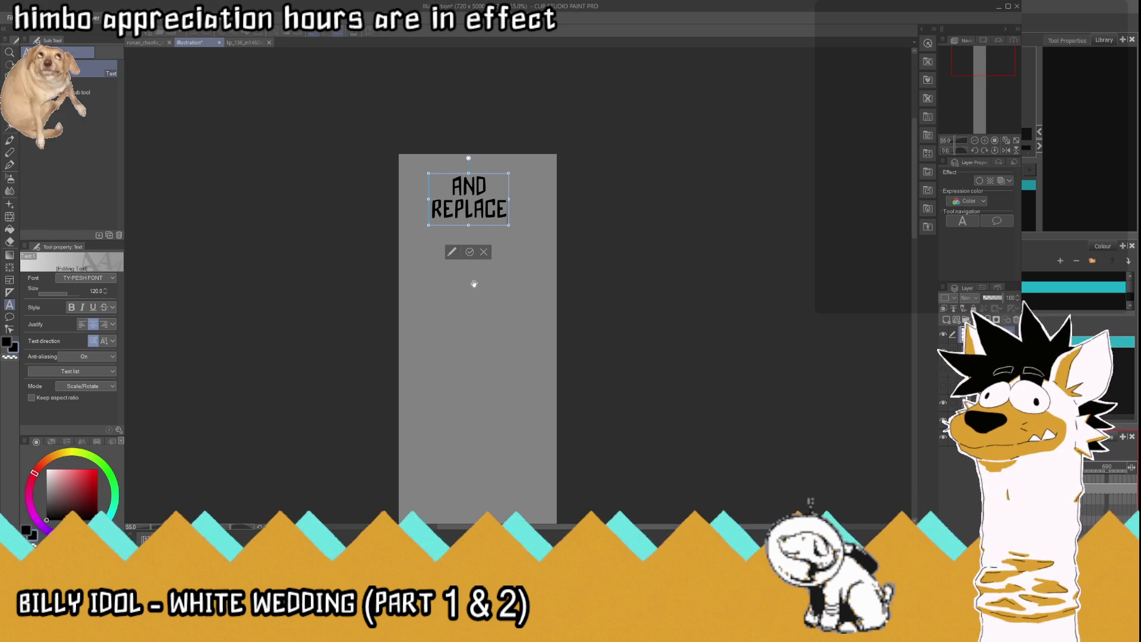
{"action": "key", "text": "Return"}
{"action": "type", "text": "HIM"}
{"action": "key", "text": "Return"}
{"action": "type", "text": "WITH"}
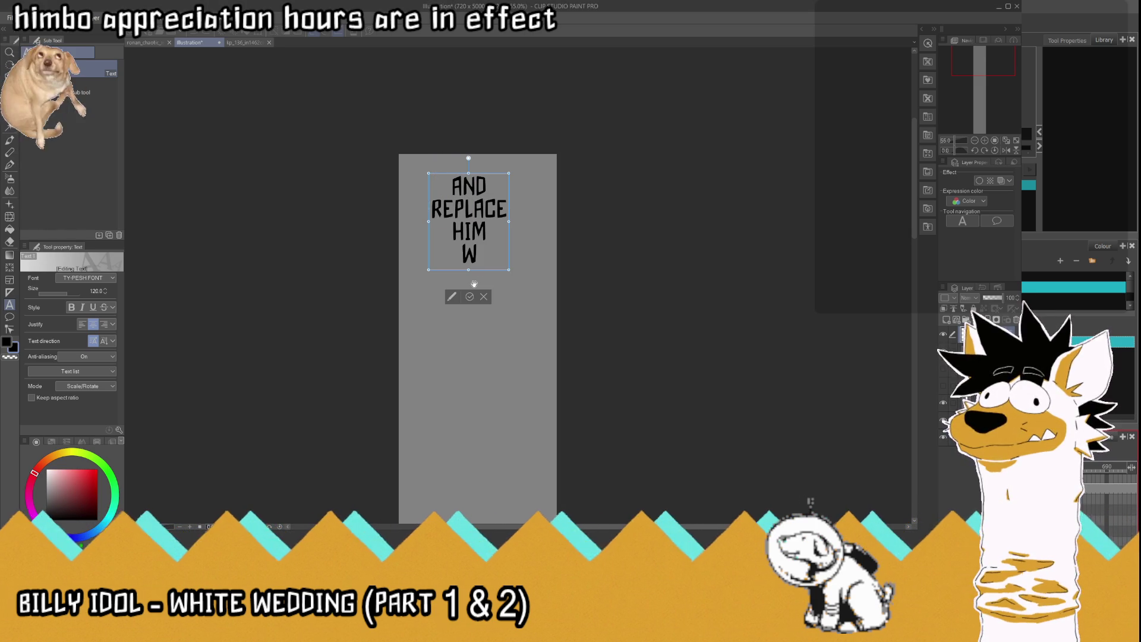
{"action": "key", "text": "Return"}
{"action": "type", "text": "HIS"}
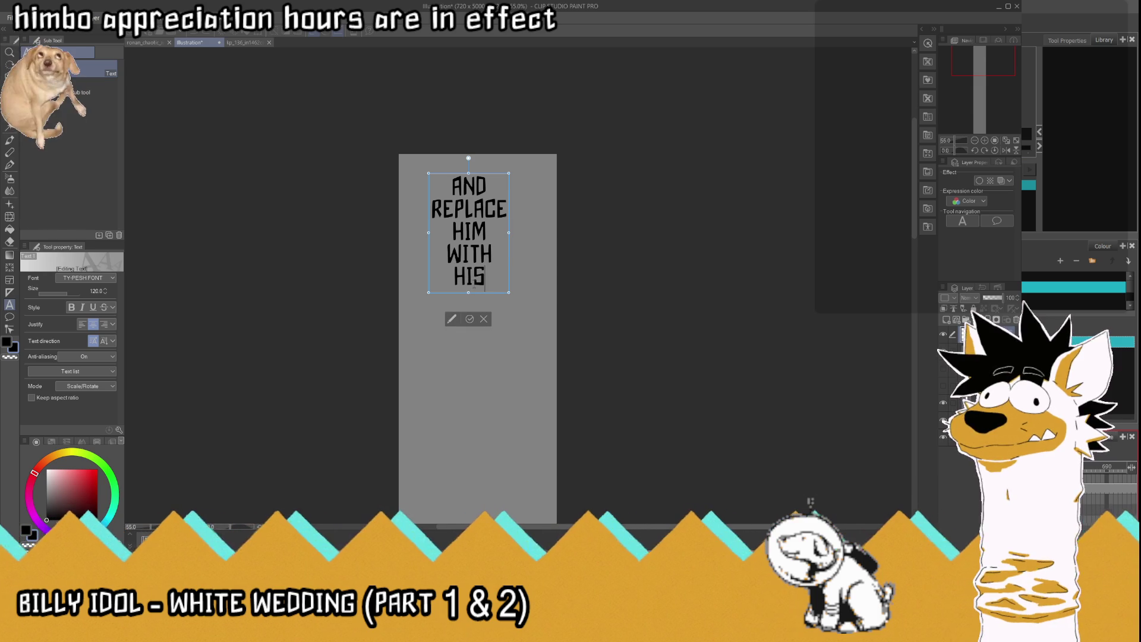
{"action": "key", "text": "Return"}
{"action": "type", "text": "YOUNGER"}
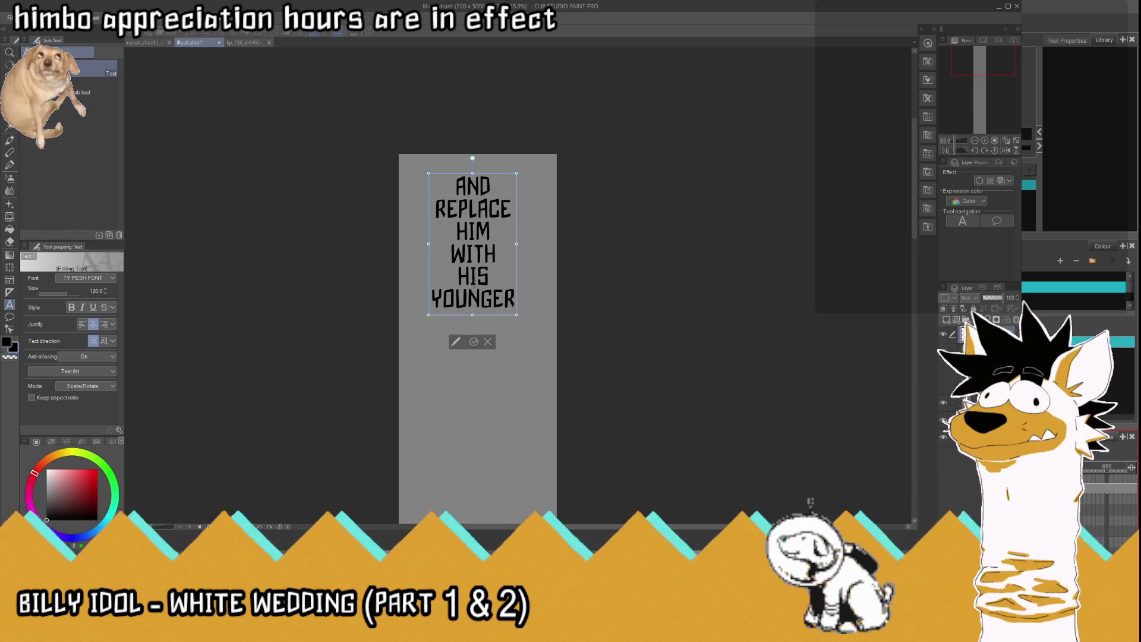
{"action": "type", "text": ","}
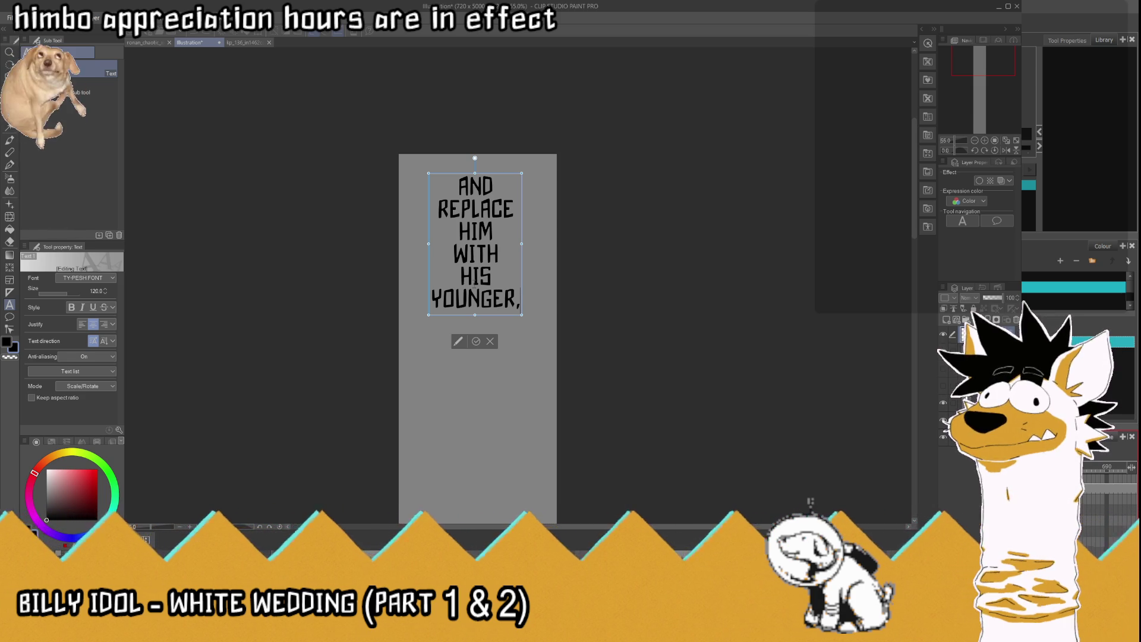
Step: Turn all the new caption text white and confirm the edit
{"action": "key", "text": "ctrl+a"}
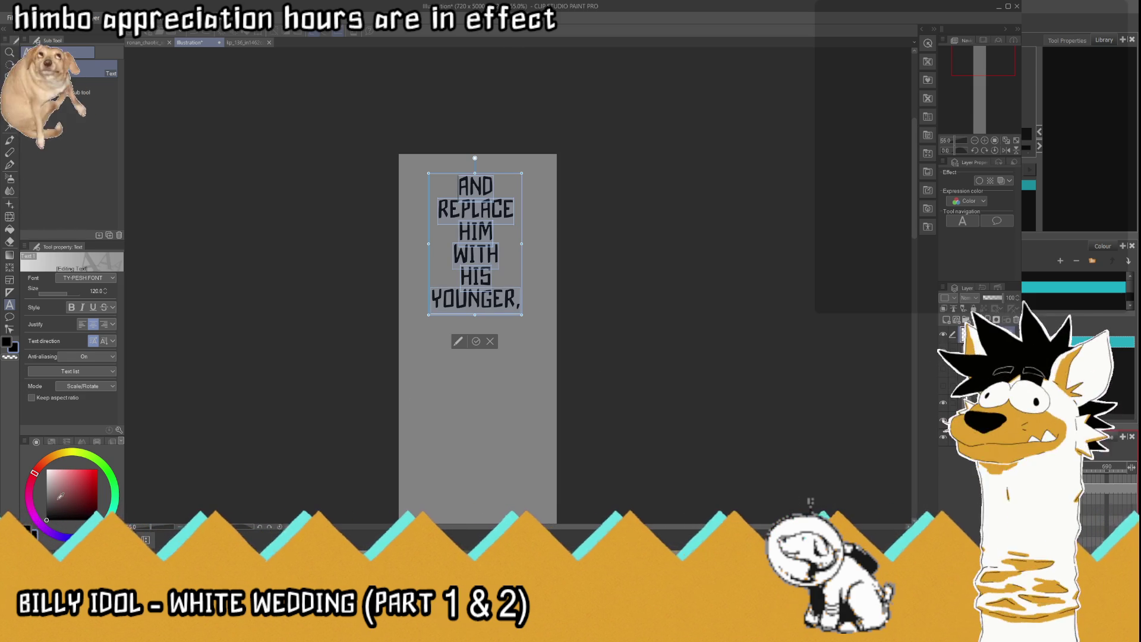
{"action": "left_click", "coordinate": [13, 348]}
{"action": "left_click", "coordinate": [475, 341]}
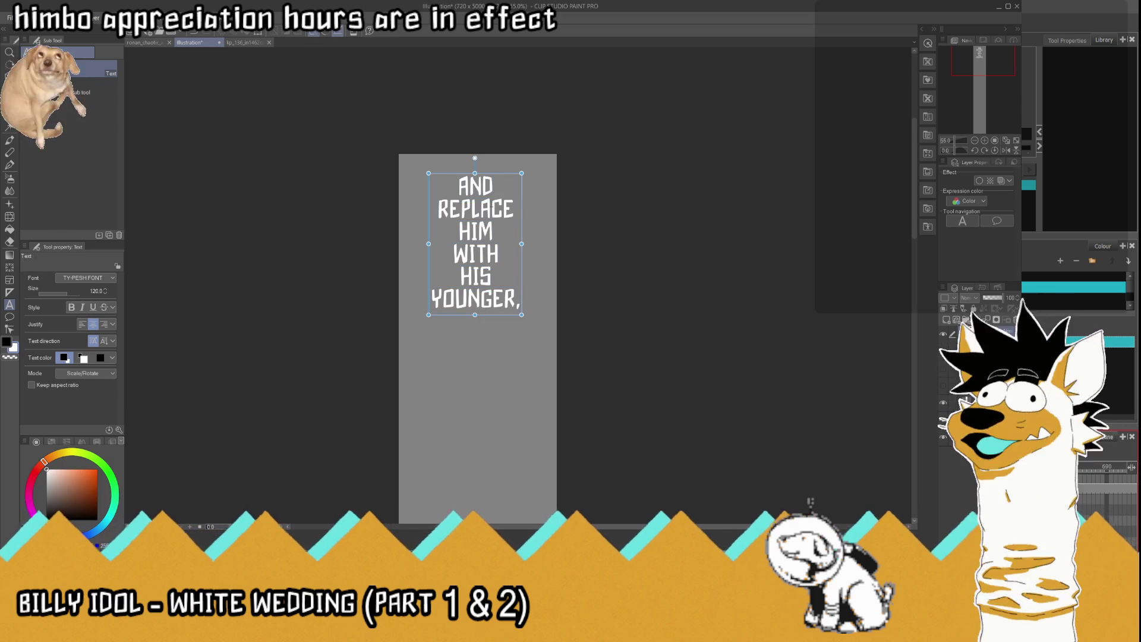
Step: Give the caption a black border outline of thickness 10, then select a non-text layer
{"action": "scroll", "coordinate": [502, 271], "scroll_direction": "up", "scroll_amount": 3}
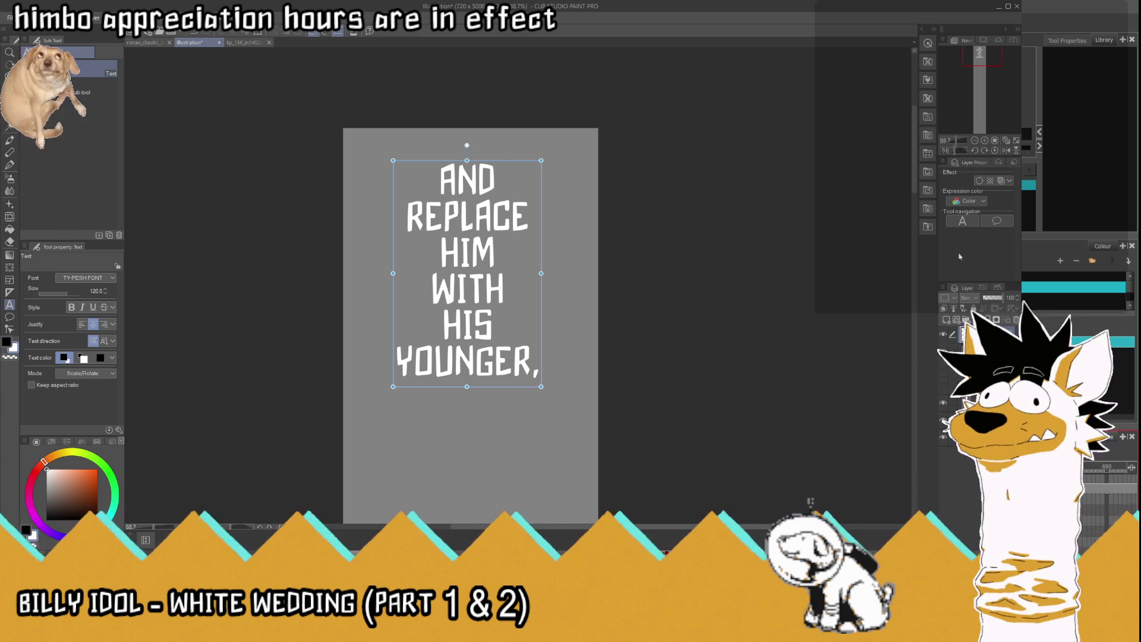
{"action": "left_click", "coordinate": [979, 182]}
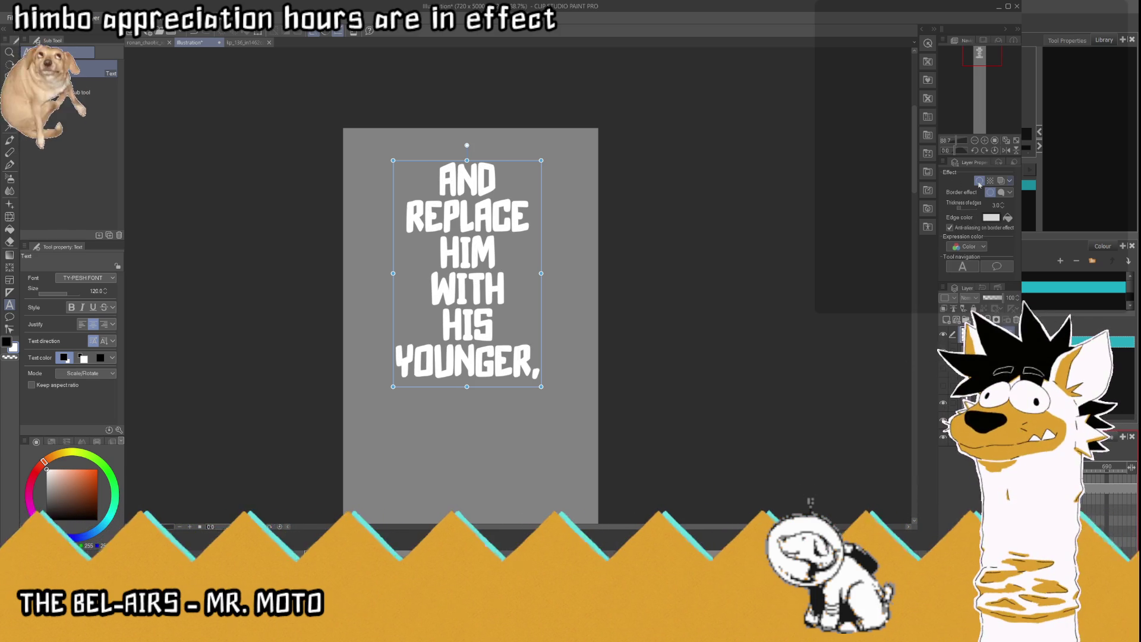
{"action": "left_click", "coordinate": [1002, 207]}
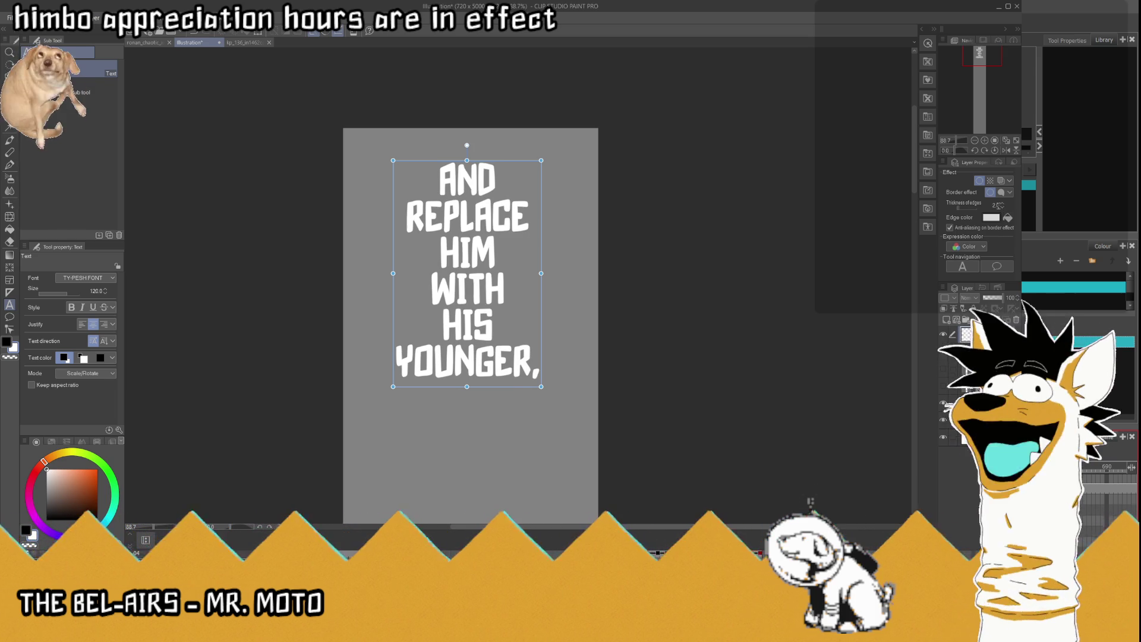
{"action": "left_click_drag", "start_coordinate": [1001, 206], "coordinate": [1002, 236]}
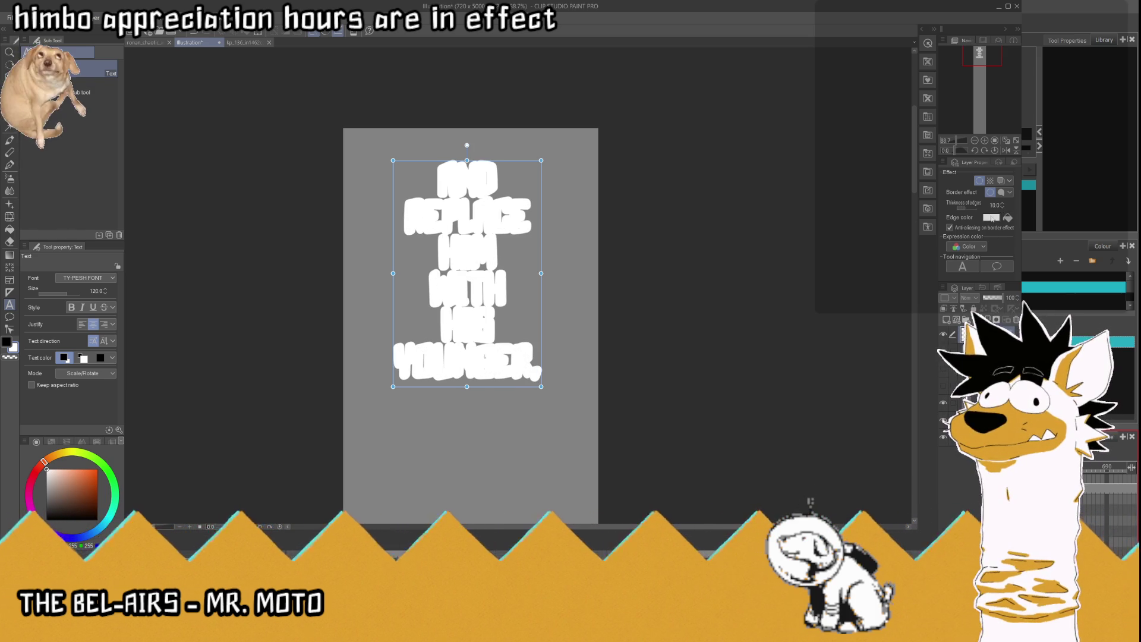
{"action": "key", "text": "Return"}
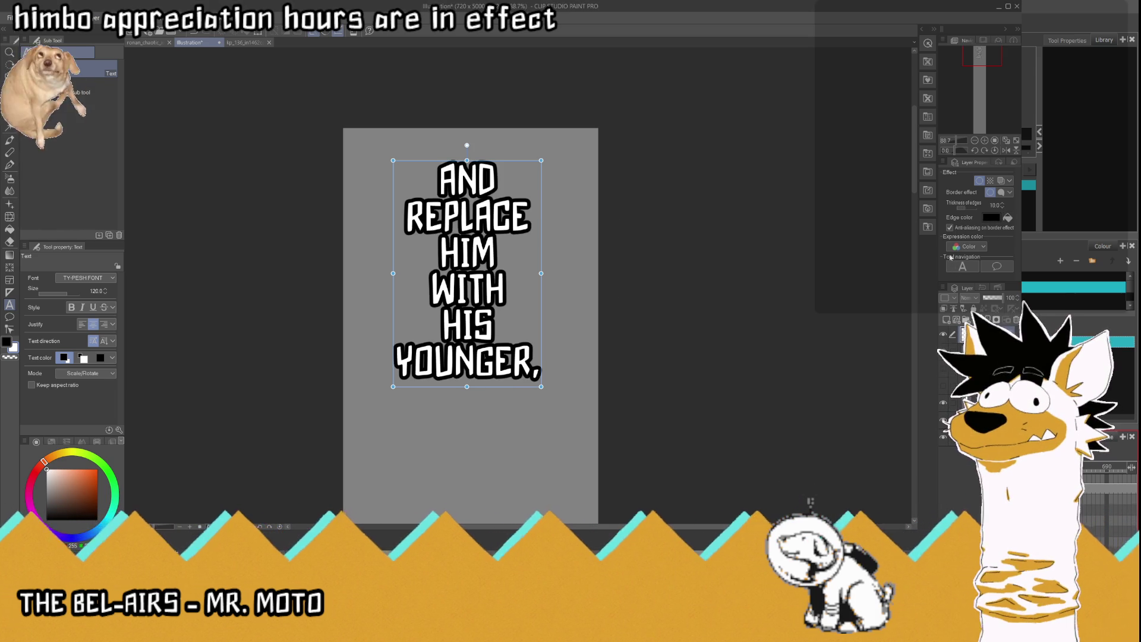
{"action": "left_click", "coordinate": [975, 387]}
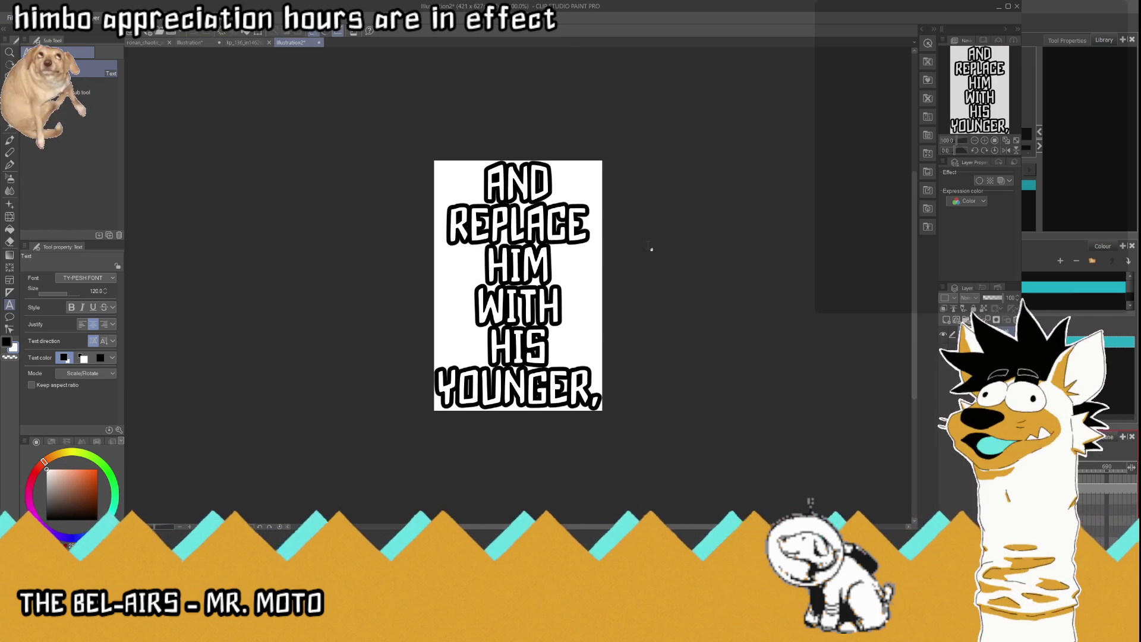
Step: Hide the Paper layer, save the caption as kp_136_andreplacehim.png, and return to the Illustration canvas
{"action": "left_click", "coordinate": [944, 353]}
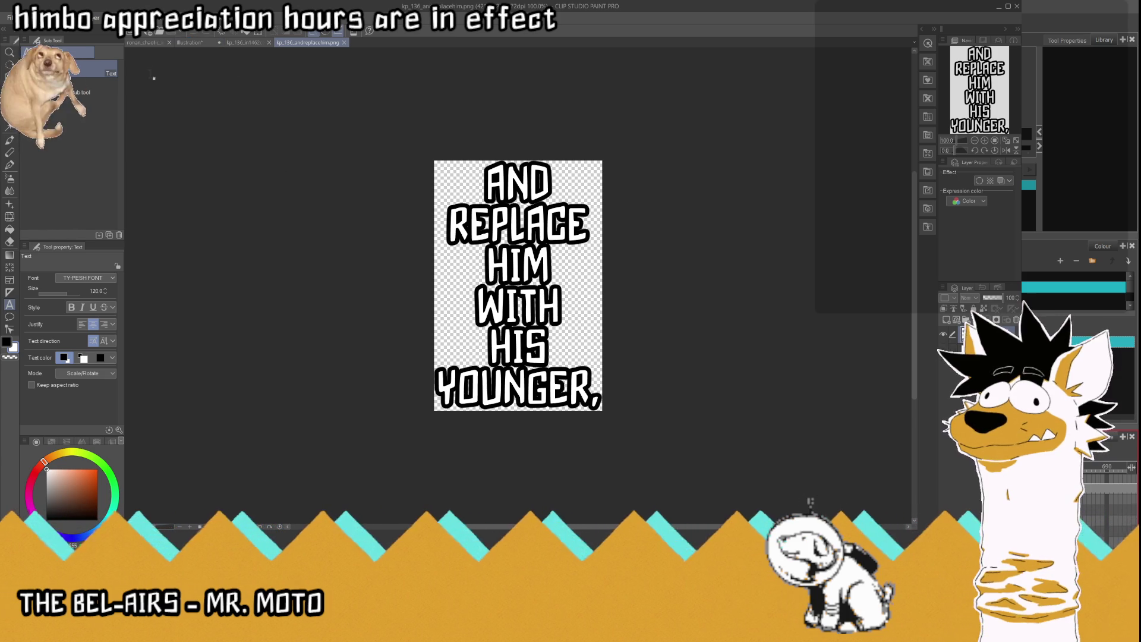
{"action": "left_click", "coordinate": [189, 42]}
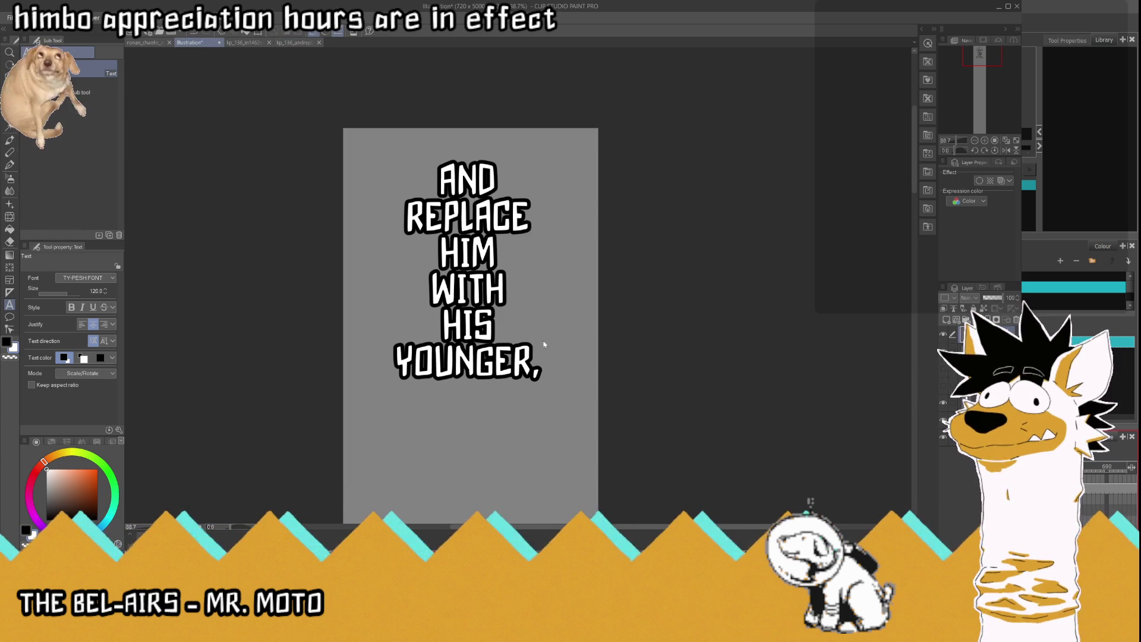
Step: Replace the caption text with MORE / HANDSOME / BROTHER, on three lines and confirm
{"action": "left_click", "coordinate": [543, 344]}
{"action": "key", "text": "ctrl+a"}
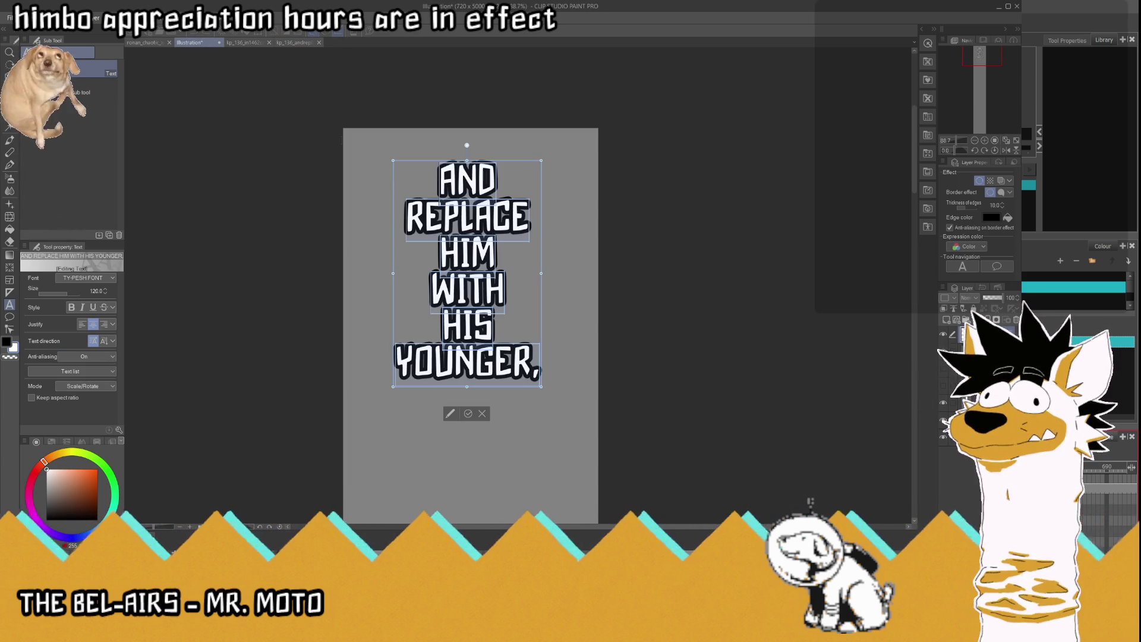
{"action": "type", "text": "MORE"}
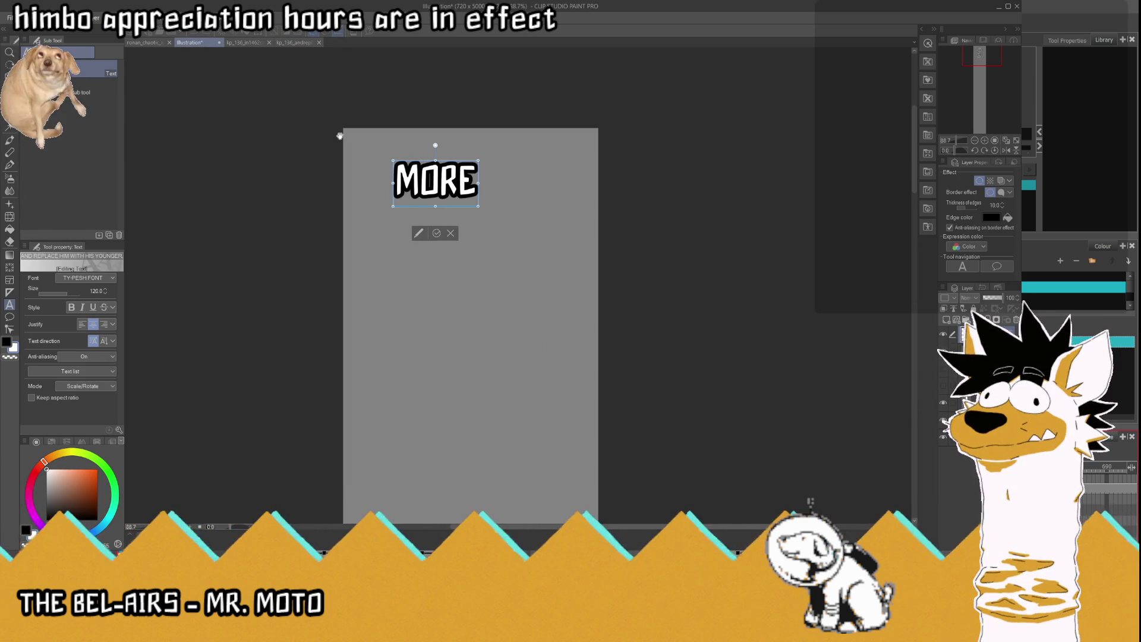
{"action": "key", "text": "Return"}
{"action": "type", "text": "HANDSOME"}
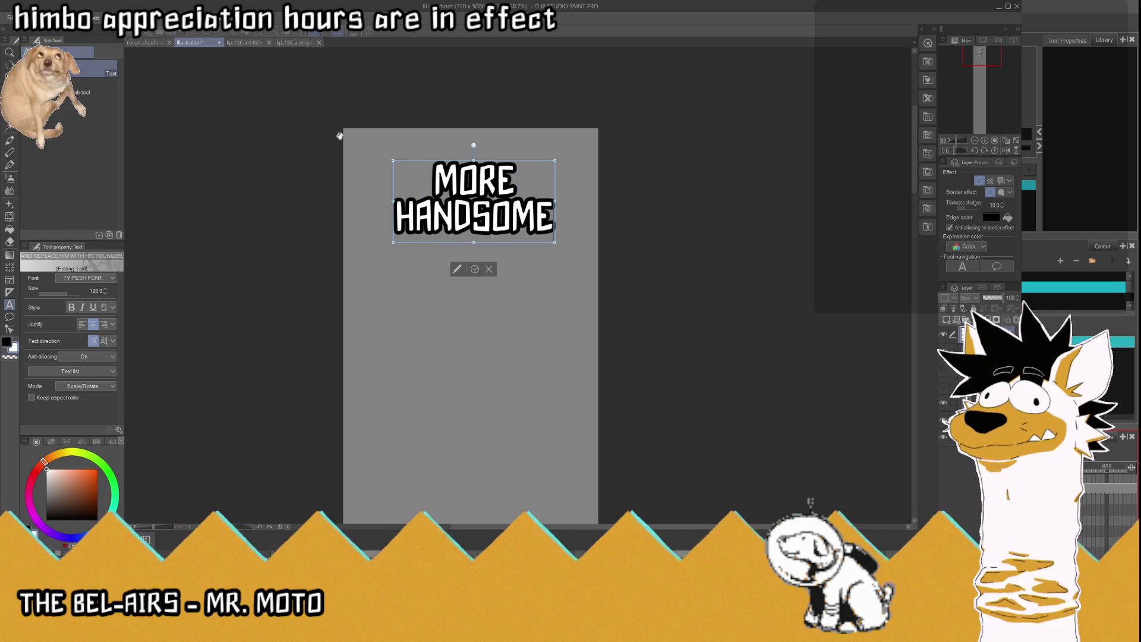
{"action": "key", "text": "Return"}
{"action": "type", "text": "BROTHER"}
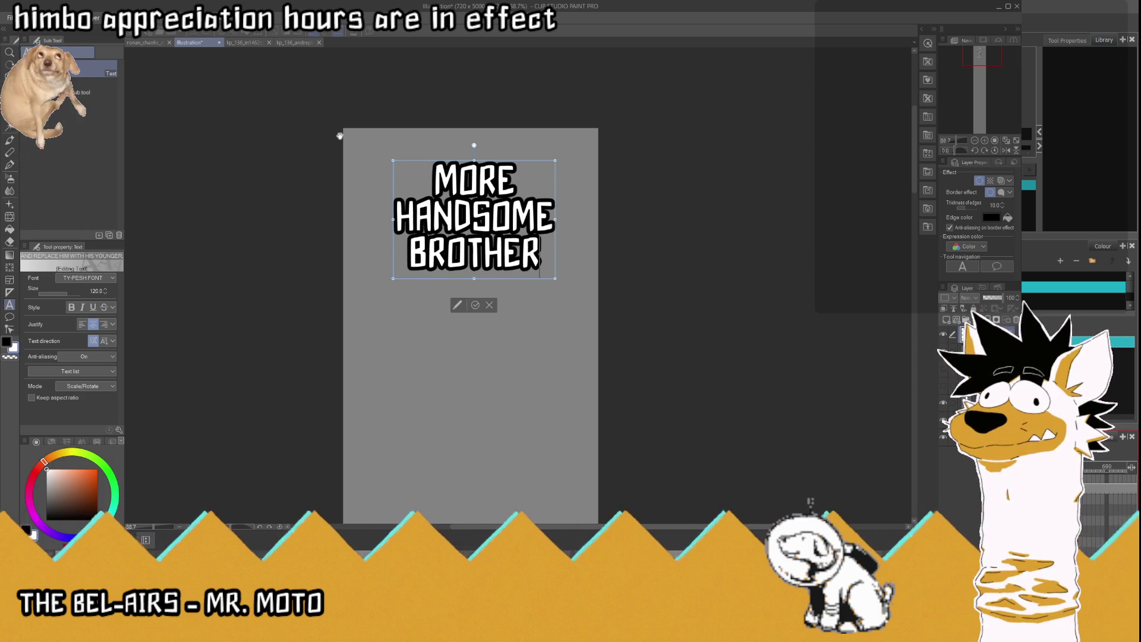
{"action": "type", "text": ","}
{"action": "left_click", "coordinate": [475, 305]}
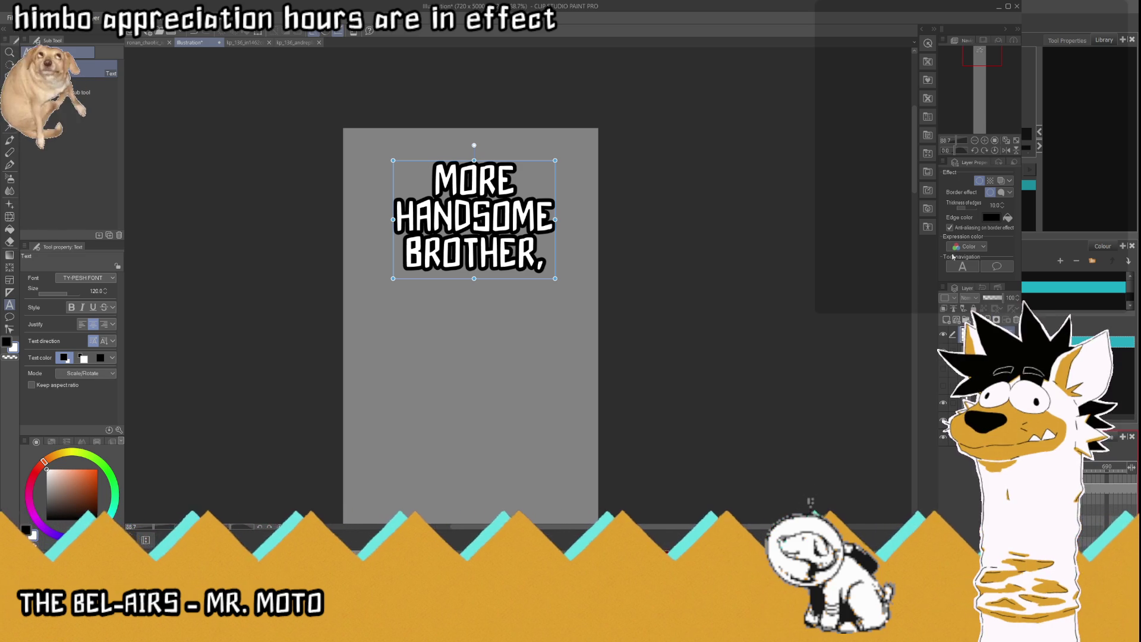
{"action": "left_click", "coordinate": [975, 387]}
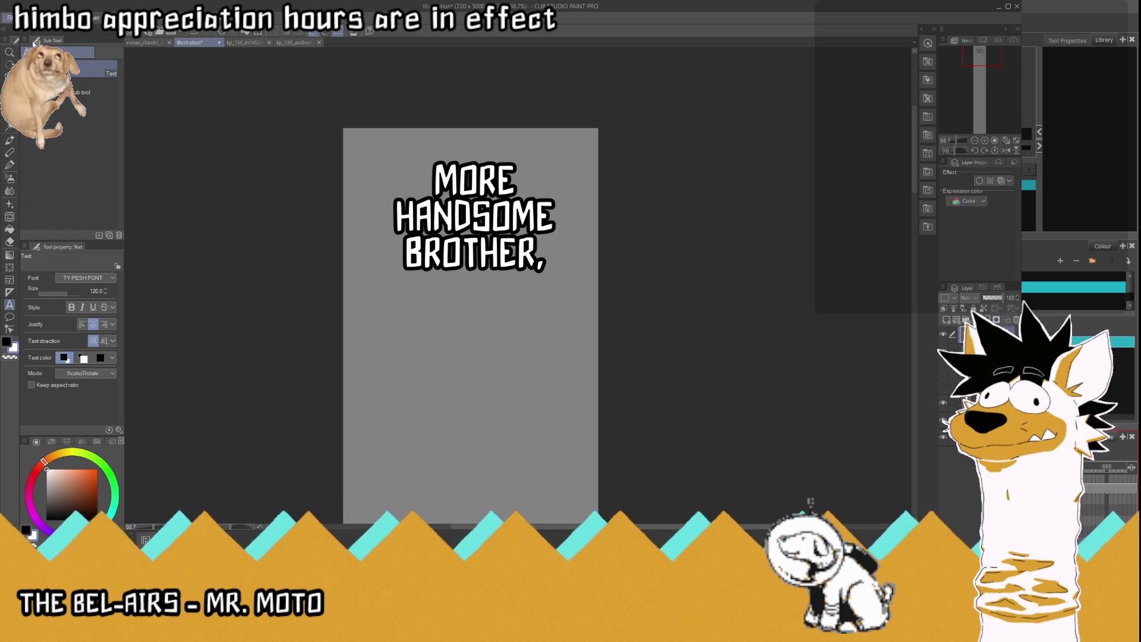
Step: Copy the caption to a new fitted canvas and save it as kp_136_morehandsomebrother.png
{"action": "key", "text": "ctrl+shift+v"}
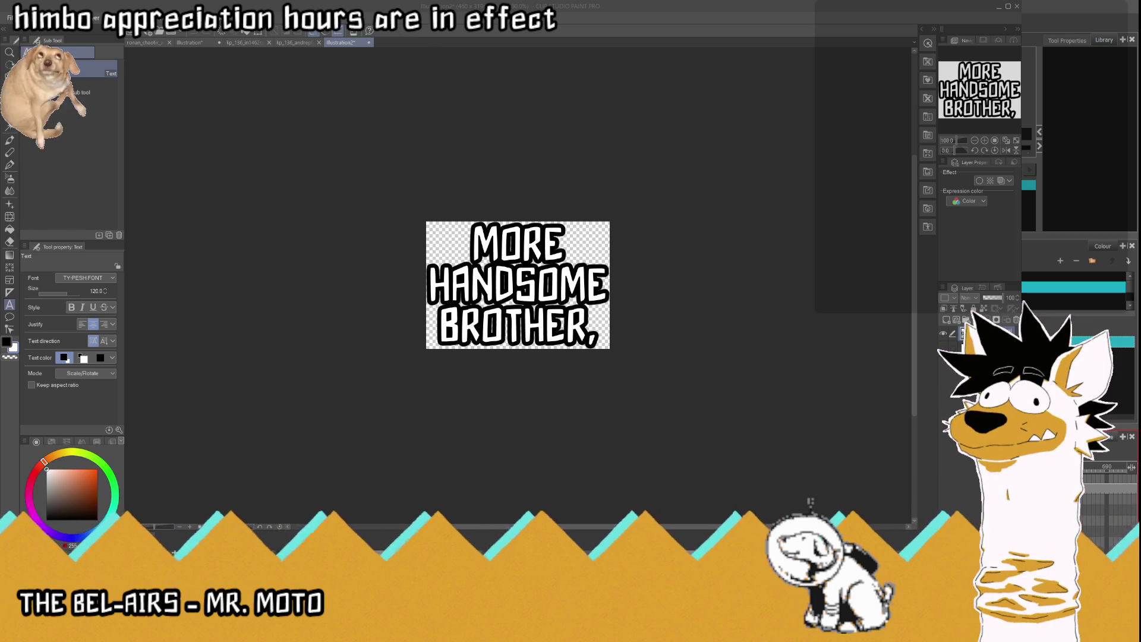
{"action": "key", "text": "Return"}
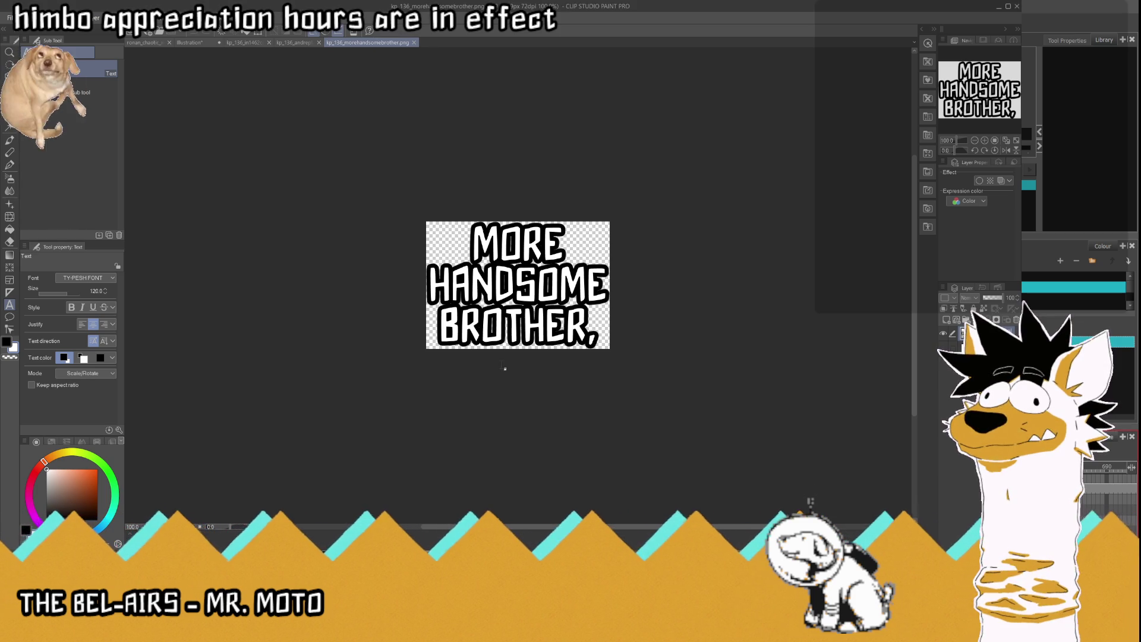
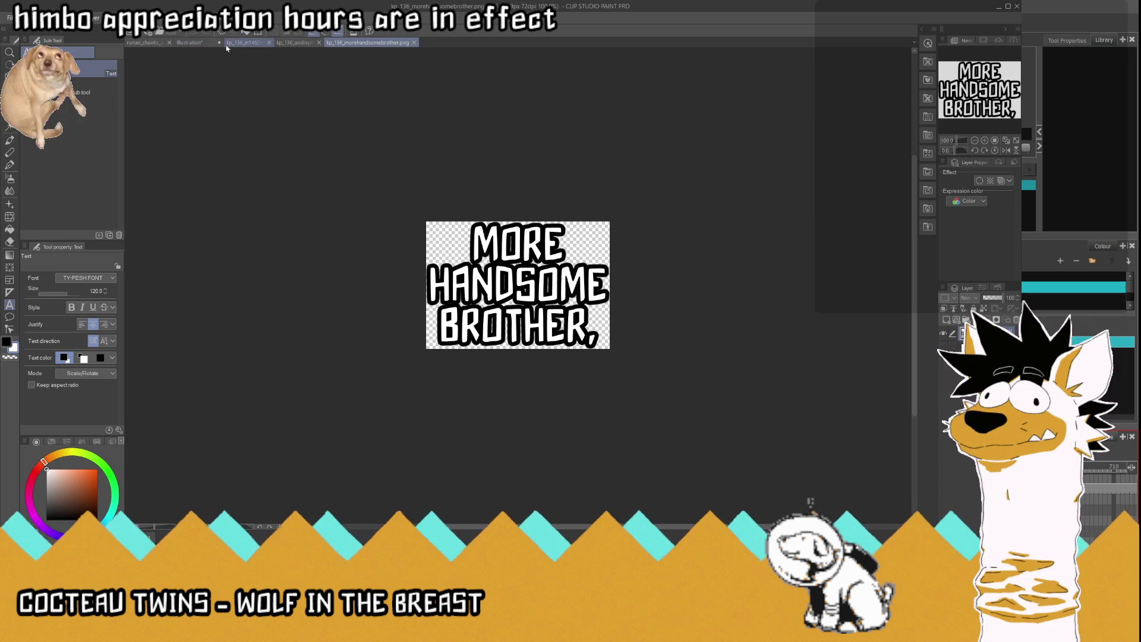
Step: On the Illustration canvas, hide the 'MORE HANDSOME BROTHER' text layer
{"action": "left_click", "coordinate": [244, 43]}
{"action": "left_click", "coordinate": [197, 45]}
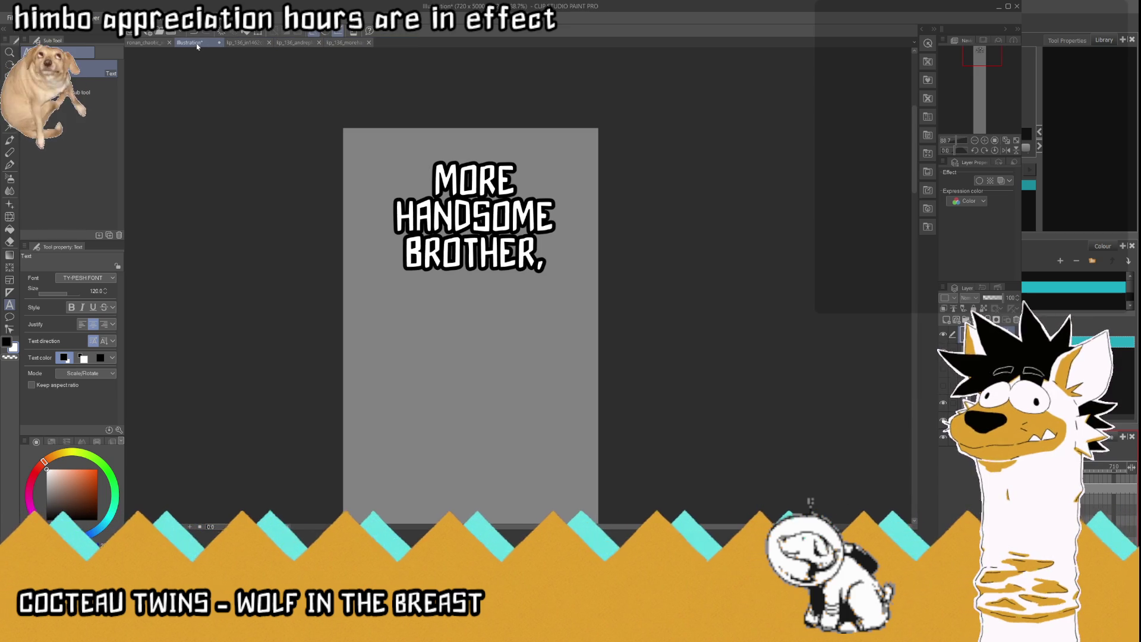
{"action": "left_click", "coordinate": [945, 338]}
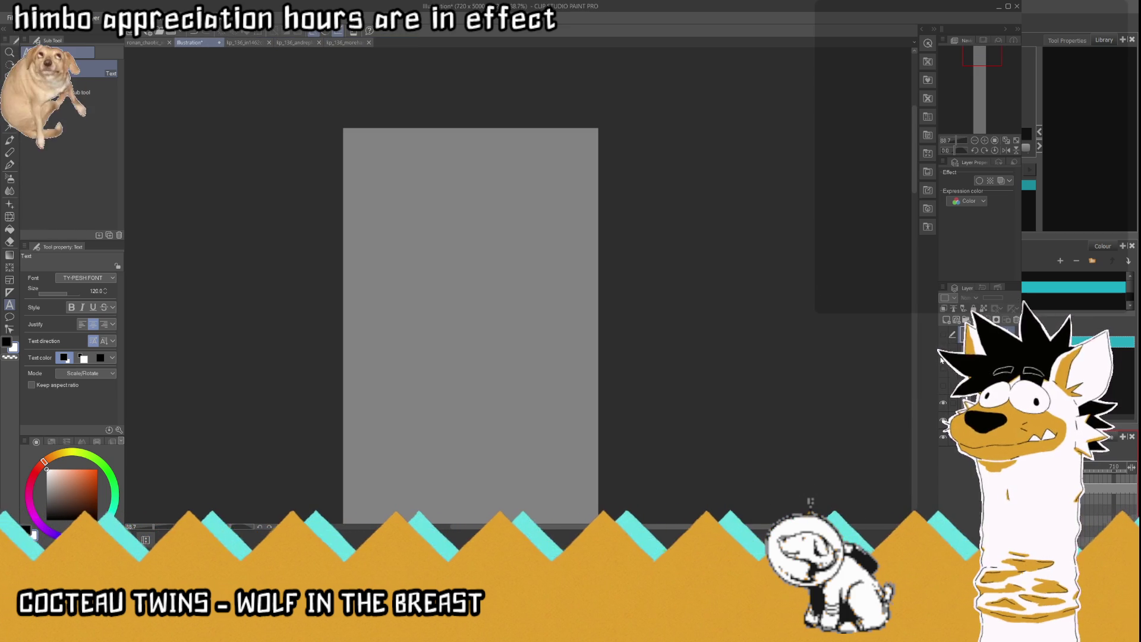
Step: Start a text box near the page top with 'IN' and '1462,' on separate lines
{"action": "left_click", "coordinate": [387, 156]}
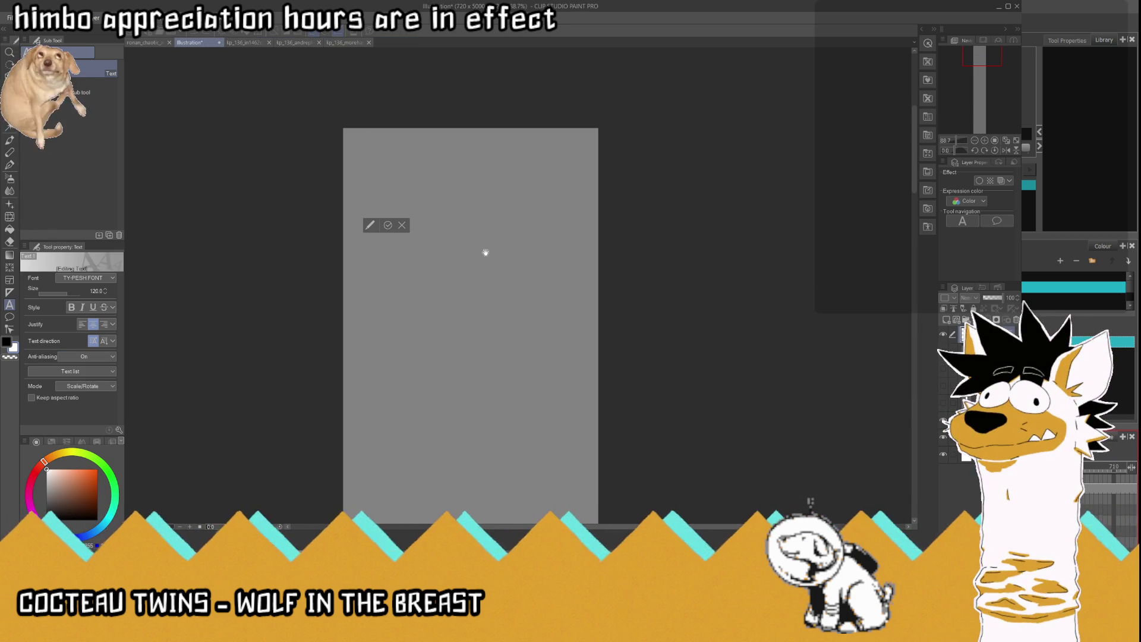
{"action": "type", "text": "IN 1462,"}
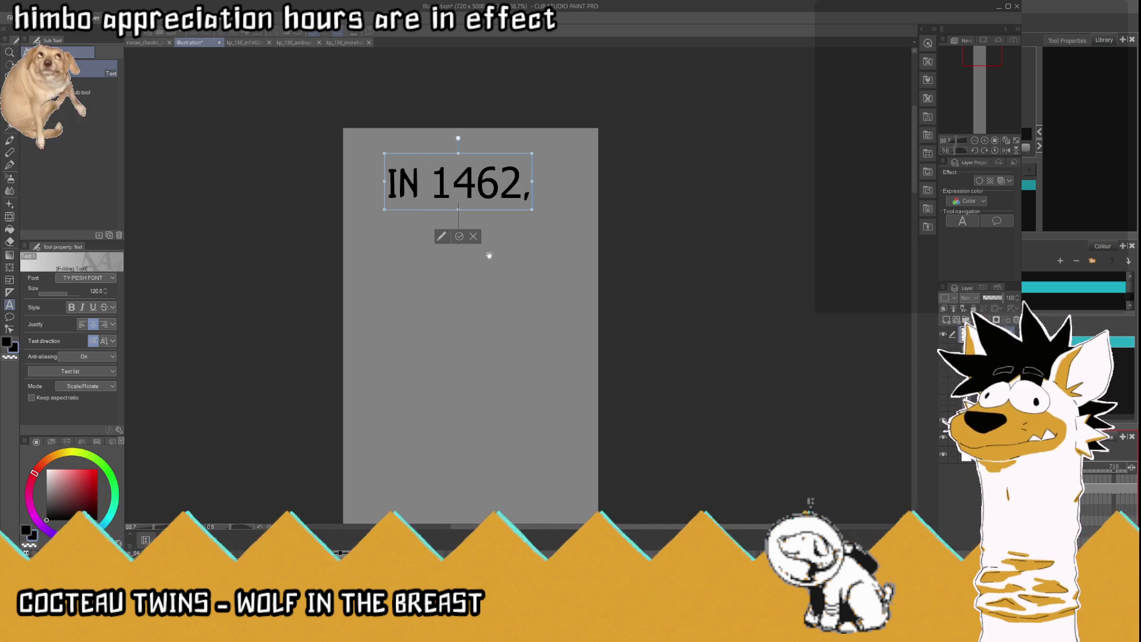
{"action": "key", "text": "Left"}
{"action": "key", "text": "Left"}
{"action": "key", "text": "Left"}
{"action": "key", "text": "Delete"}
{"action": "key", "text": "Return"}
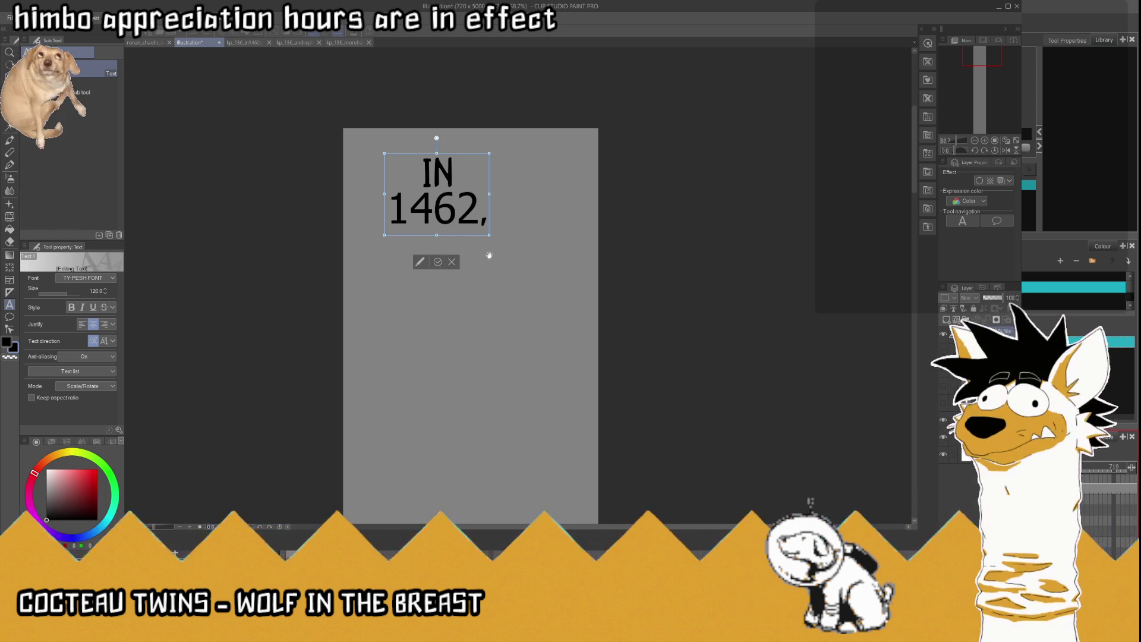
{"action": "key", "text": "Return"}
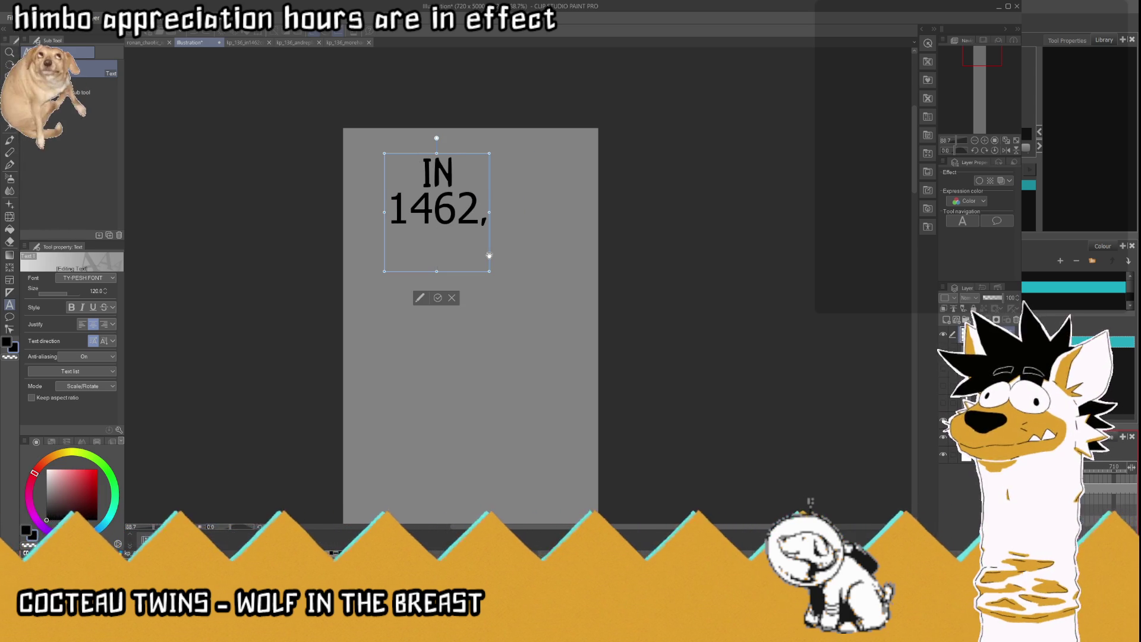
{"action": "scroll", "coordinate": [489, 256], "scroll_direction": "down", "scroll_amount": 5}
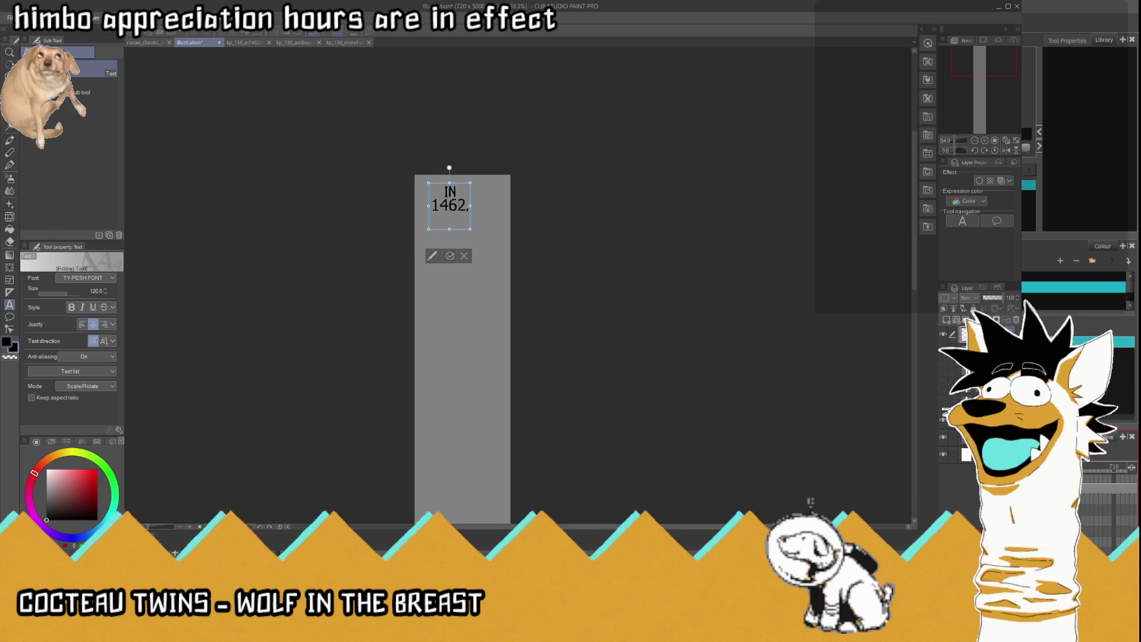
{"action": "scroll", "coordinate": [473, 288], "scroll_direction": "up", "scroll_amount": 2}
{"action": "scroll", "coordinate": [453, 199], "scroll_direction": "up", "scroll_amount": 1}
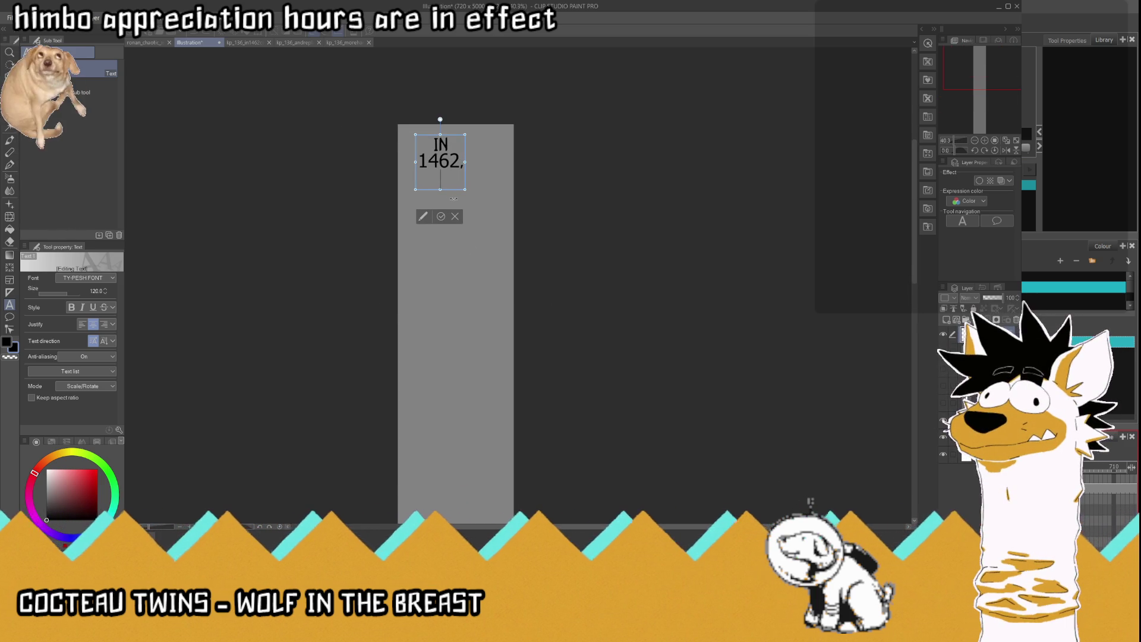
Step: Add SULTAN, MEHMED, II, BEGAN, A, CAMPAIGN, one word per line
{"action": "type", "text": "SULTAN"}
{"action": "key", "text": "Return"}
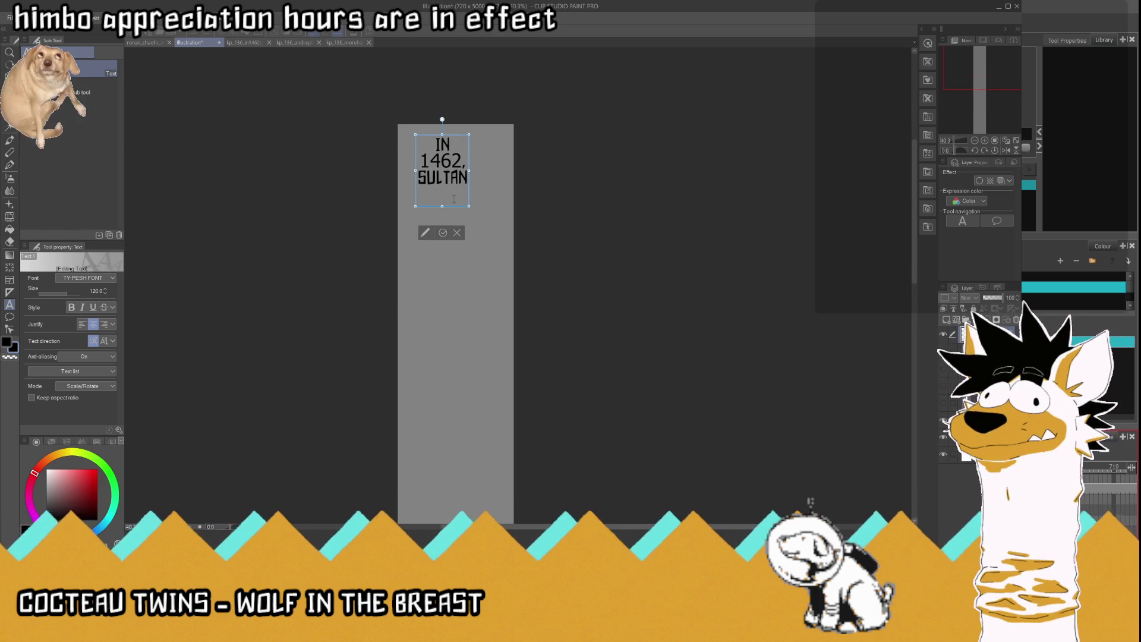
{"action": "type", "text": "MEHMED"}
{"action": "key", "text": "Return"}
{"action": "type", "text": "II"}
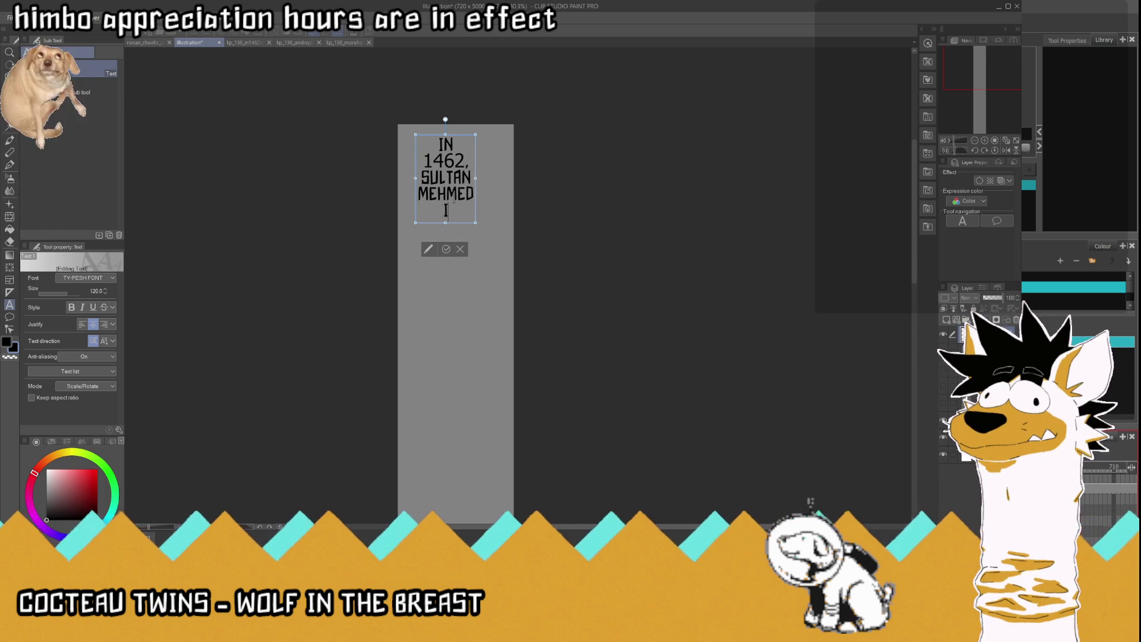
{"action": "key", "text": "Return"}
{"action": "type", "text": "BEGAN"}
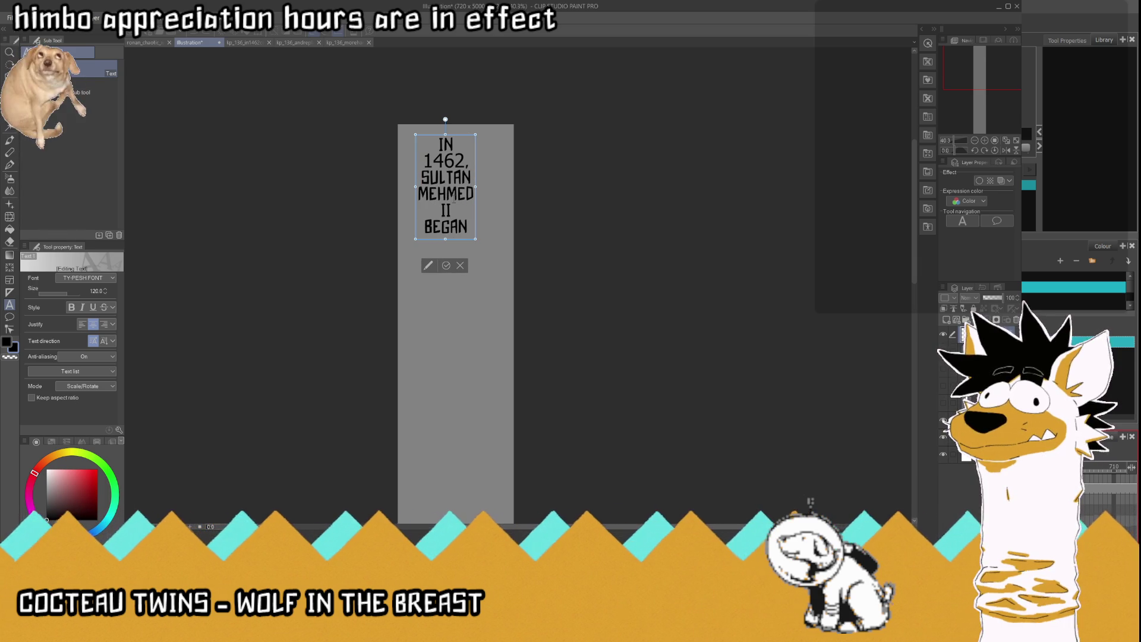
{"action": "key", "text": "Return"}
{"action": "type", "text": "A"}
{"action": "key", "text": "Return"}
{"action": "type", "text": "CAMPAIGN"}
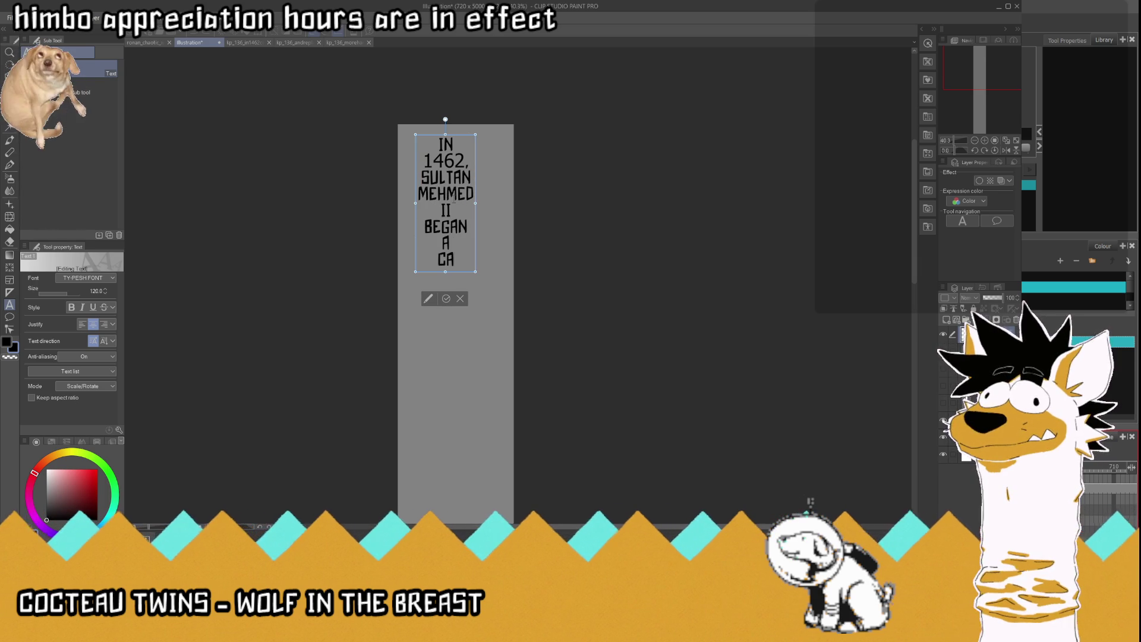
{"action": "key", "text": "Return"}
Step: Finish with TO, DETHRONE, THIS, VOIVODE, OF, WALLACHIA on separate lines and commit the text
{"action": "type", "text": "TOP"}
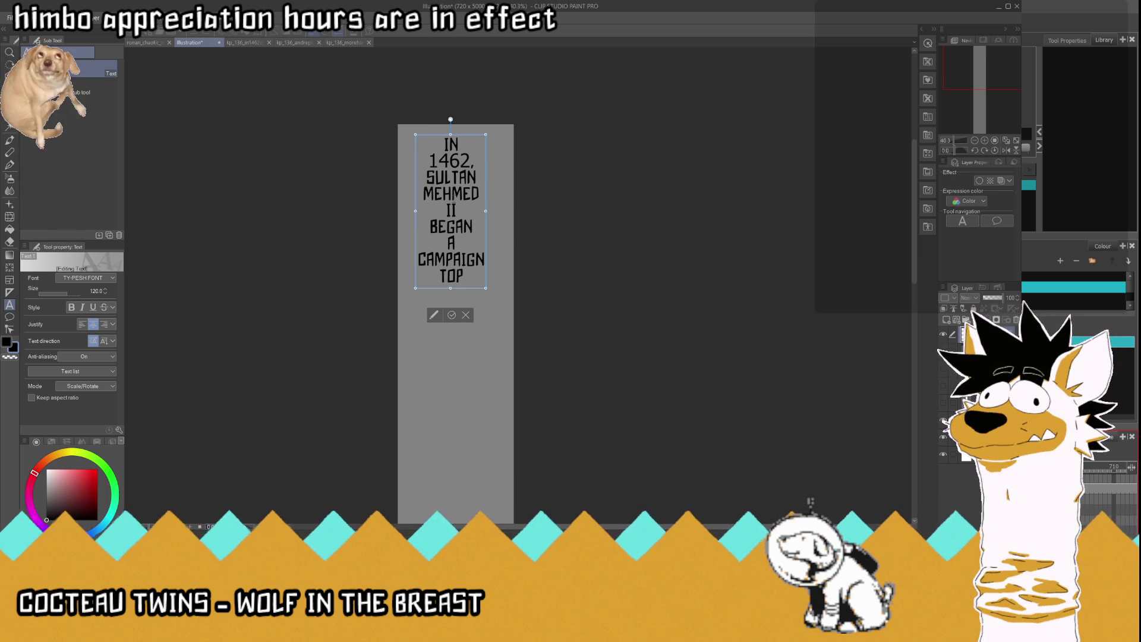
{"action": "key", "text": "BackSpace"}
{"action": "key", "text": "Return"}
{"action": "type", "text": "DE"}
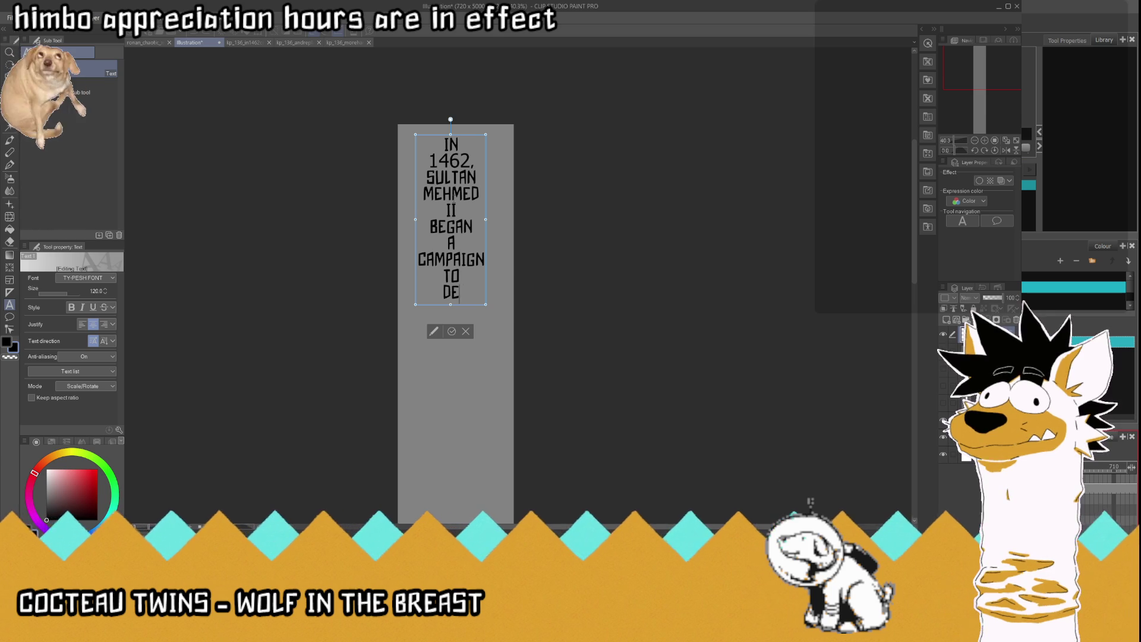
{"action": "type", "text": "THRONETHE"}
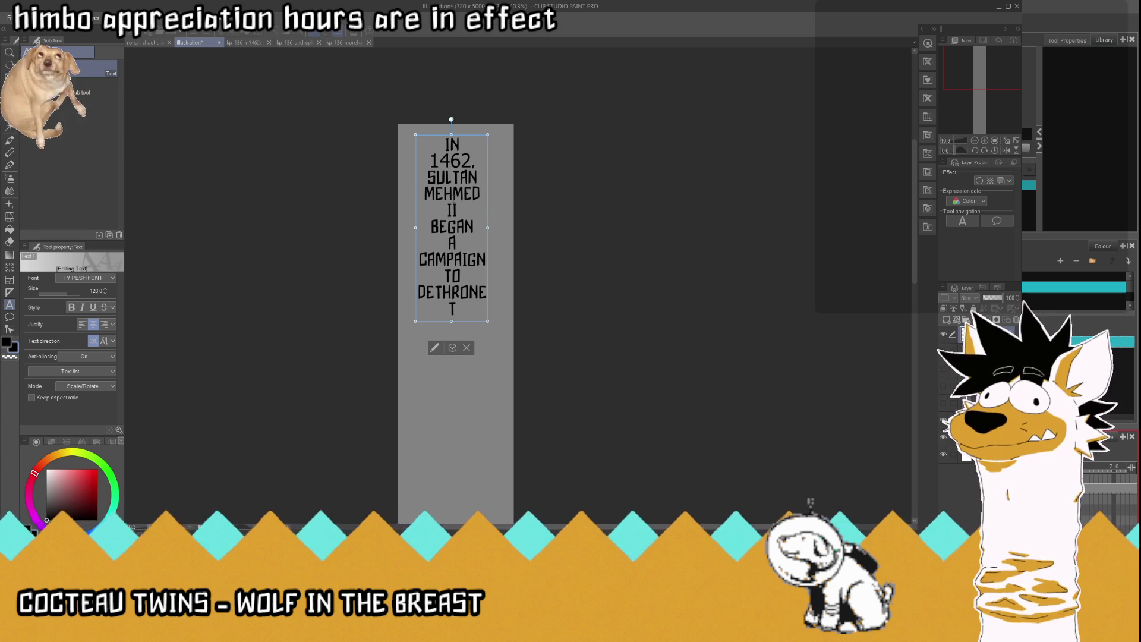
{"action": "key", "text": "BackSpace"}
{"action": "key", "text": "BackSpace"}
{"action": "type", "text": "HIS"}
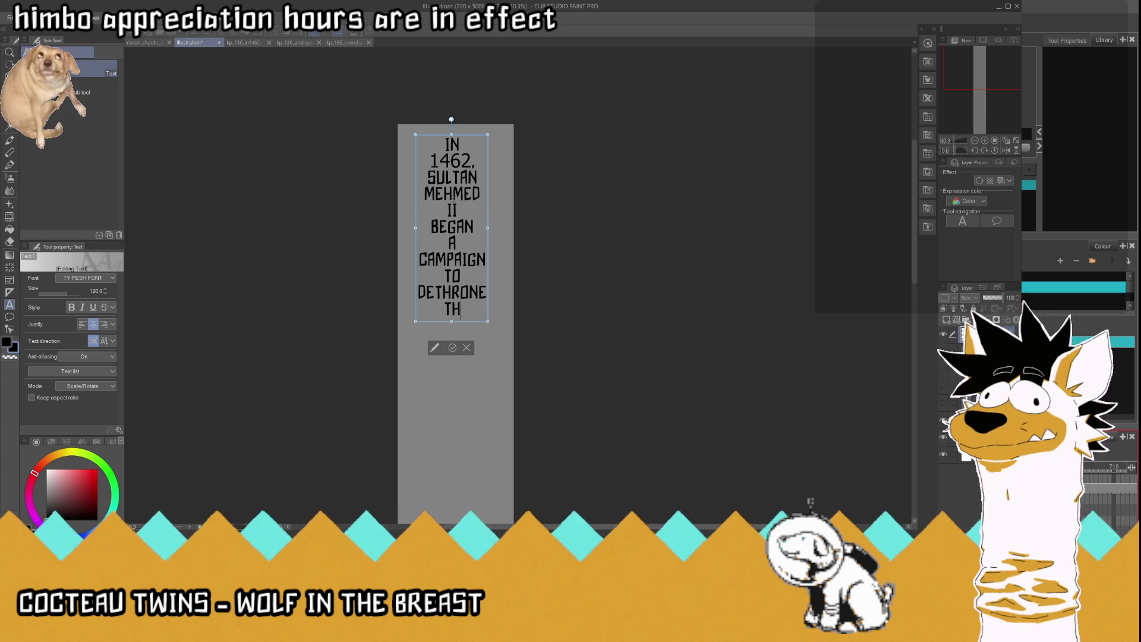
{"action": "key", "text": "Return"}
{"action": "type", "text": "VOIVODE"}
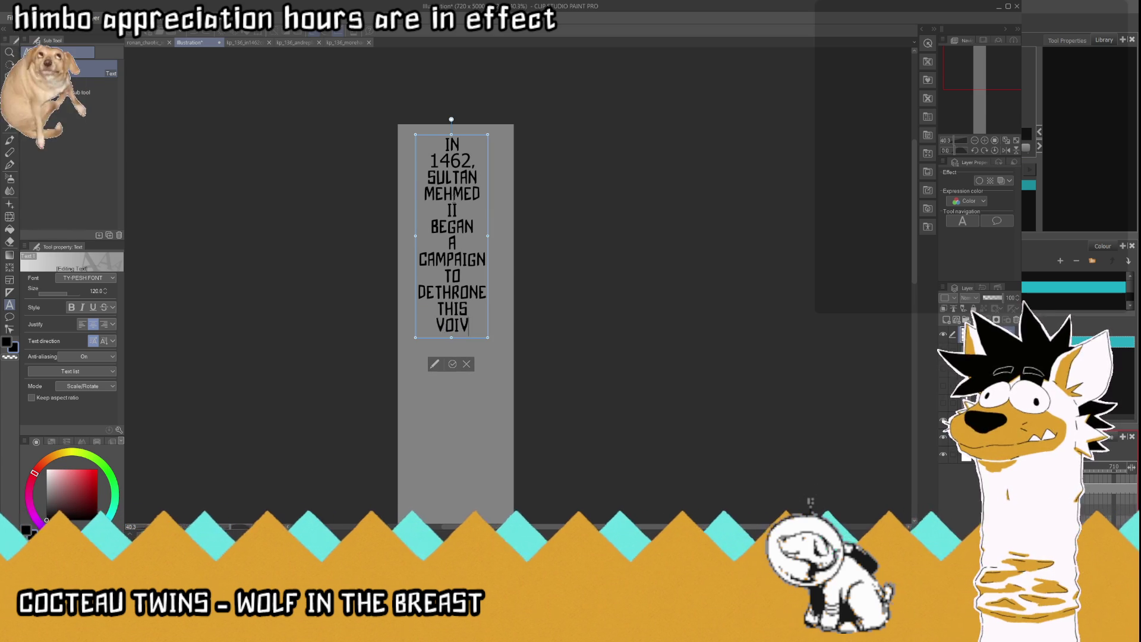
{"action": "key", "text": "Return"}
{"action": "type", "text": "OF"}
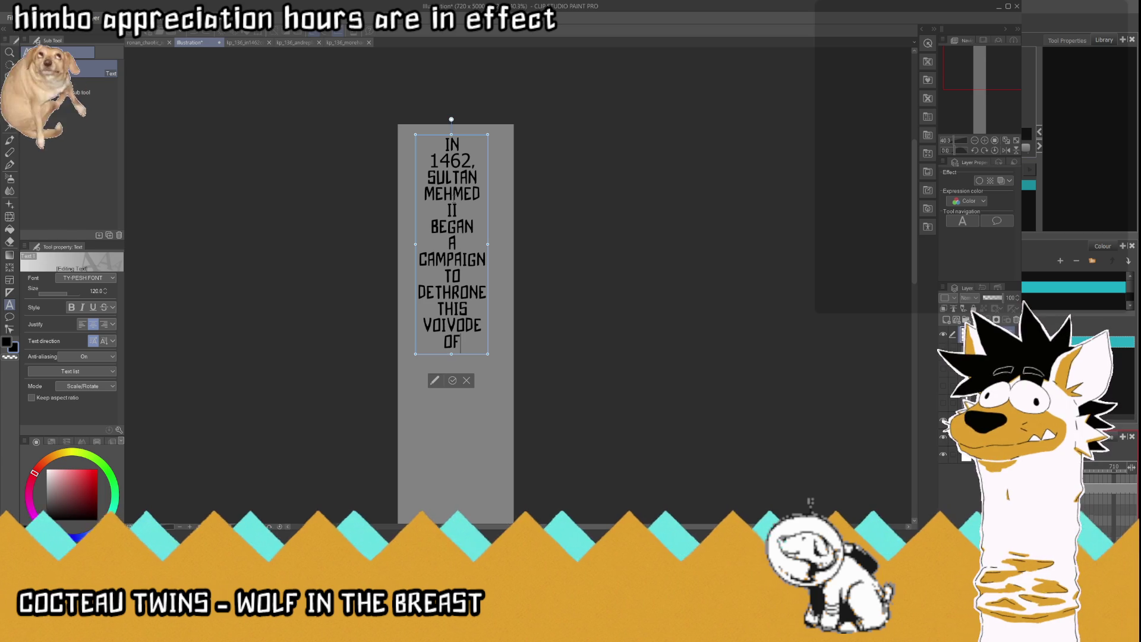
{"action": "key", "text": "Return"}
{"action": "type", "text": "WALLACHIA"}
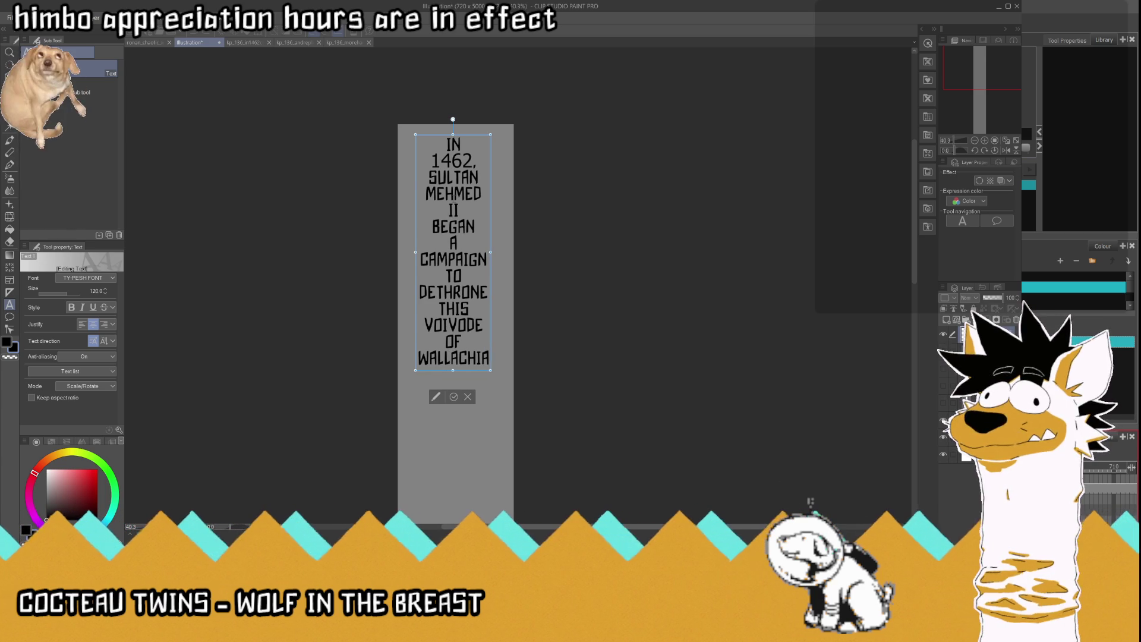
{"action": "left_click", "coordinate": [453, 397]}
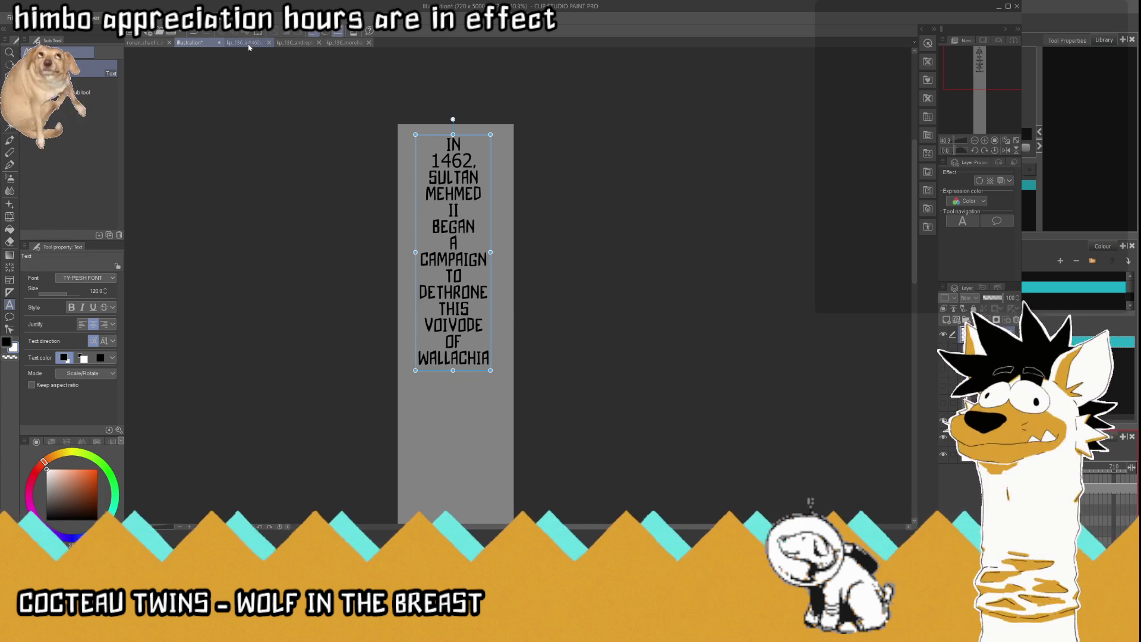
Step: After checking the kp_136_in1462cont image, make all the caption text white
{"action": "left_click", "coordinate": [246, 43]}
{"action": "key", "text": "ctrl+shift+Tab"}
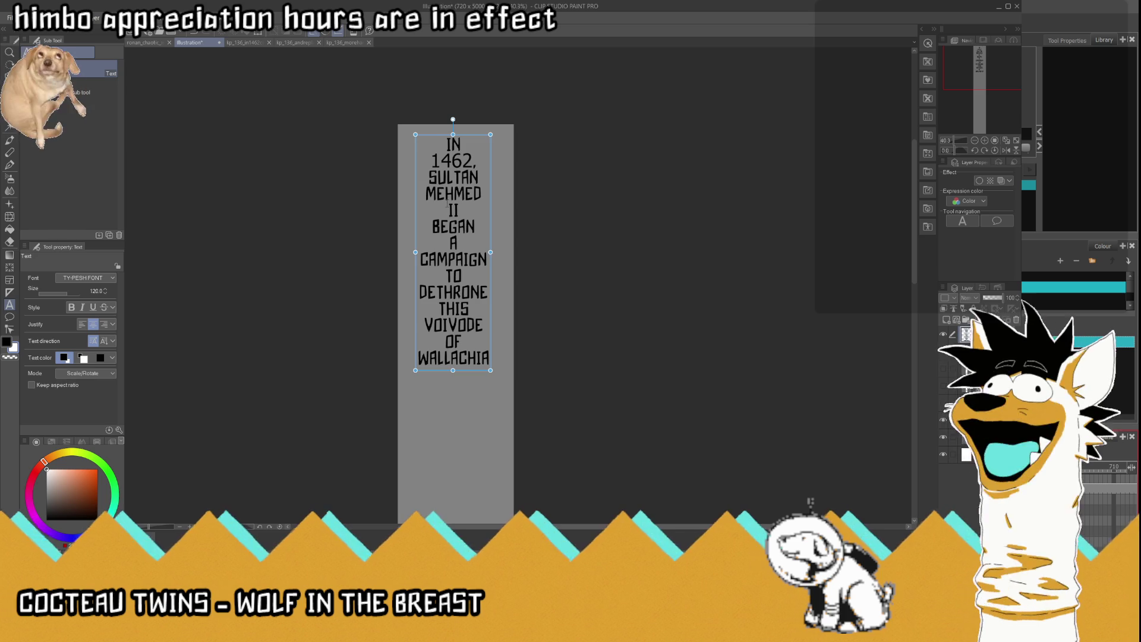
{"action": "scroll", "coordinate": [447, 203], "scroll_direction": "up", "scroll_amount": 2}
{"action": "left_click", "coordinate": [488, 143]}
{"action": "key", "text": "ctrl+a"}
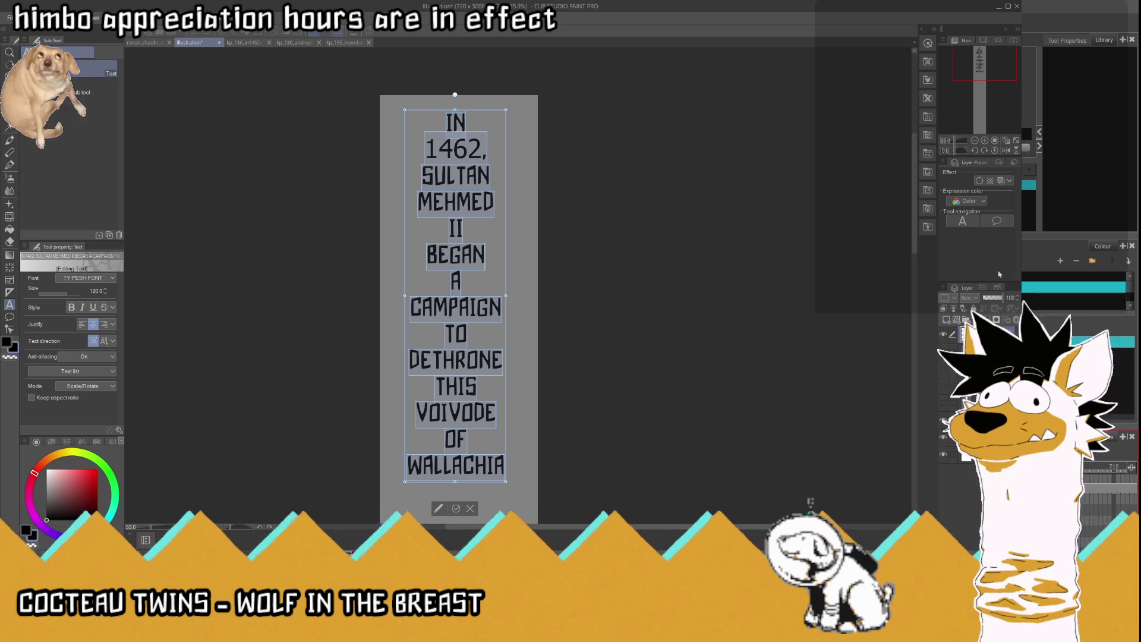
{"action": "key", "text": "x"}
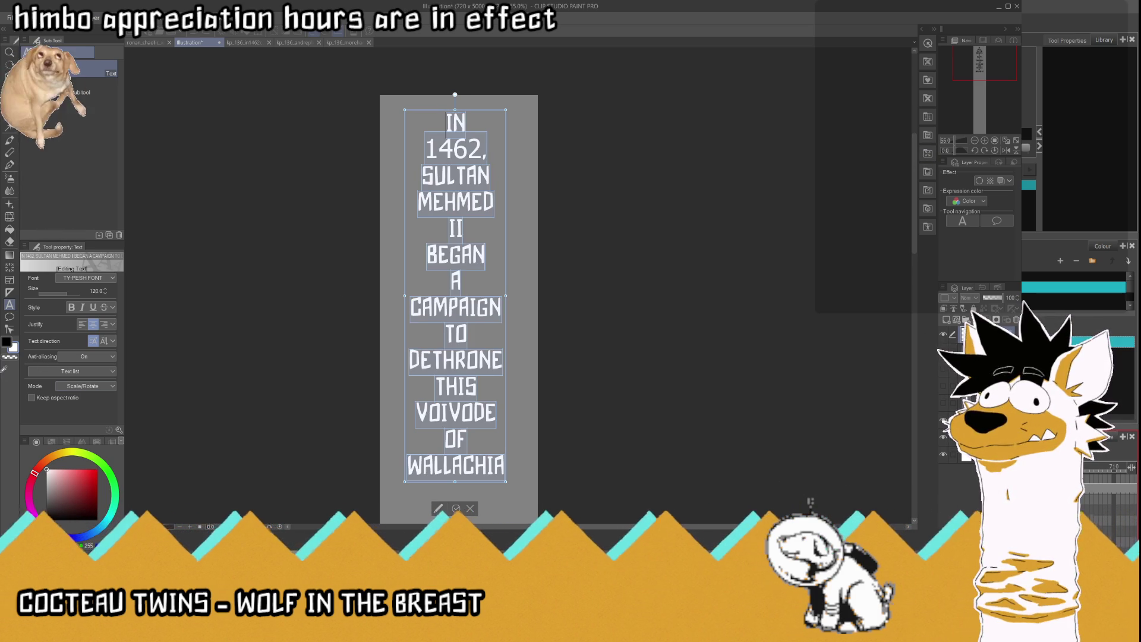
{"action": "left_click", "coordinate": [456, 508]}
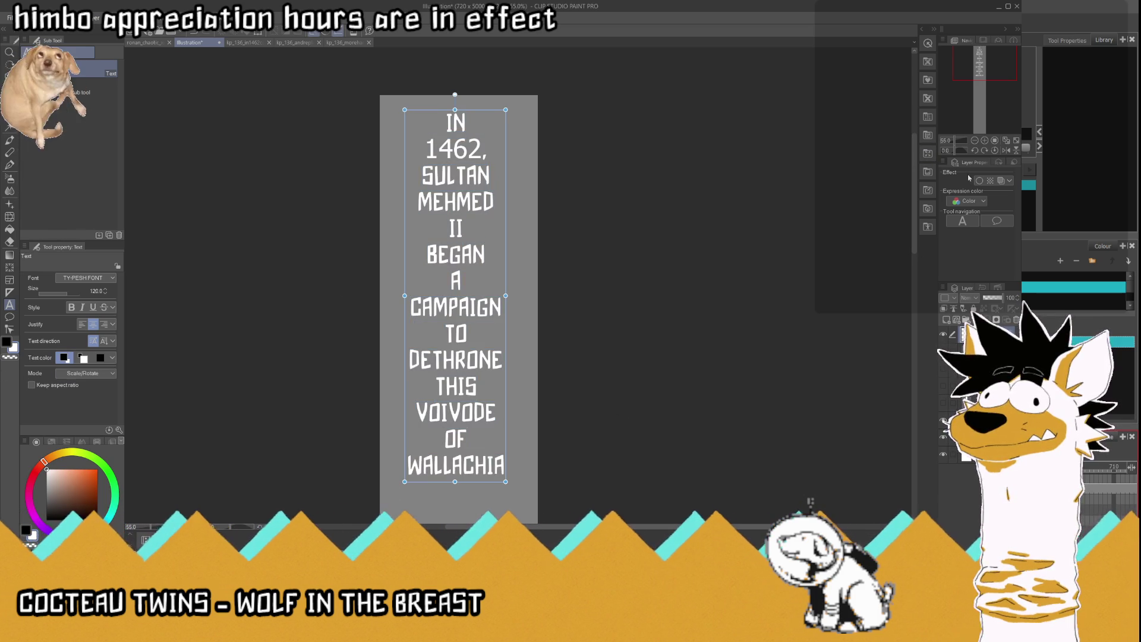
Step: Add a black border with edge thickness 10 around the caption letters
{"action": "left_click", "coordinate": [980, 180]}
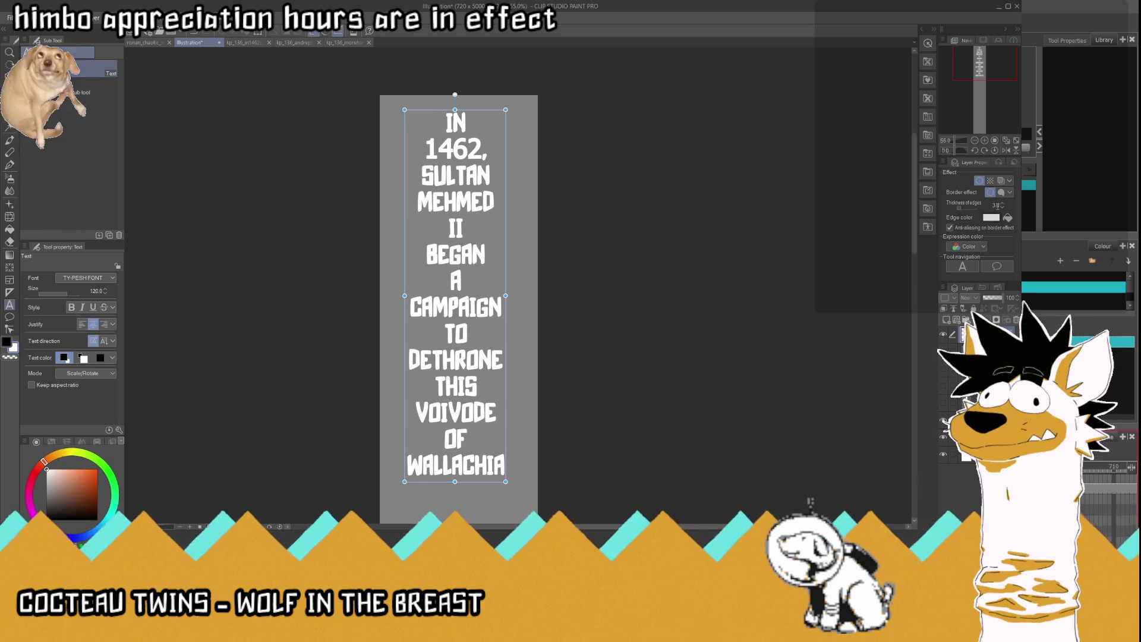
{"action": "type", "text": "10"}
{"action": "key", "text": "Return"}
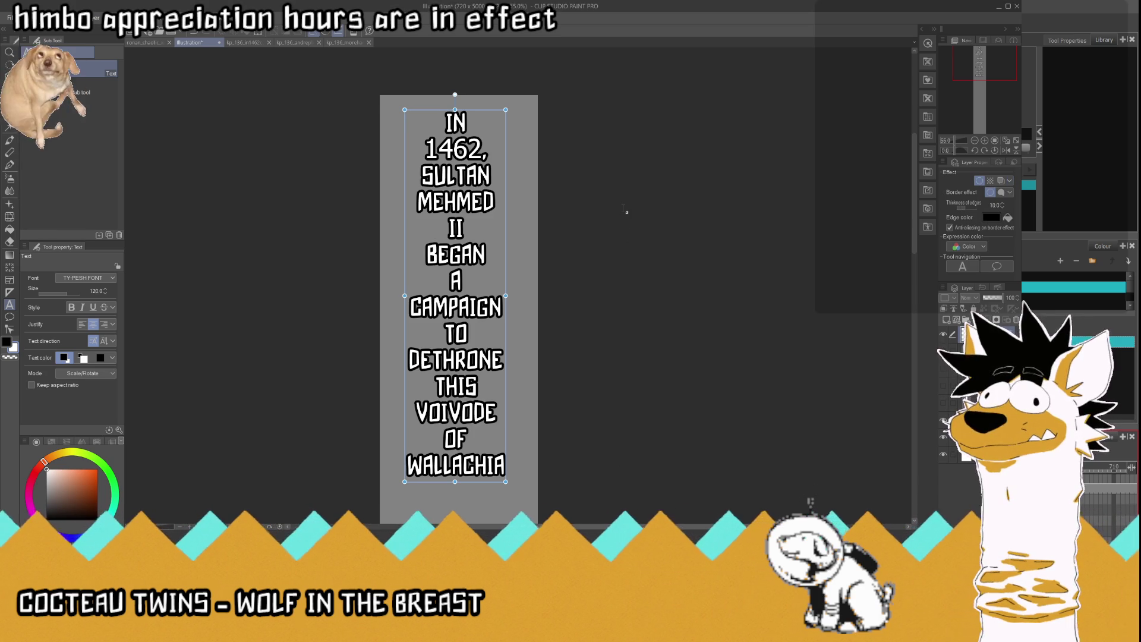
{"action": "scroll", "coordinate": [626, 211], "scroll_direction": "down", "scroll_amount": 2}
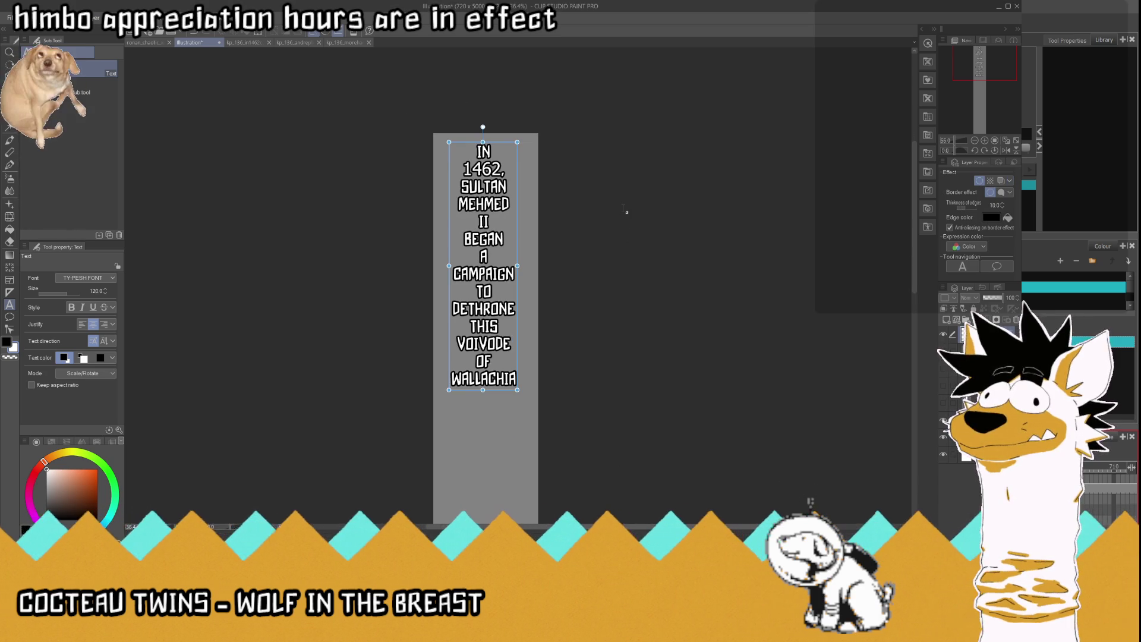
{"action": "scroll", "coordinate": [531, 283], "scroll_direction": "up", "scroll_amount": 1}
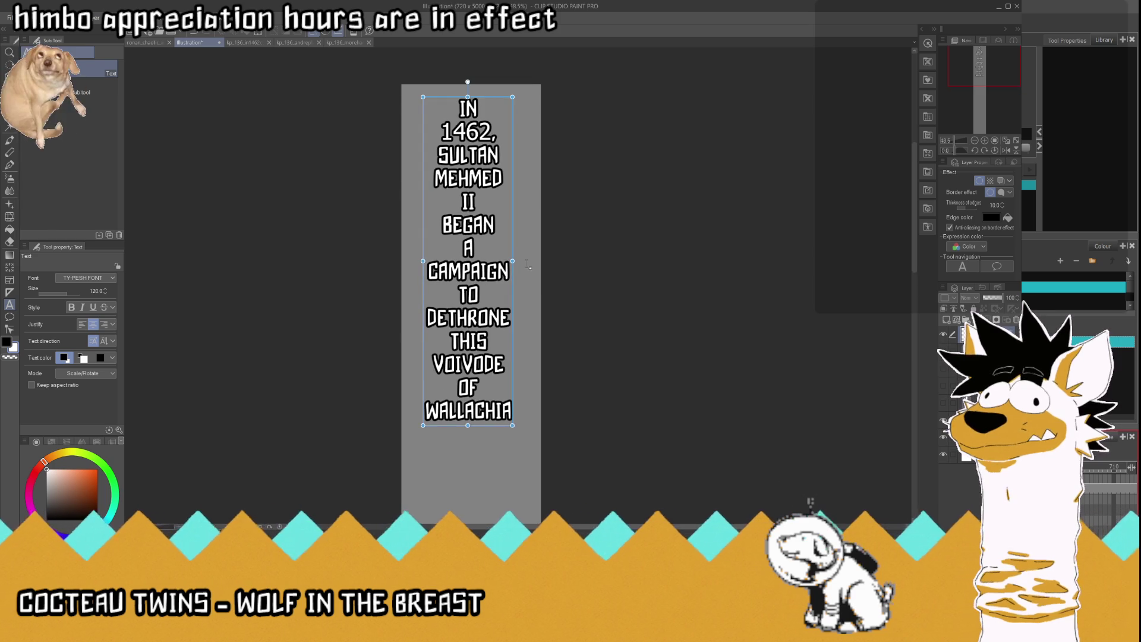
Step: Reselect every line of the caption text and commit the edit
{"action": "left_click", "coordinate": [503, 271]}
{"action": "left_click_drag", "start_coordinate": [446, 110], "coordinate": [511, 420]}
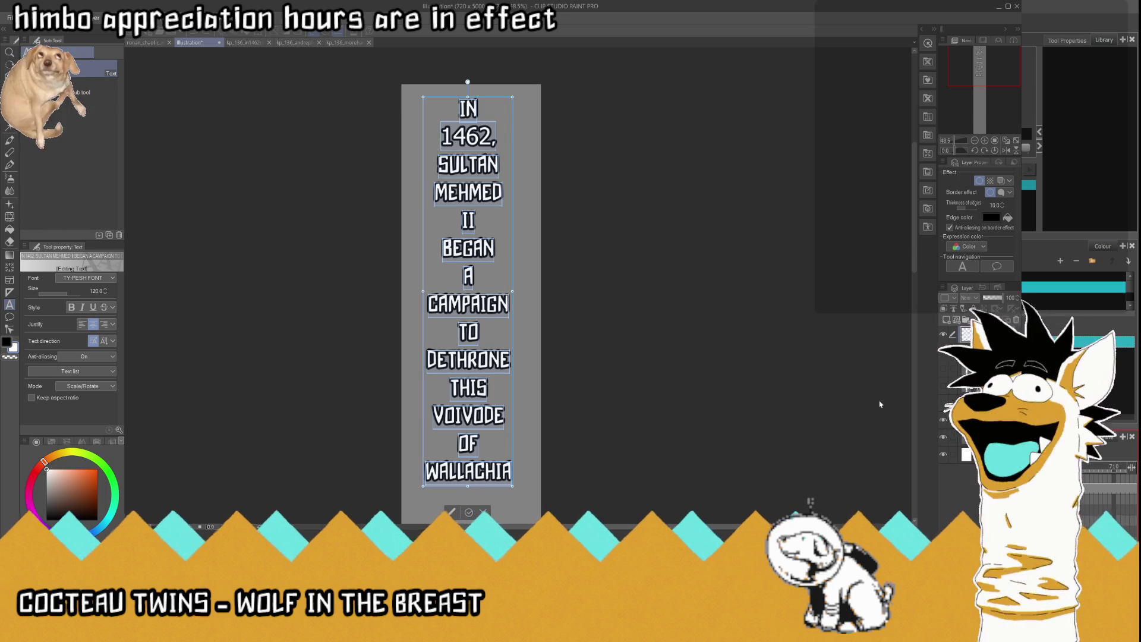
{"action": "left_click", "coordinate": [467, 513]}
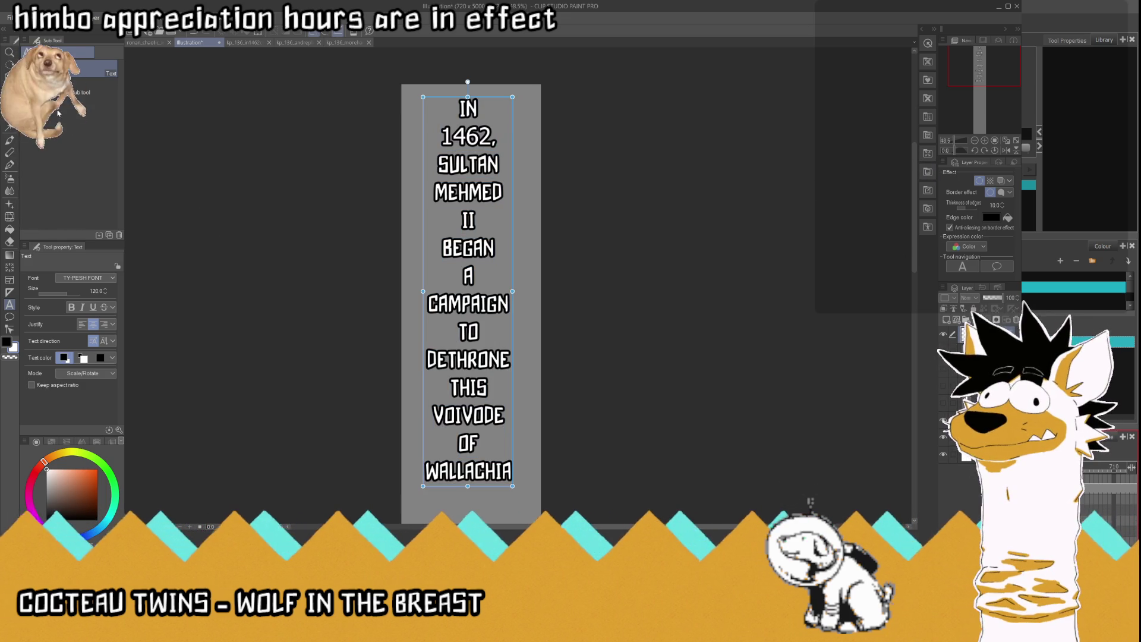
Step: Switch to the Move layer tool and bring kp_136_in1462cont.png to the front
{"action": "left_click", "coordinate": [10, 87]}
{"action": "scroll", "coordinate": [495, 201], "scroll_direction": "down", "scroll_amount": 2}
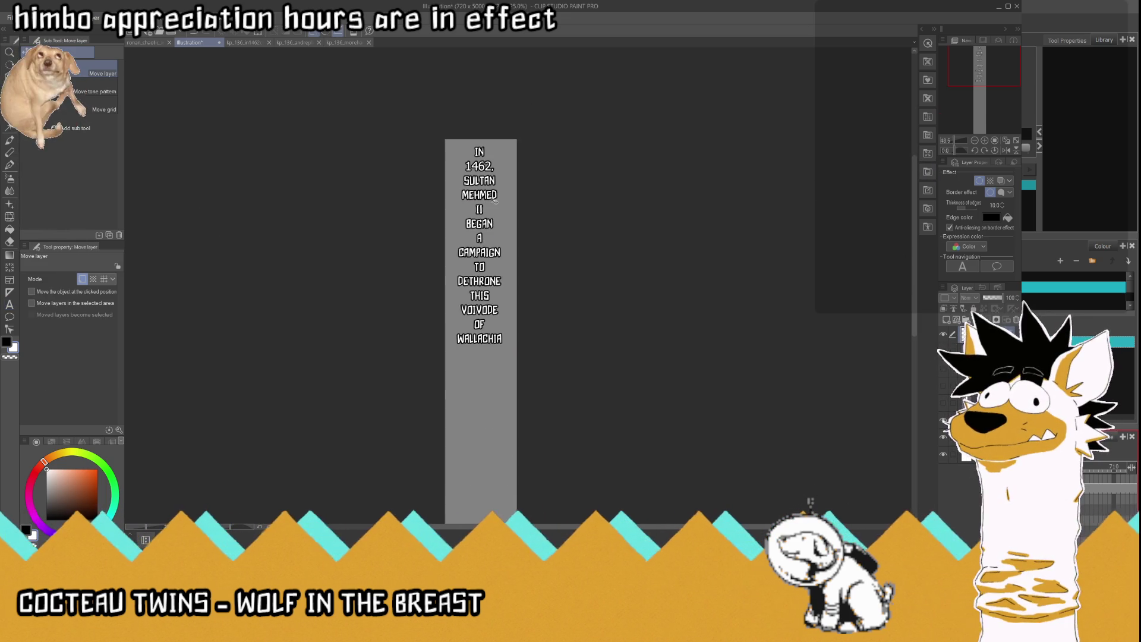
{"action": "scroll", "coordinate": [495, 202], "scroll_direction": "up", "scroll_amount": 1}
{"action": "scroll", "coordinate": [495, 202], "scroll_direction": "up", "scroll_amount": 2}
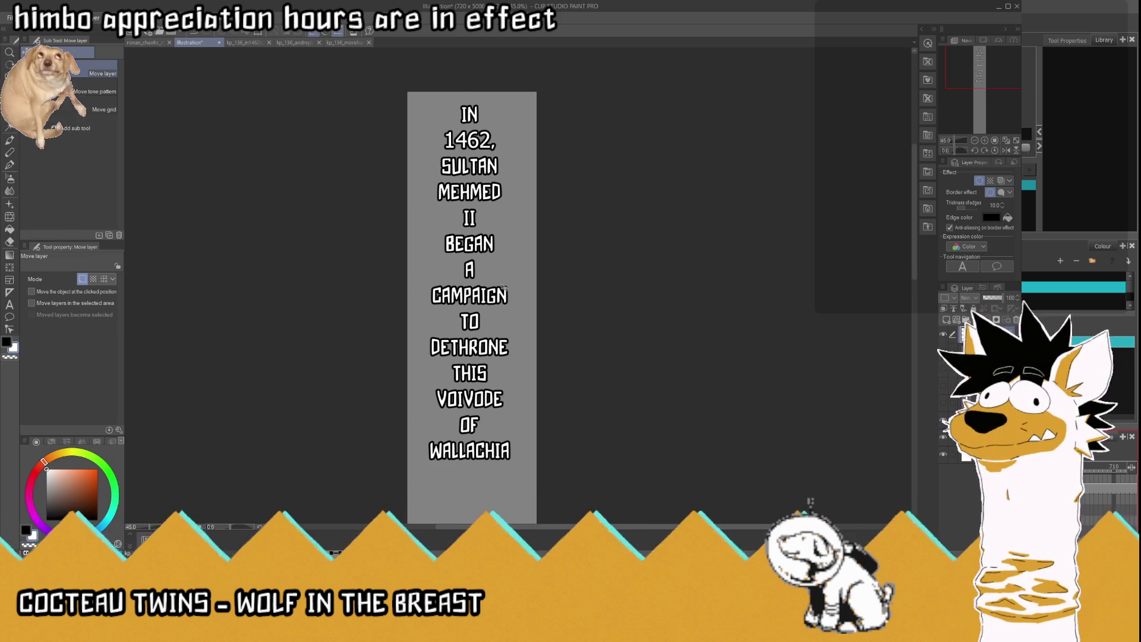
{"action": "left_click", "coordinate": [244, 42]}
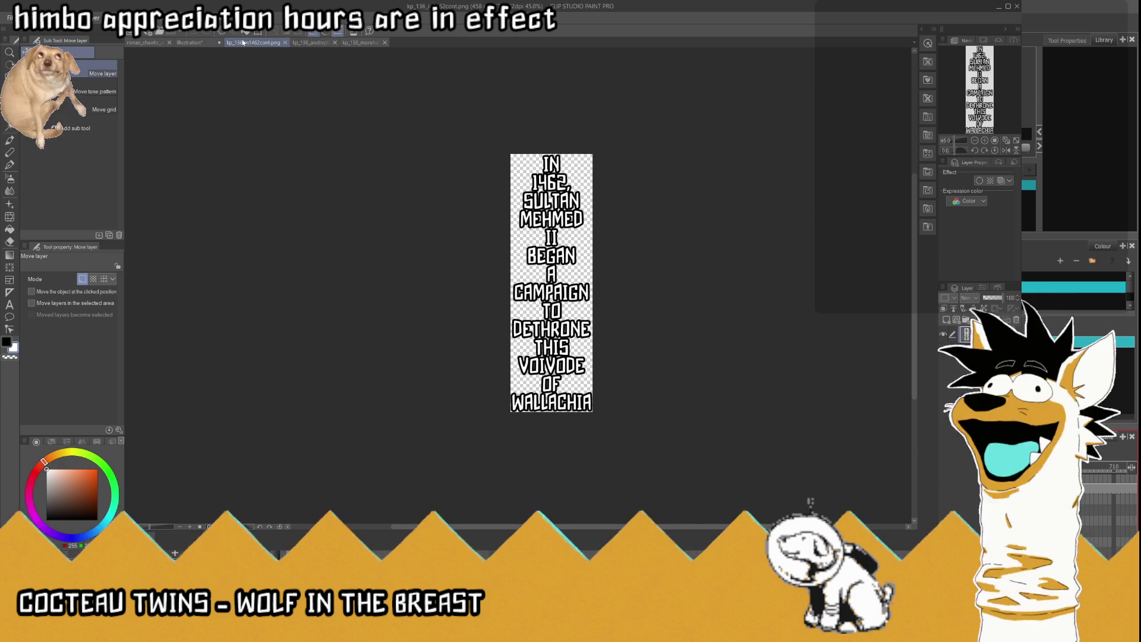
Step: Nudge the Illustration caption layer slightly upward to match the kp_136_in1462cont.png reference
{"action": "key", "text": "ctrl+0"}
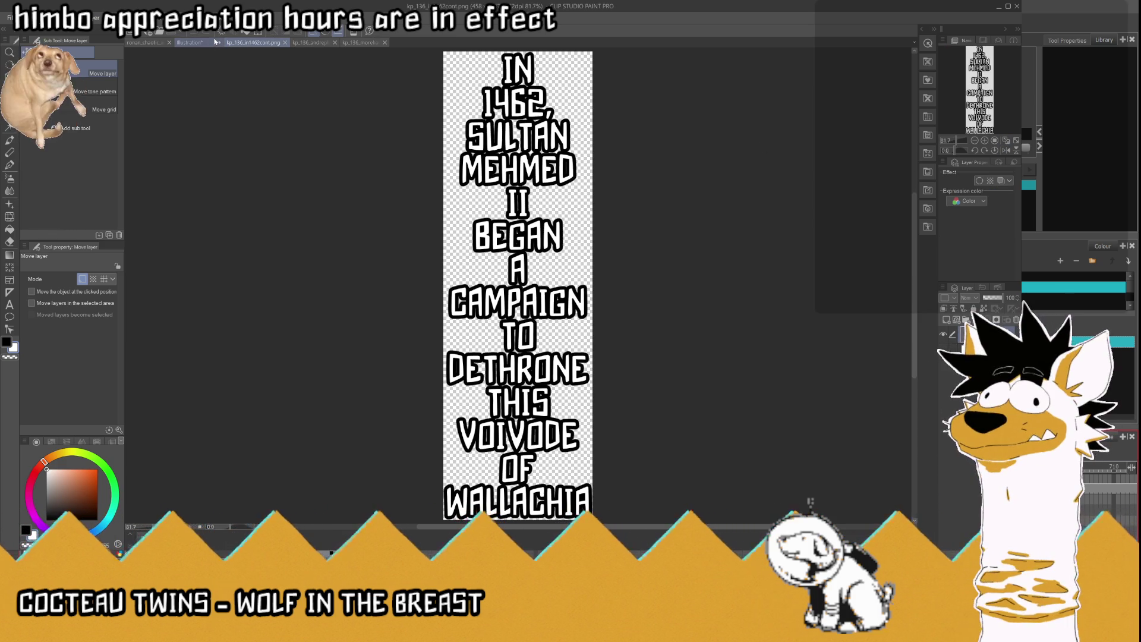
{"action": "left_click", "coordinate": [215, 42]}
{"action": "scroll", "coordinate": [493, 337], "scroll_direction": "up", "scroll_amount": 2}
{"action": "scroll", "coordinate": [492, 337], "scroll_direction": "down", "scroll_amount": 1}
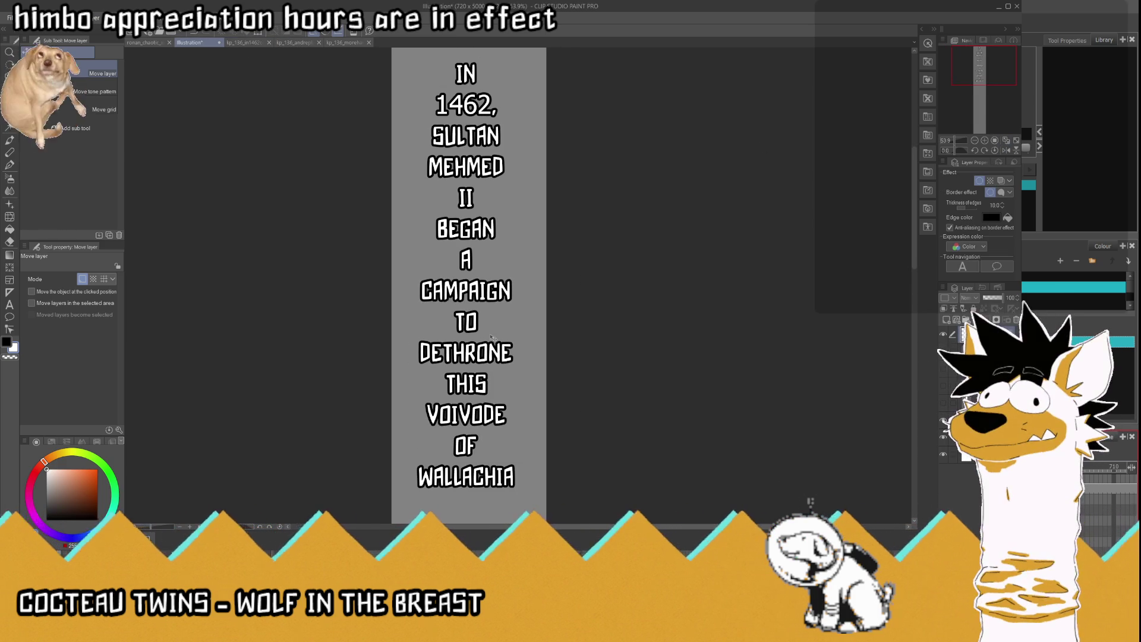
{"action": "scroll", "coordinate": [493, 337], "scroll_direction": "up", "scroll_amount": 1}
{"action": "scroll", "coordinate": [493, 337], "scroll_direction": "down", "scroll_amount": 1}
{"action": "left_click_drag", "start_coordinate": [493, 337], "coordinate": [498, 315]}
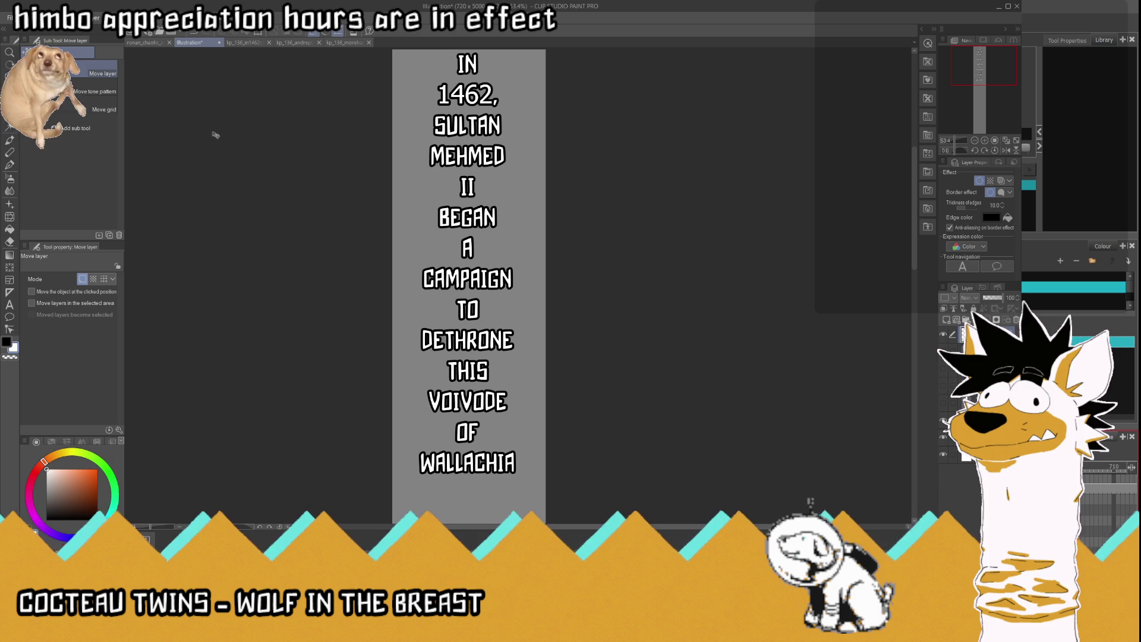
{"action": "left_click", "coordinate": [249, 42]}
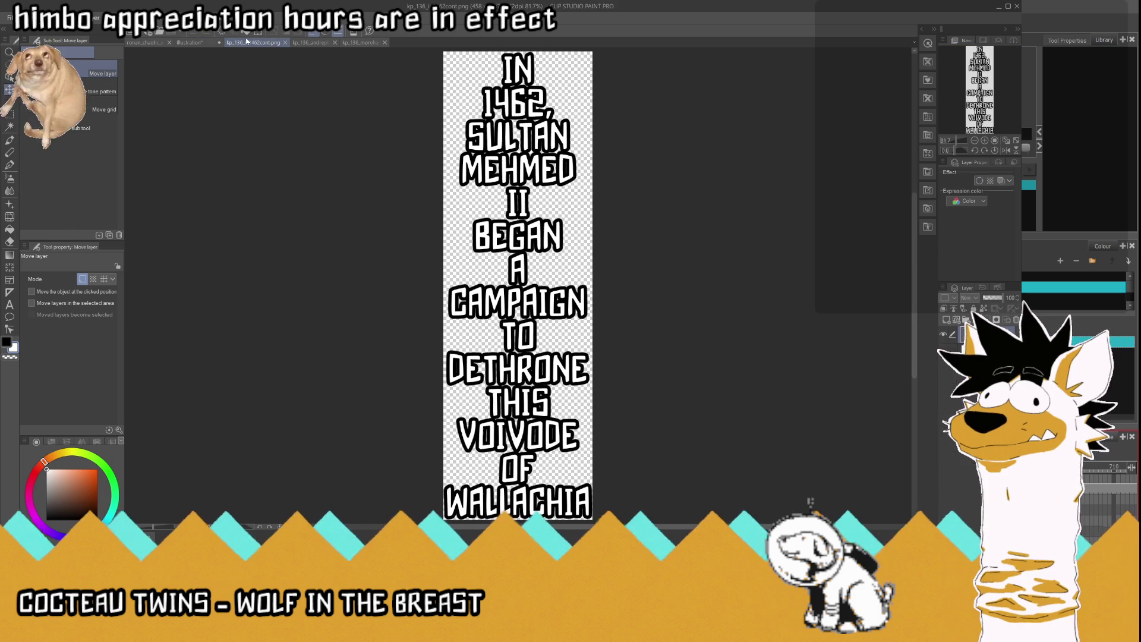
{"action": "left_click", "coordinate": [204, 46]}
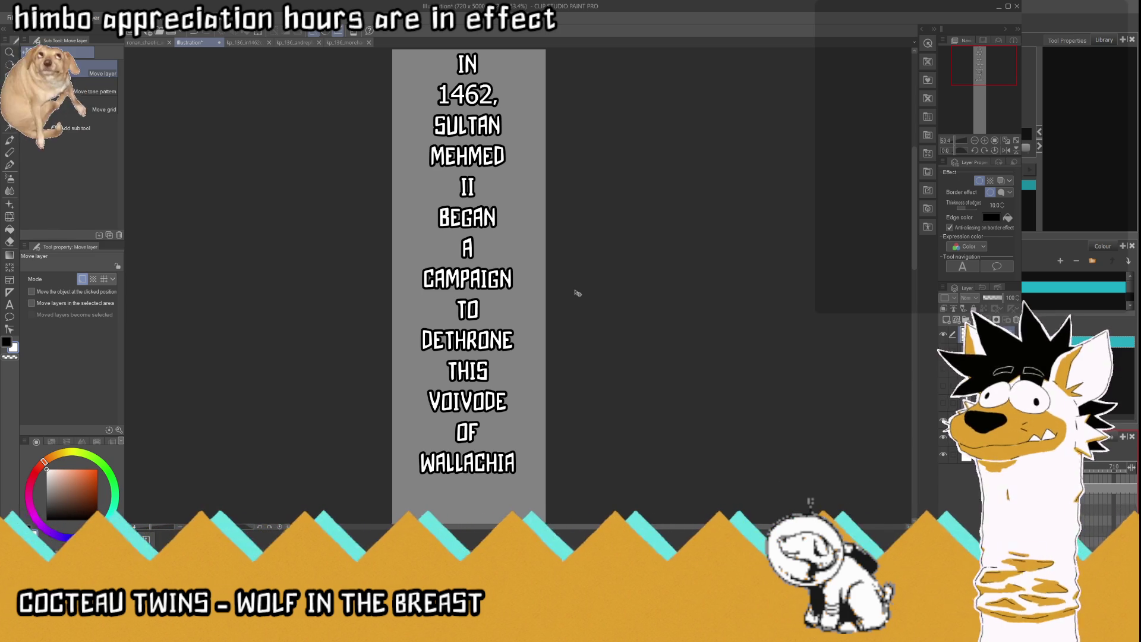
{"action": "scroll", "coordinate": [535, 238], "scroll_direction": "down", "scroll_amount": 2}
{"action": "scroll", "coordinate": [486, 156], "scroll_direction": "up", "scroll_amount": 4}
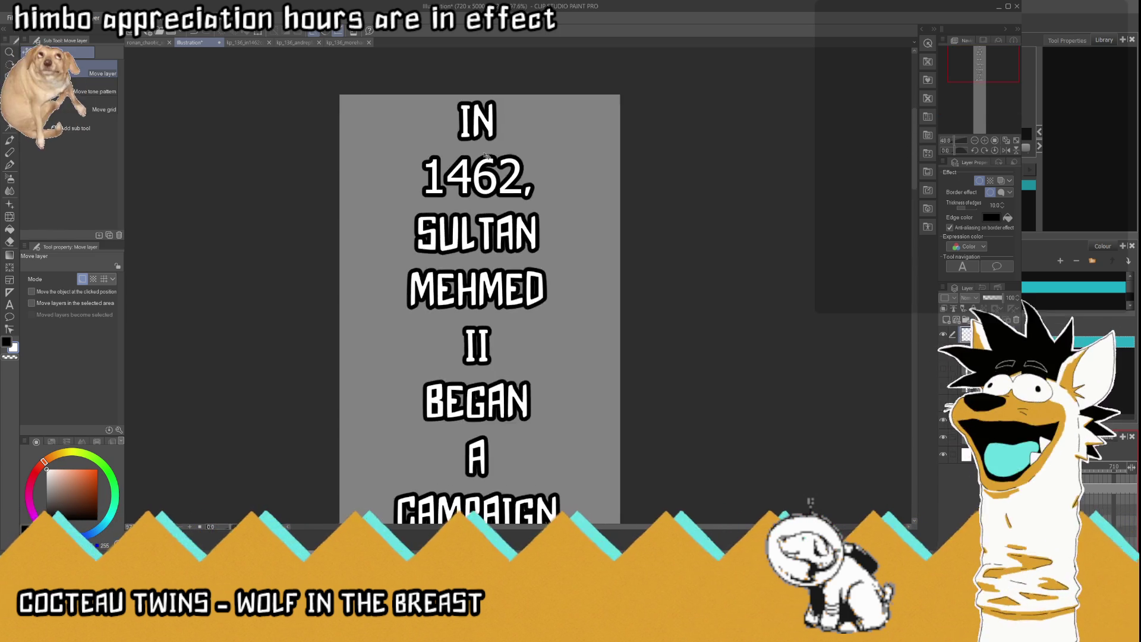
{"action": "scroll", "coordinate": [485, 155], "scroll_direction": "up", "scroll_amount": 5}
Step: Replace the year 1462 with IABS and turn off the caption's black border
{"action": "key", "text": "t"}
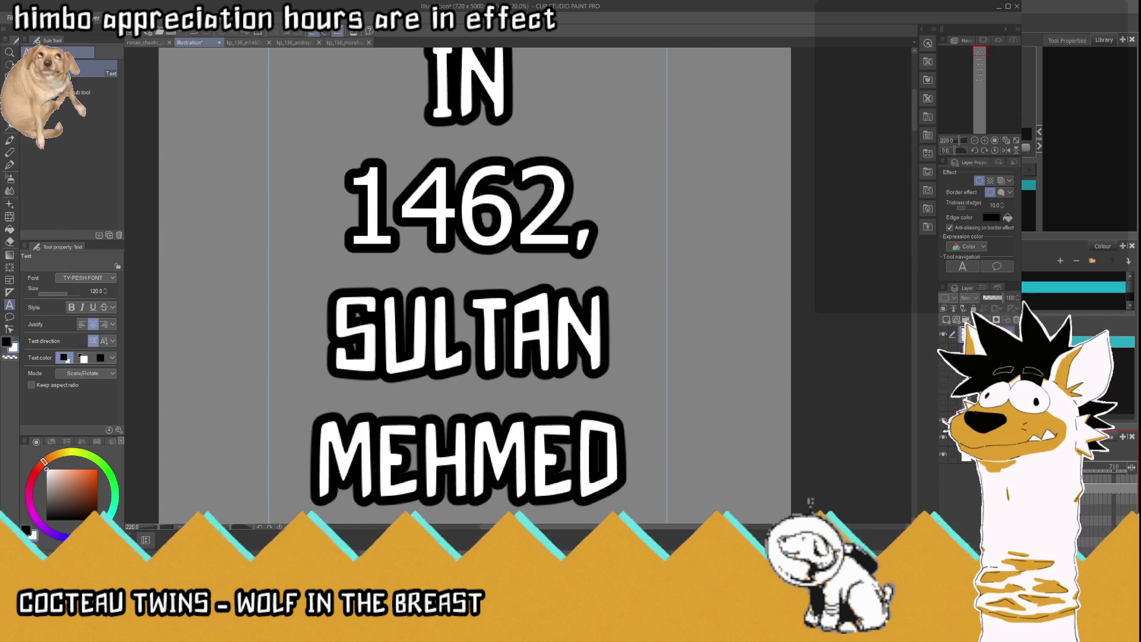
{"action": "left_click", "coordinate": [552, 185]}
{"action": "key", "text": "shift+Left"}
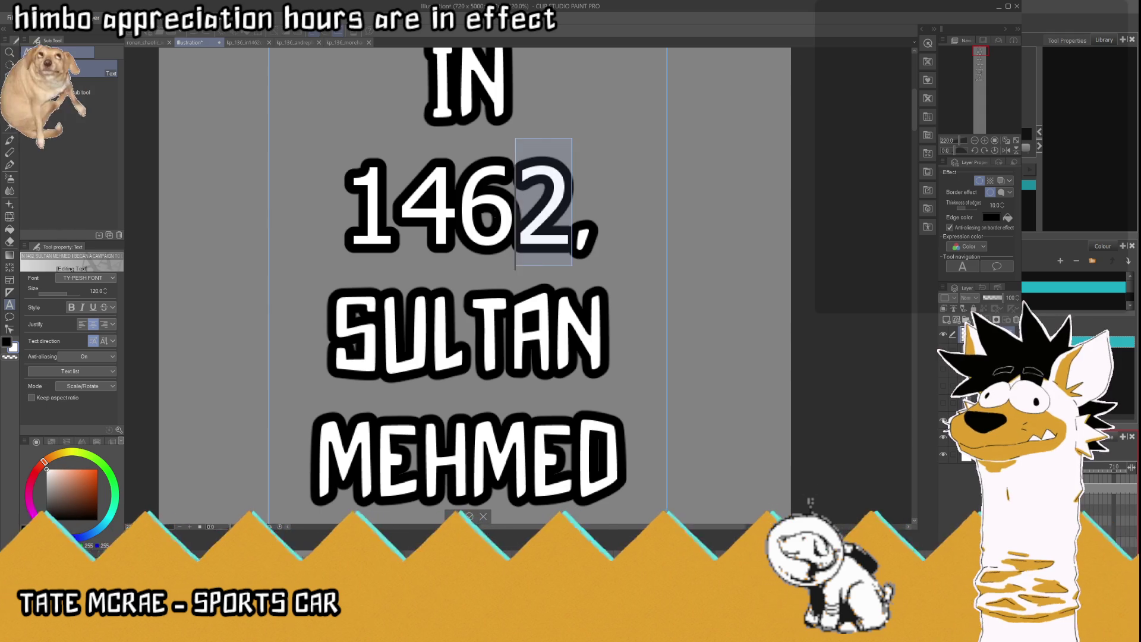
{"action": "left_click_drag", "start_coordinate": [515, 220], "coordinate": [349, 221]}
{"action": "type", "text": "I"}
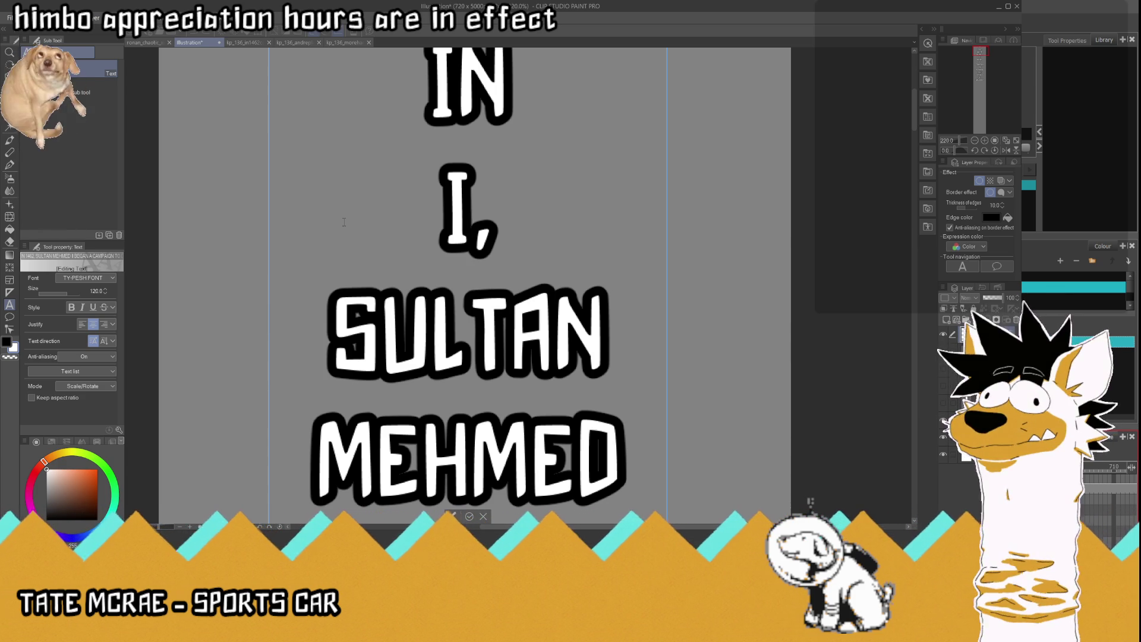
{"action": "type", "text": "AB"}
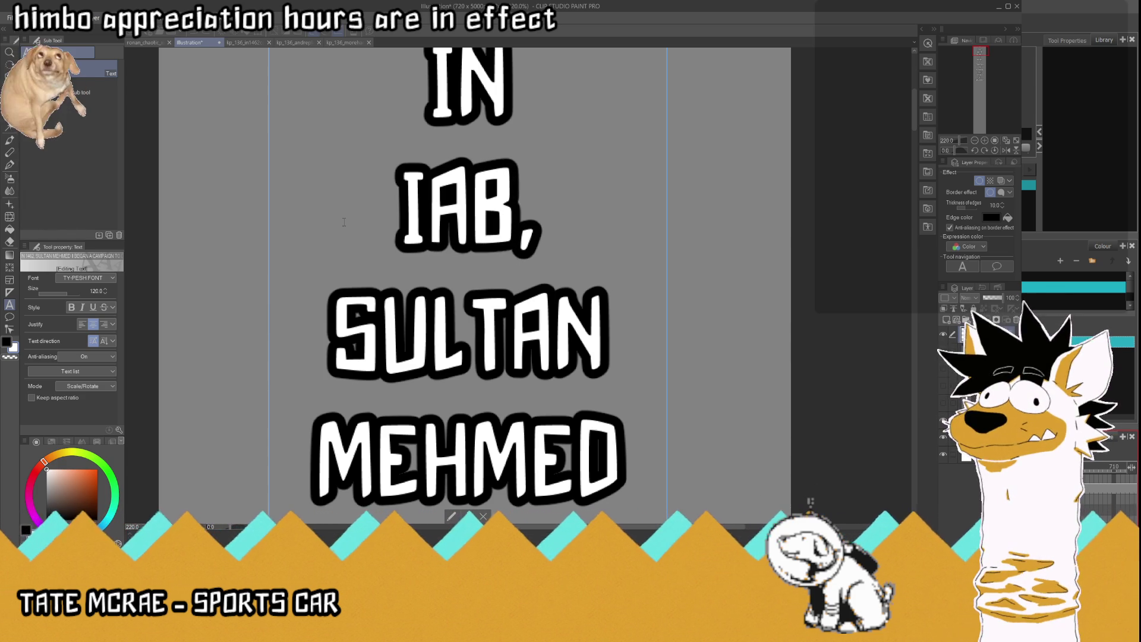
{"action": "type", "text": "S"}
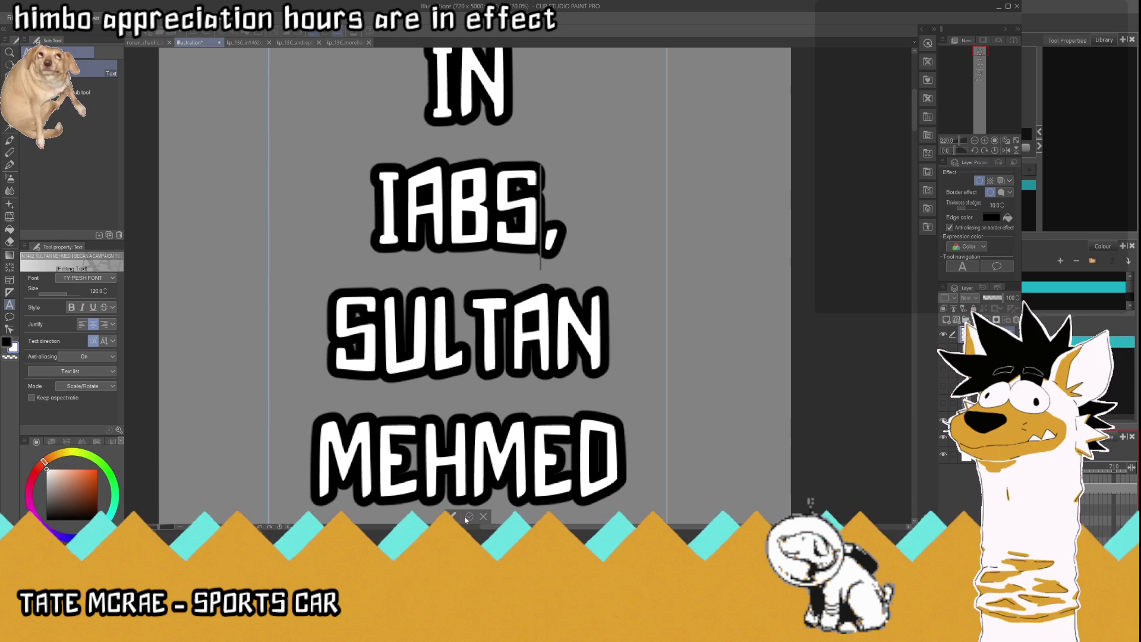
{"action": "left_click", "coordinate": [468, 517]}
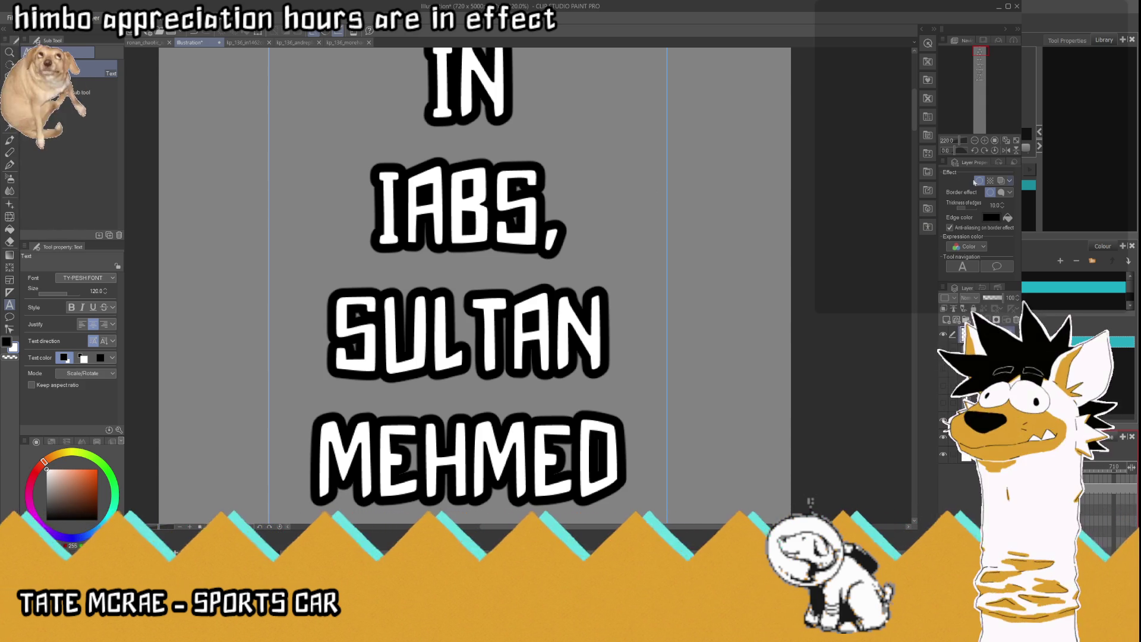
{"action": "left_click", "coordinate": [978, 182]}
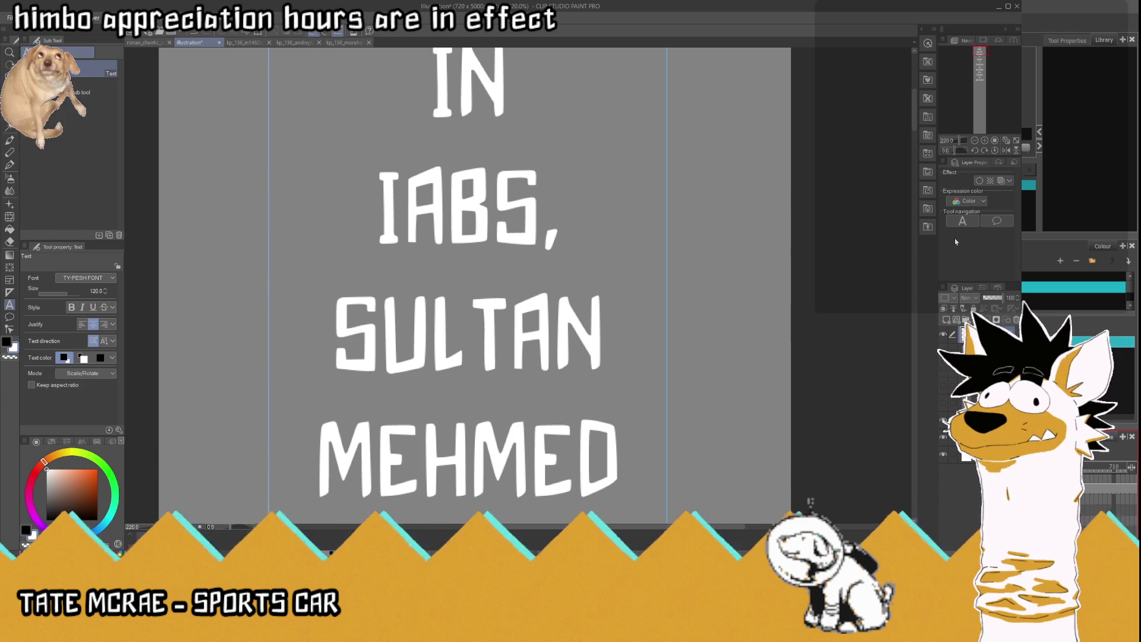
Step: With the Hard eraser, turn the A into a 4 and the B into a 6
{"action": "scroll", "coordinate": [553, 237], "scroll_direction": "down", "scroll_amount": 10}
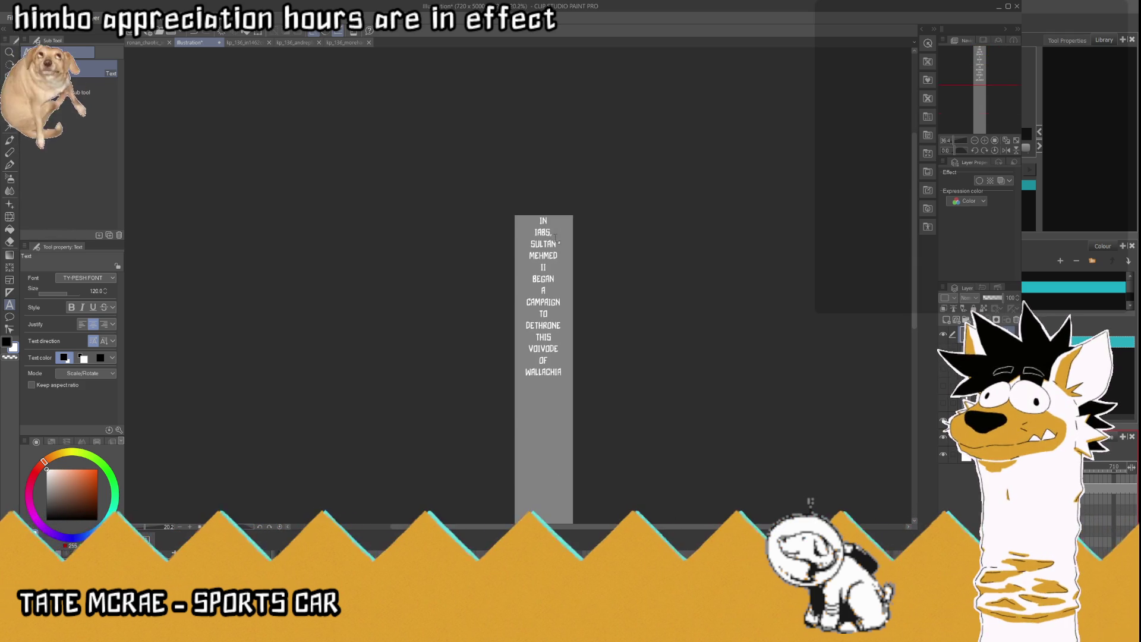
{"action": "scroll", "coordinate": [553, 238], "scroll_direction": "up", "scroll_amount": 10}
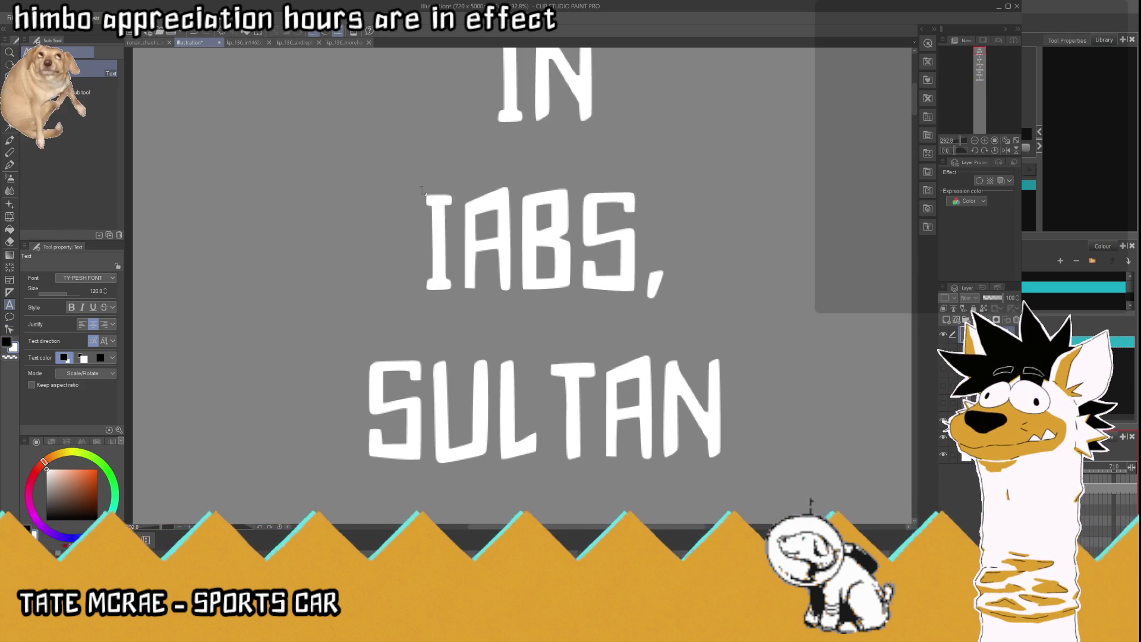
{"action": "scroll", "coordinate": [530, 181], "scroll_direction": "up", "scroll_amount": 3}
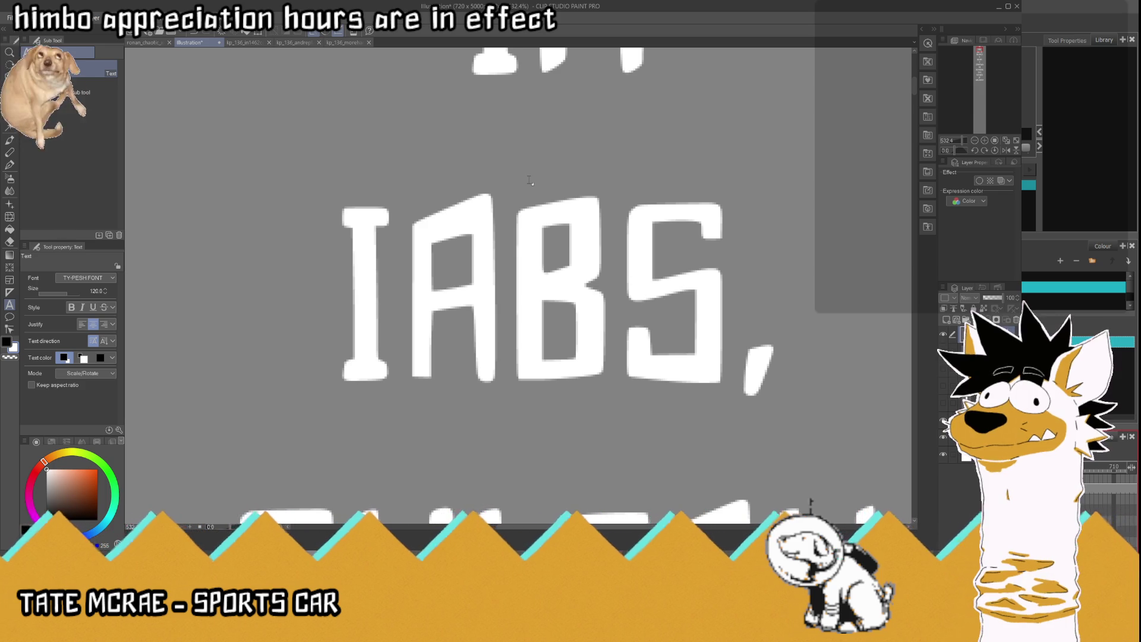
{"action": "key", "text": "e"}
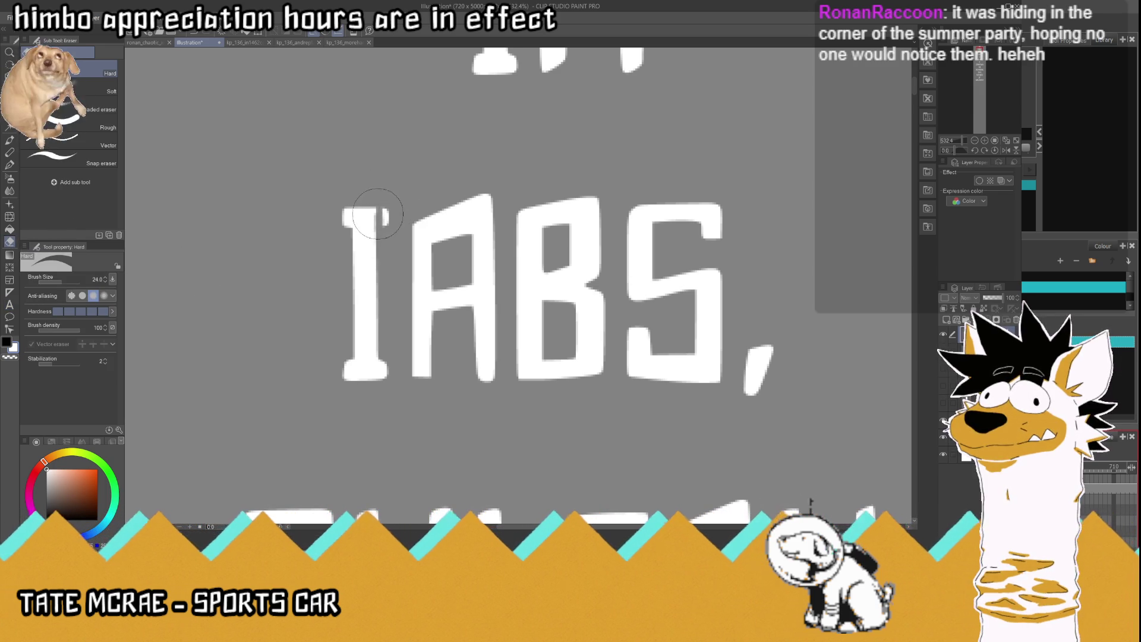
{"action": "left_click_drag", "start_coordinate": [387, 232], "coordinate": [390, 215]}
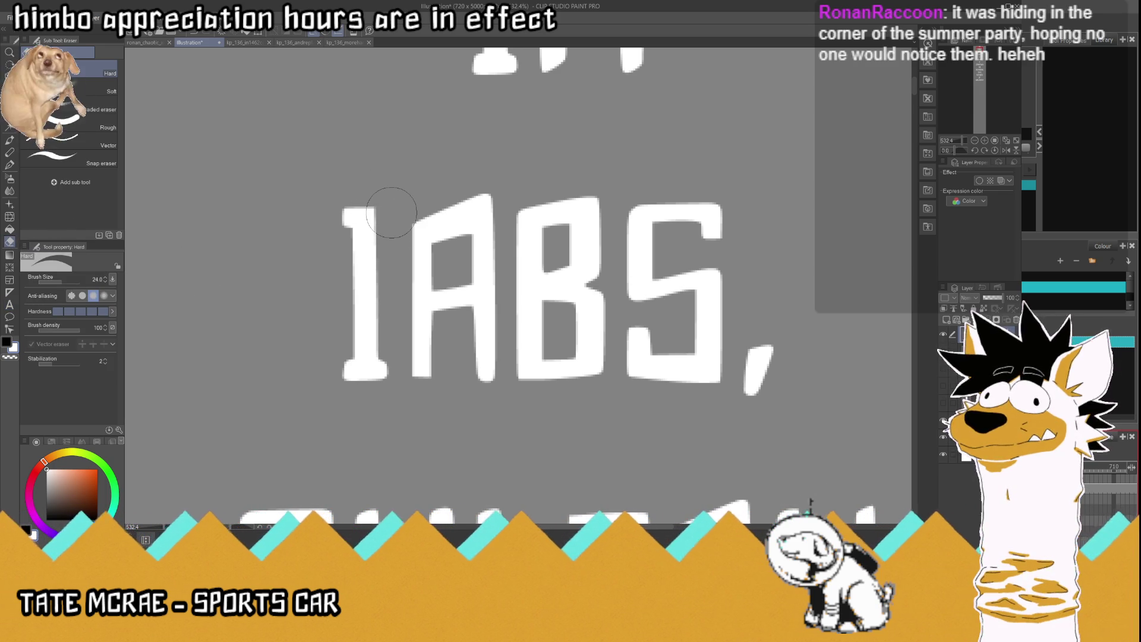
{"action": "scroll", "coordinate": [391, 212], "scroll_direction": "up", "scroll_amount": 2}
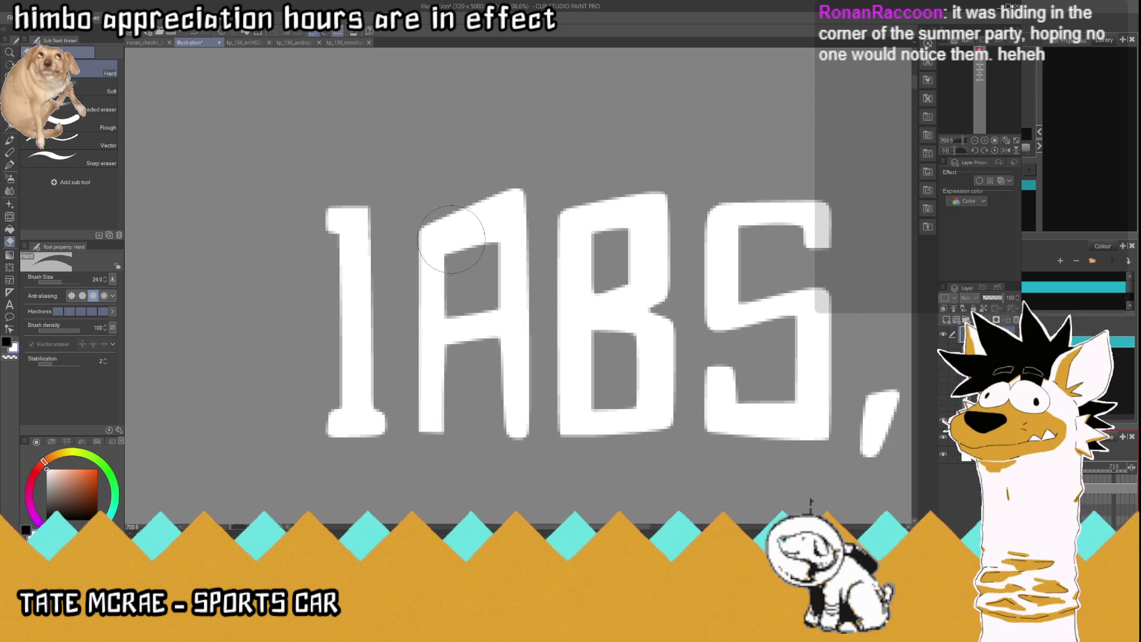
{"action": "mouse_move", "coordinate": [450, 250]}
{"action": "left_mouse_down"}
{"action": "mouse_move", "coordinate": [448, 210]}
{"action": "mouse_move", "coordinate": [446, 226]}
{"action": "mouse_move", "coordinate": [437, 214]}
{"action": "mouse_move", "coordinate": [461, 259]}
{"action": "mouse_move", "coordinate": [484, 232]}
{"action": "mouse_move", "coordinate": [502, 247]}
{"action": "mouse_move", "coordinate": [491, 181]}
{"action": "left_mouse_up"}
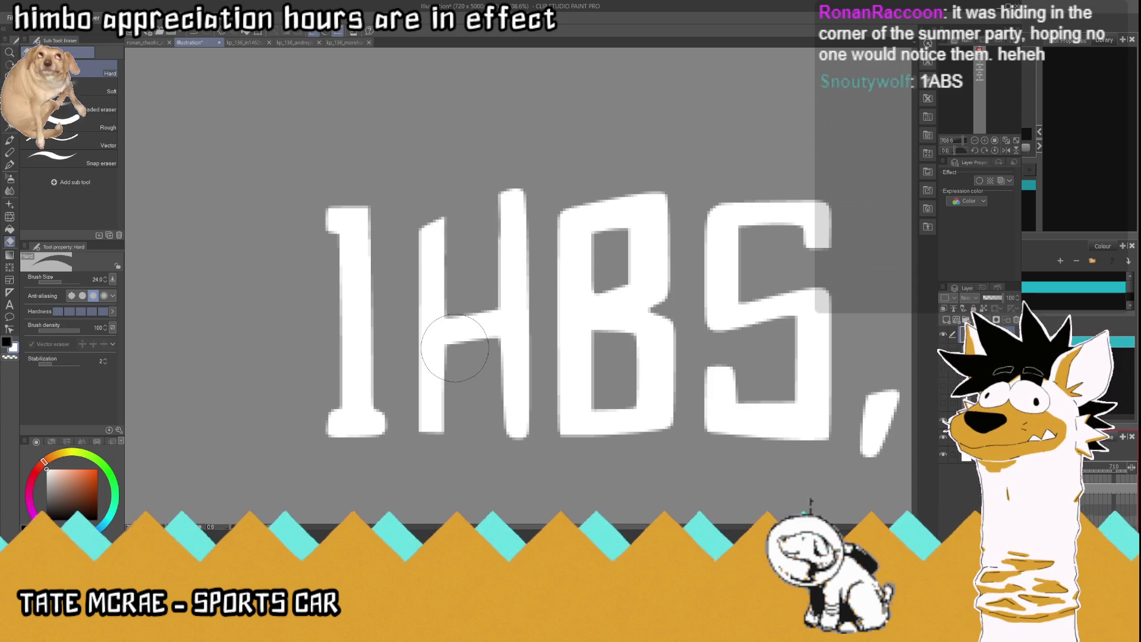
{"action": "mouse_move", "coordinate": [410, 328]}
{"action": "left_mouse_down"}
{"action": "mouse_move", "coordinate": [423, 378]}
{"action": "mouse_move", "coordinate": [458, 342]}
{"action": "mouse_move", "coordinate": [434, 381]}
{"action": "mouse_move", "coordinate": [426, 438]}
{"action": "mouse_move", "coordinate": [443, 443]}
{"action": "left_mouse_up"}
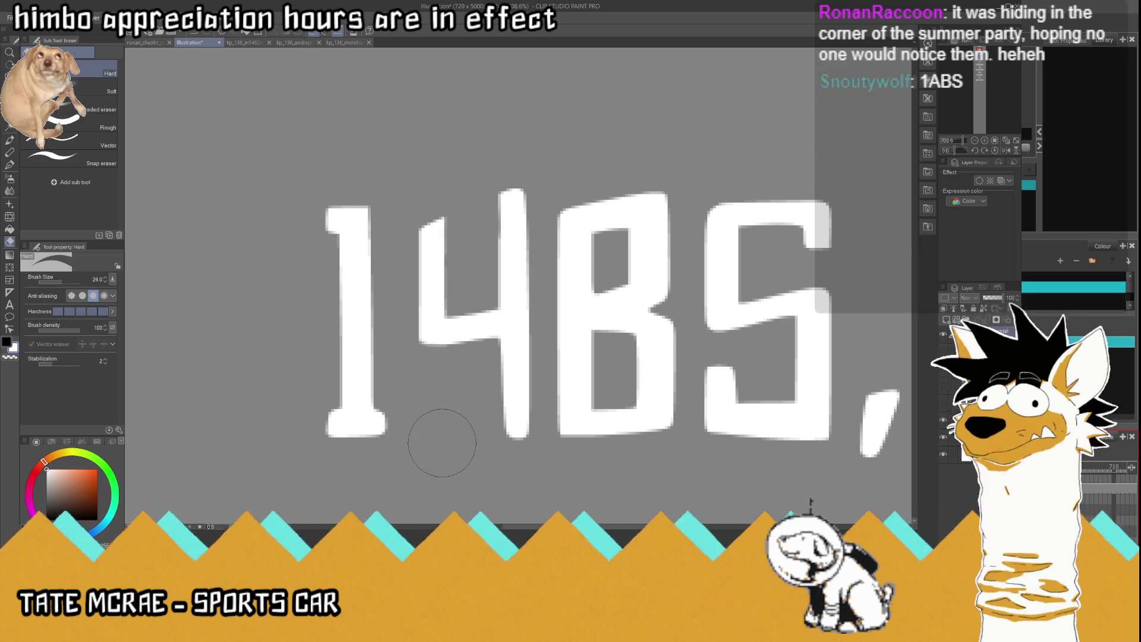
{"action": "mouse_move", "coordinate": [642, 324]}
{"action": "left_mouse_down"}
{"action": "mouse_move", "coordinate": [639, 291]}
{"action": "mouse_move", "coordinate": [594, 244]}
{"action": "mouse_move", "coordinate": [666, 241]}
{"action": "mouse_move", "coordinate": [654, 265]}
{"action": "mouse_move", "coordinate": [669, 290]}
{"action": "mouse_move", "coordinate": [624, 277]}
{"action": "mouse_move", "coordinate": [621, 297]}
{"action": "mouse_move", "coordinate": [595, 291]}
{"action": "mouse_move", "coordinate": [642, 301]}
{"action": "mouse_move", "coordinate": [651, 276]}
{"action": "mouse_move", "coordinate": [603, 306]}
{"action": "mouse_move", "coordinate": [602, 290]}
{"action": "left_mouse_up"}
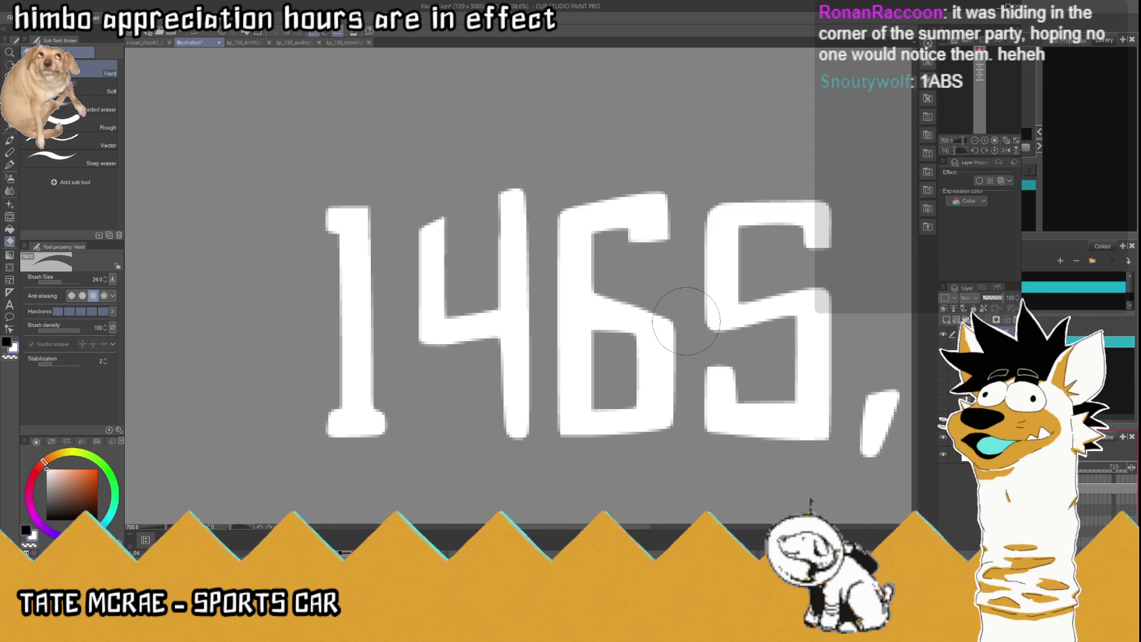
{"action": "scroll", "coordinate": [687, 321], "scroll_direction": "down", "scroll_amount": 3}
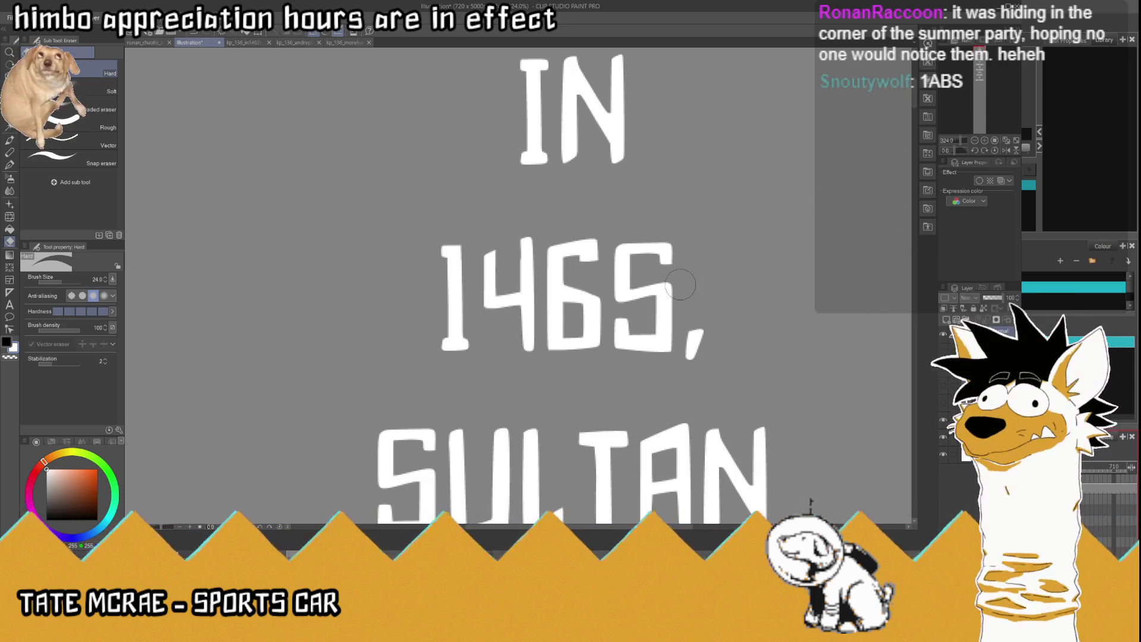
{"action": "scroll", "coordinate": [659, 280], "scroll_direction": "up", "scroll_amount": 2}
Step: Select the 5 and flip it horizontally into a 2
{"action": "key", "text": "m"}
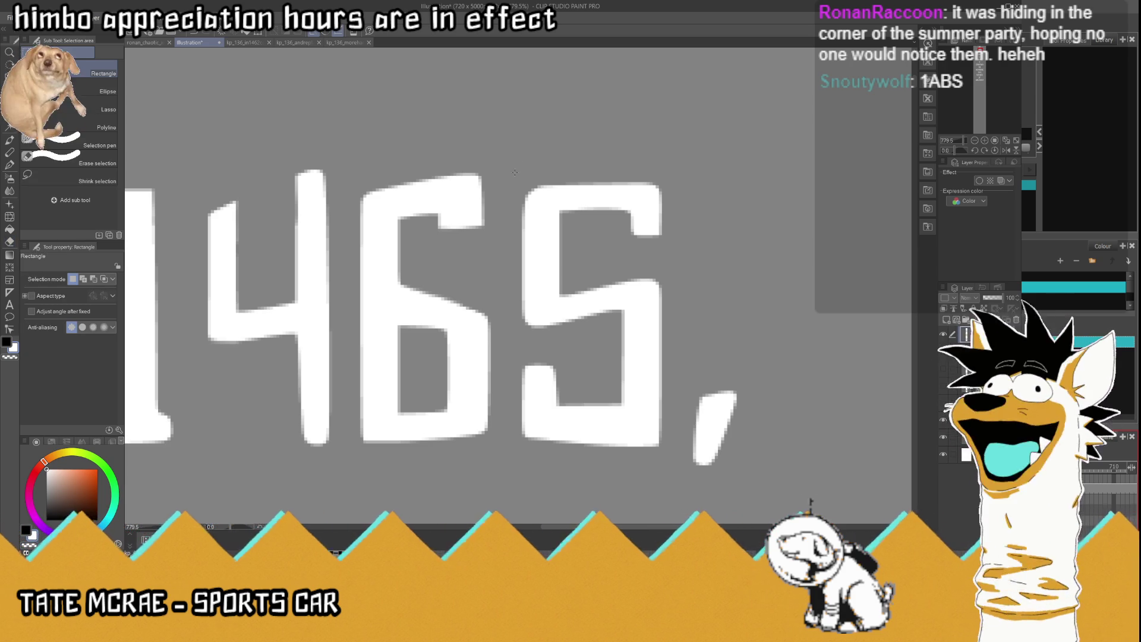
{"action": "mouse_move", "coordinate": [521, 176]}
{"action": "left_mouse_down"}
{"action": "mouse_move", "coordinate": [627, 292]}
{"action": "mouse_move", "coordinate": [663, 462]}
{"action": "left_mouse_up"}
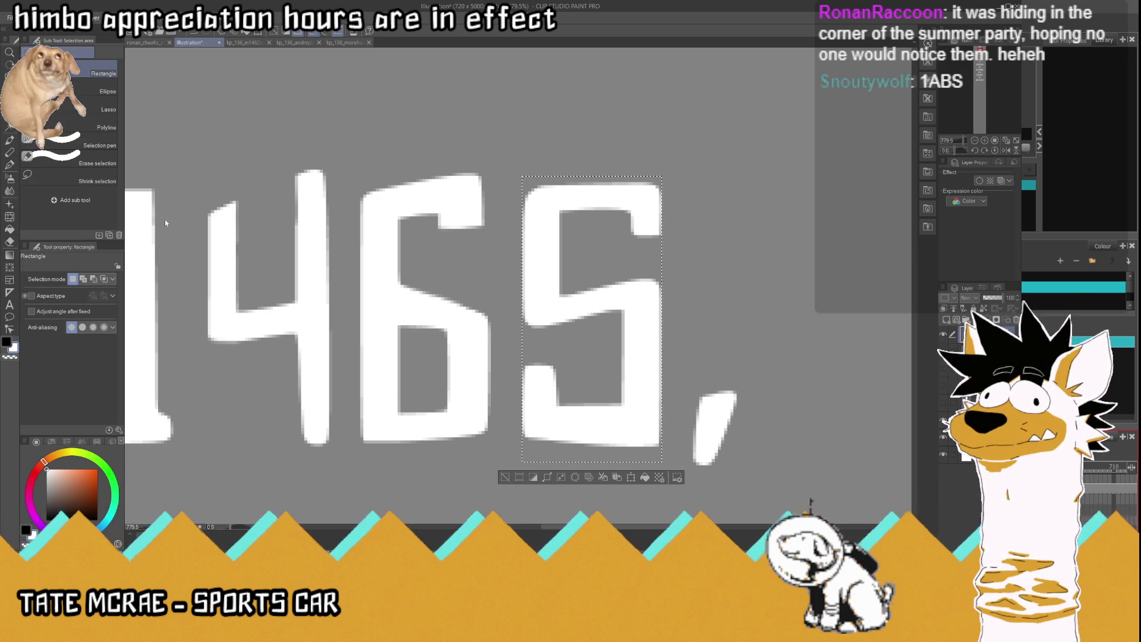
{"action": "key", "text": "ctrl+shift+h"}
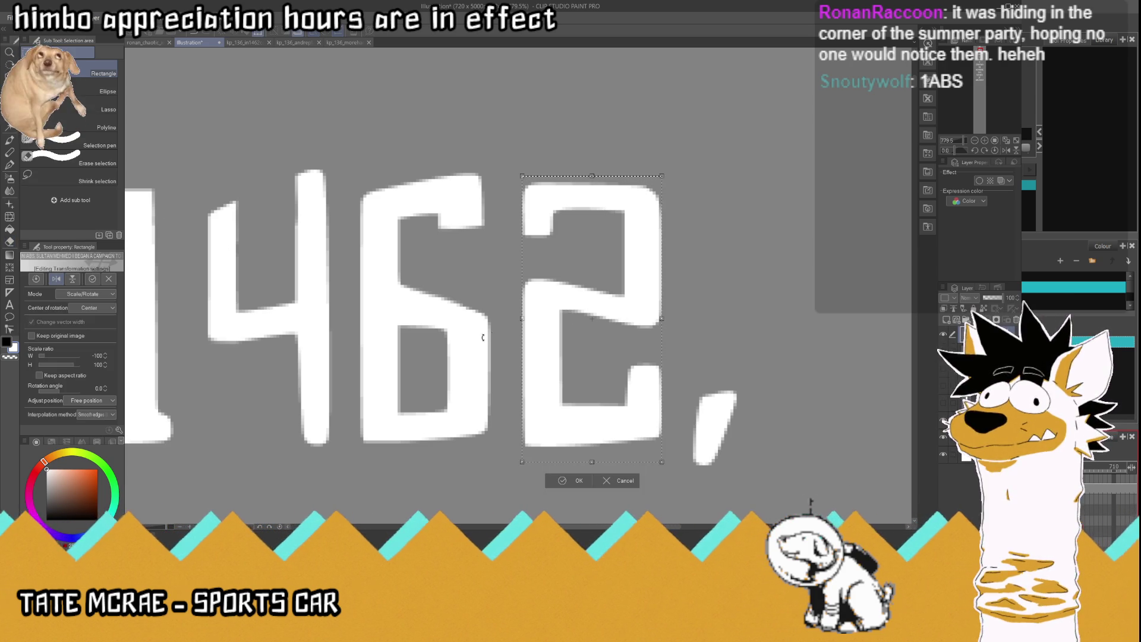
{"action": "key", "text": "Return"}
{"action": "key", "text": "ctrl+d"}
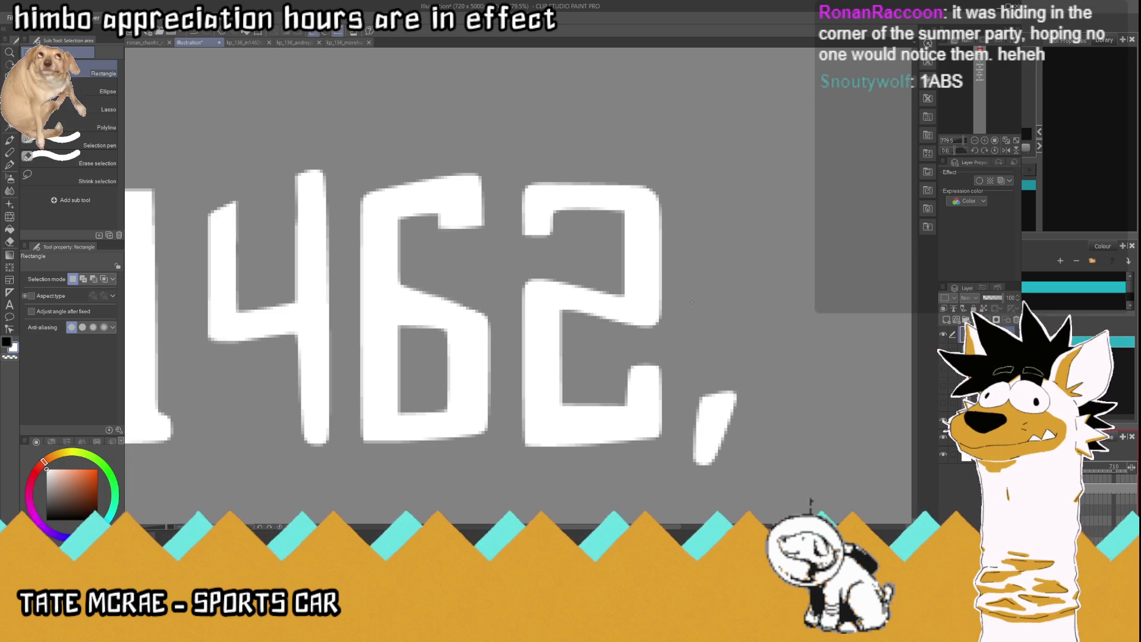
Step: Erase the stray bump at the lower right of the 2
{"action": "left_click", "coordinate": [10, 241]}
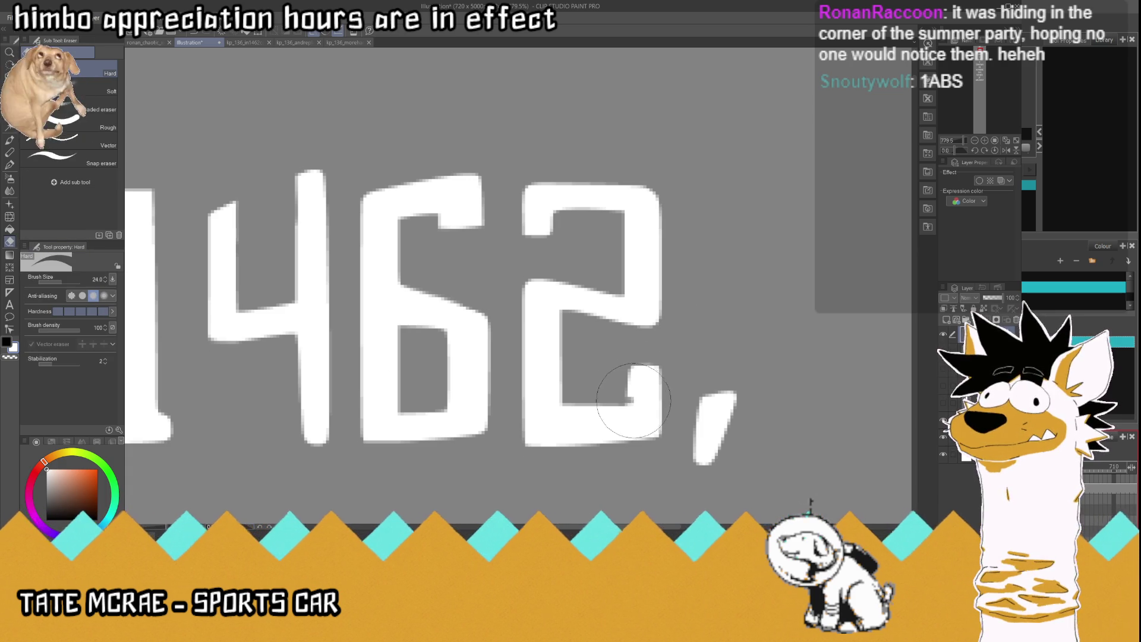
{"action": "mouse_move", "coordinate": [663, 399]}
{"action": "left_mouse_down"}
{"action": "mouse_move", "coordinate": [624, 386]}
{"action": "mouse_move", "coordinate": [651, 372]}
{"action": "mouse_move", "coordinate": [639, 375]}
{"action": "left_mouse_up"}
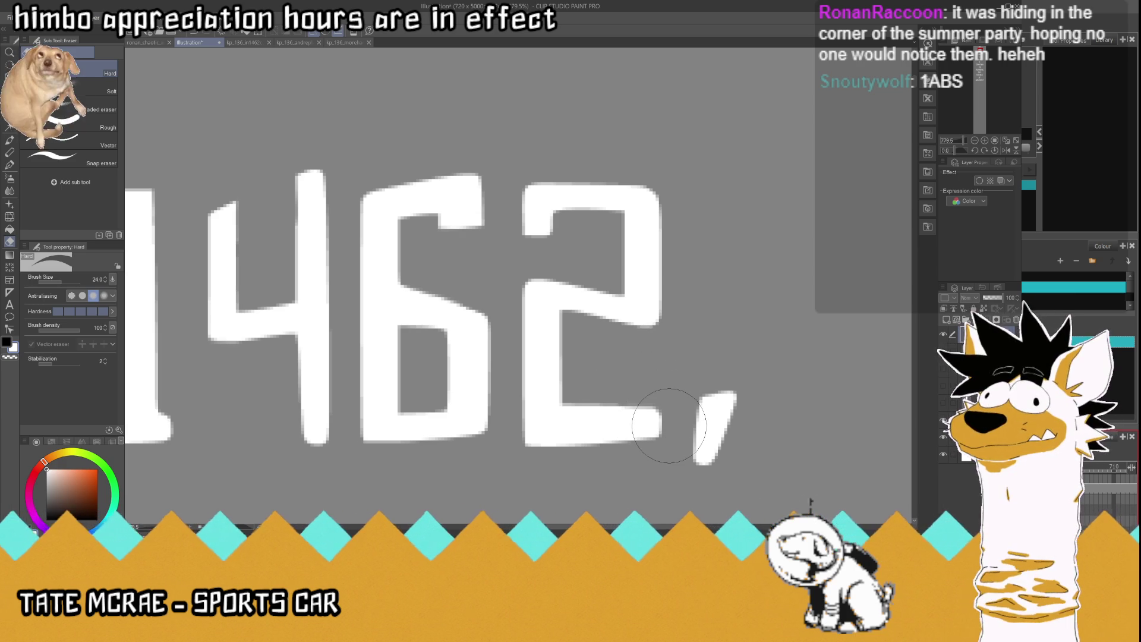
{"action": "scroll", "coordinate": [670, 424], "scroll_direction": "down", "scroll_amount": 3}
{"action": "scroll", "coordinate": [452, 321], "scroll_direction": "up", "scroll_amount": 2}
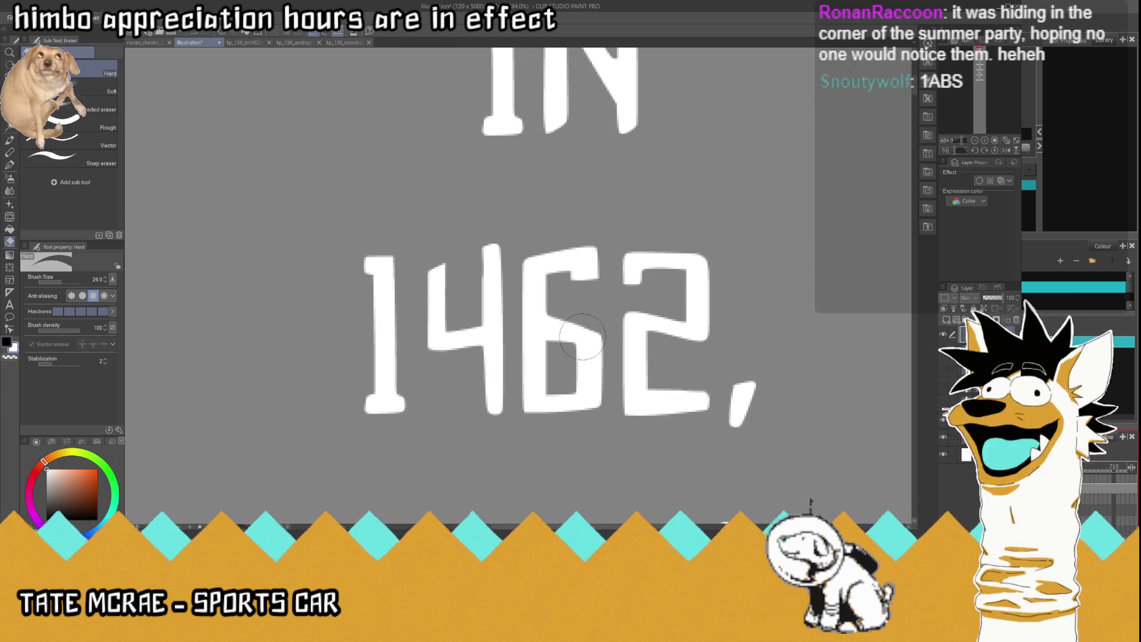
{"action": "scroll", "coordinate": [452, 321], "scroll_direction": "up", "scroll_amount": 2}
{"action": "scroll", "coordinate": [523, 304], "scroll_direction": "down", "scroll_amount": 3}
{"action": "scroll", "coordinate": [594, 309], "scroll_direction": "up", "scroll_amount": 4}
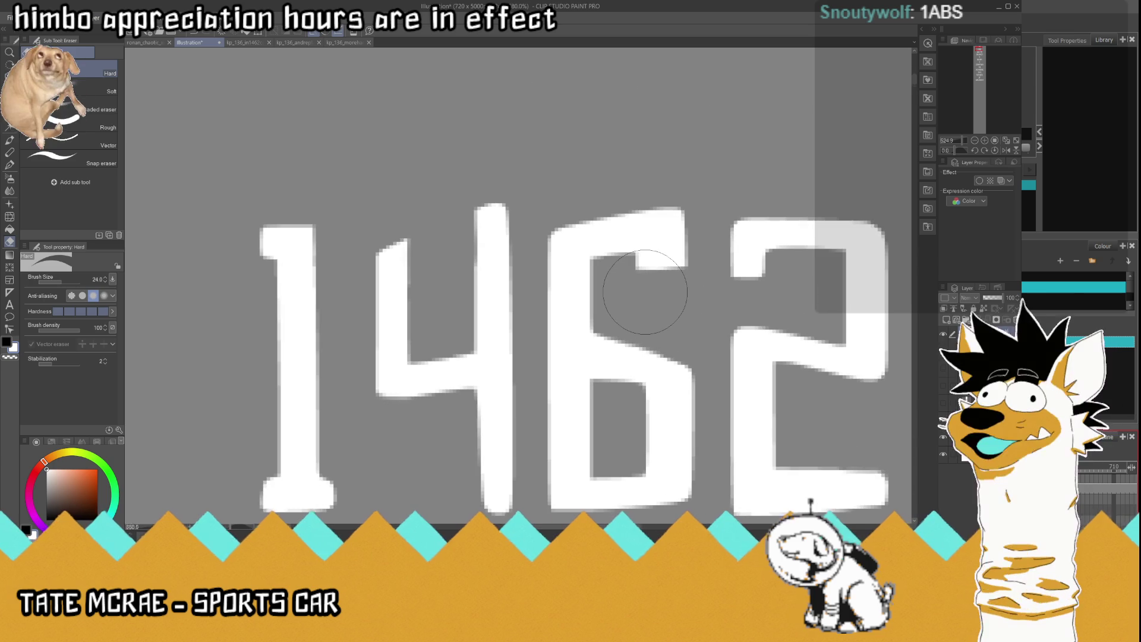
{"action": "scroll", "coordinate": [645, 291], "scroll_direction": "down", "scroll_amount": 3}
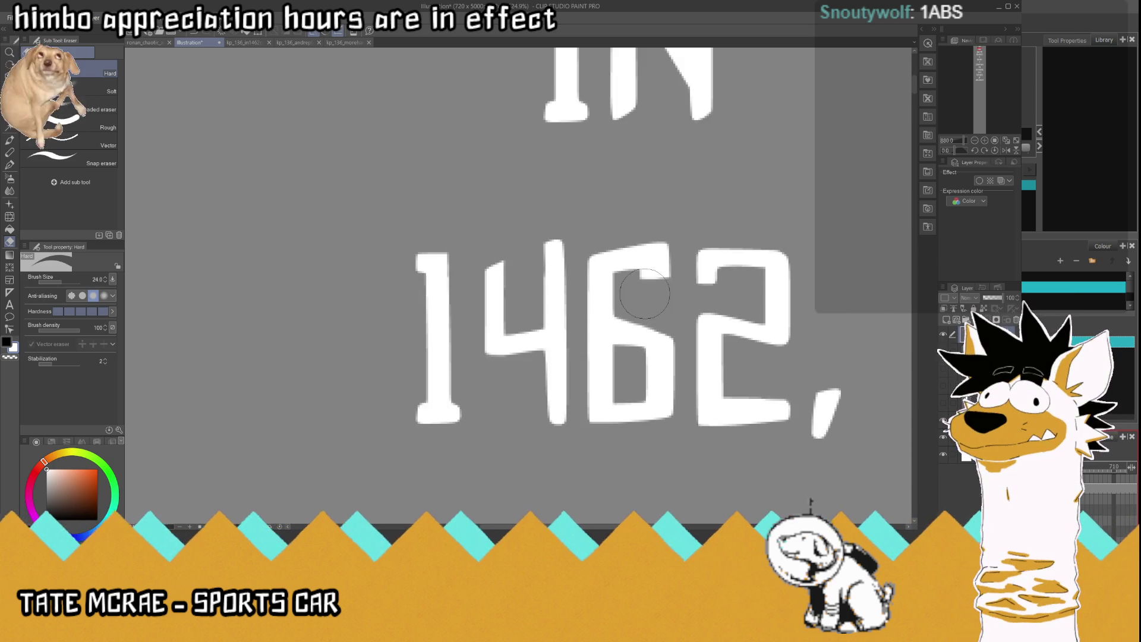
{"action": "scroll", "coordinate": [671, 308], "scroll_direction": "up", "scroll_amount": 2}
Step: Extend the top of the 4 upward with the G-pen
{"action": "key", "text": "p"}
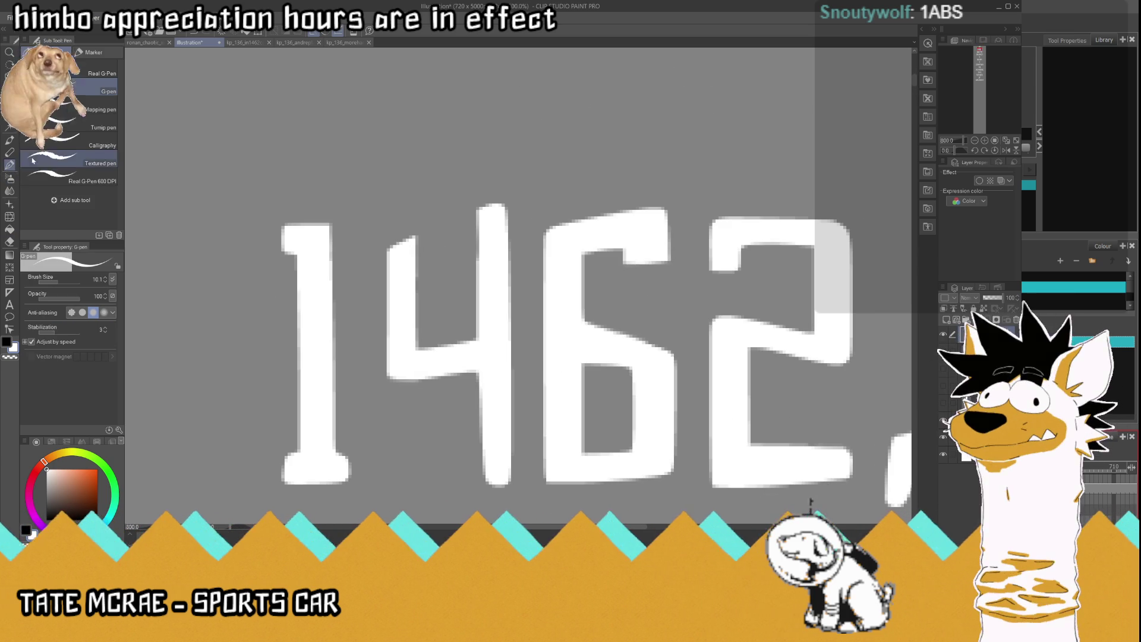
{"action": "mouse_move", "coordinate": [390, 250]}
{"action": "left_mouse_down"}
{"action": "mouse_move", "coordinate": [414, 226]}
{"action": "mouse_move", "coordinate": [400, 234]}
{"action": "mouse_move", "coordinate": [404, 250]}
{"action": "left_mouse_up"}
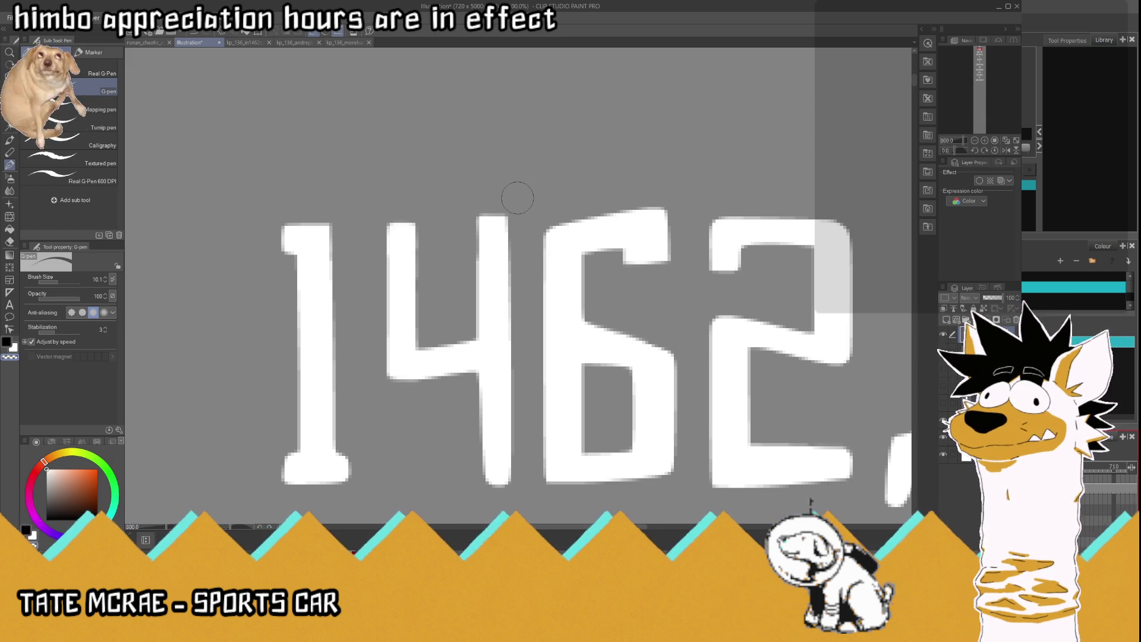
{"action": "scroll", "coordinate": [511, 212], "scroll_direction": "down", "scroll_amount": 8}
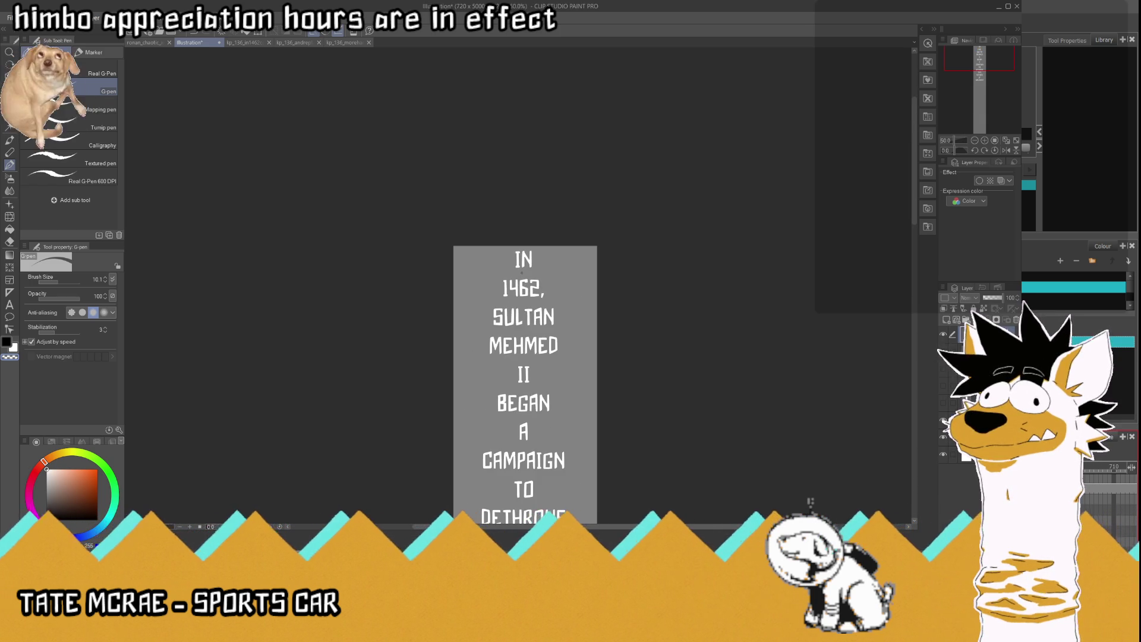
Step: Try a thickness-10 border on the caption, undo it, and open the column as a separate image
{"action": "scroll", "coordinate": [543, 288], "scroll_direction": "down", "scroll_amount": 3}
{"action": "scroll", "coordinate": [543, 304], "scroll_direction": "up", "scroll_amount": 2}
{"action": "scroll", "coordinate": [543, 303], "scroll_direction": "down", "scroll_amount": 2}
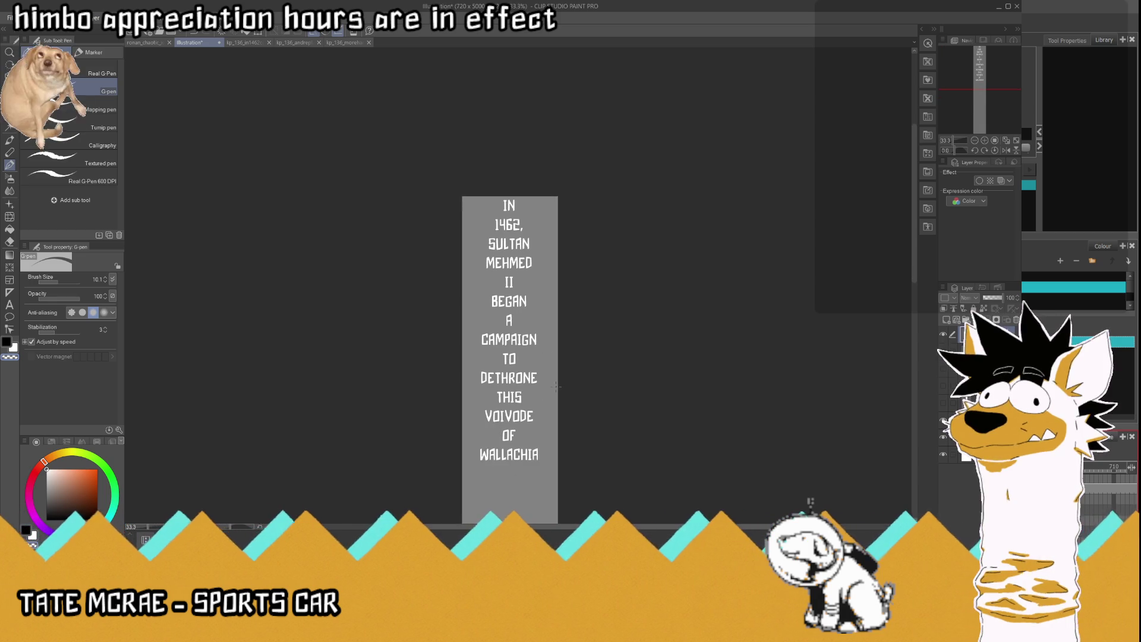
{"action": "scroll", "coordinate": [543, 303], "scroll_direction": "up", "scroll_amount": 1}
{"action": "left_click", "coordinate": [979, 181]}
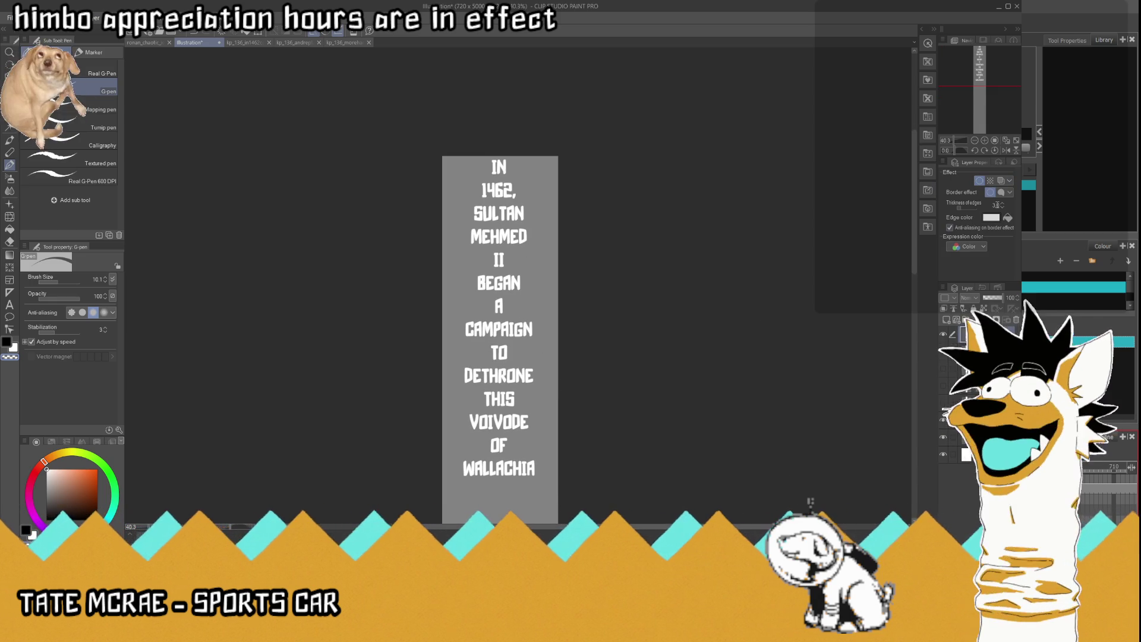
{"action": "key", "text": "BackSpace"}
{"action": "type", "text": "10"}
{"action": "key", "text": "Return"}
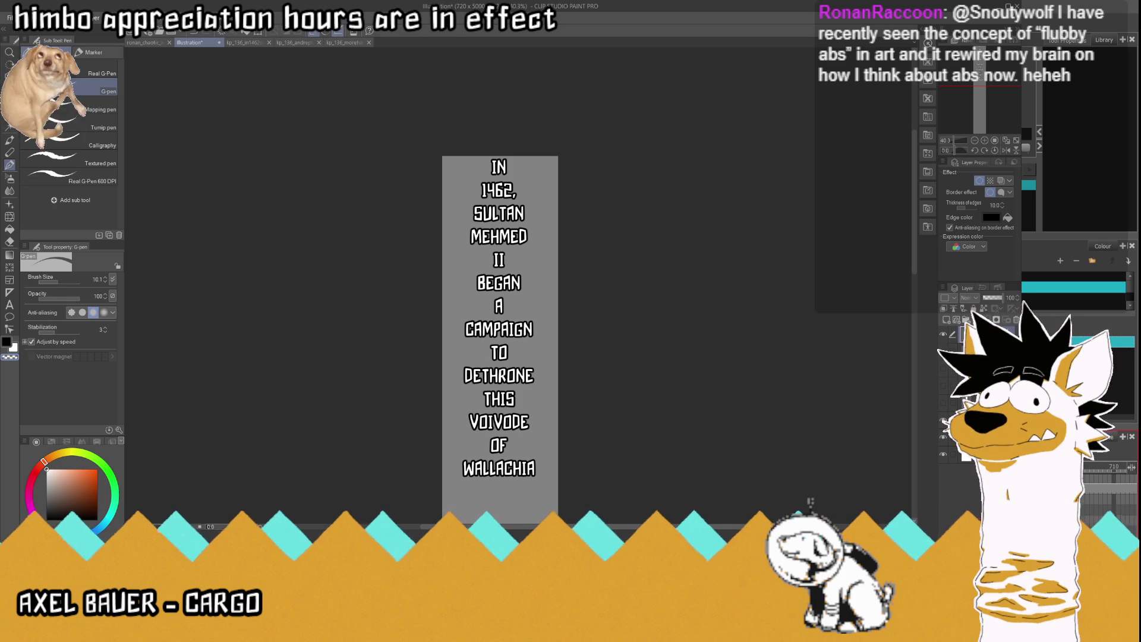
{"action": "key", "text": "ctrl+z"}
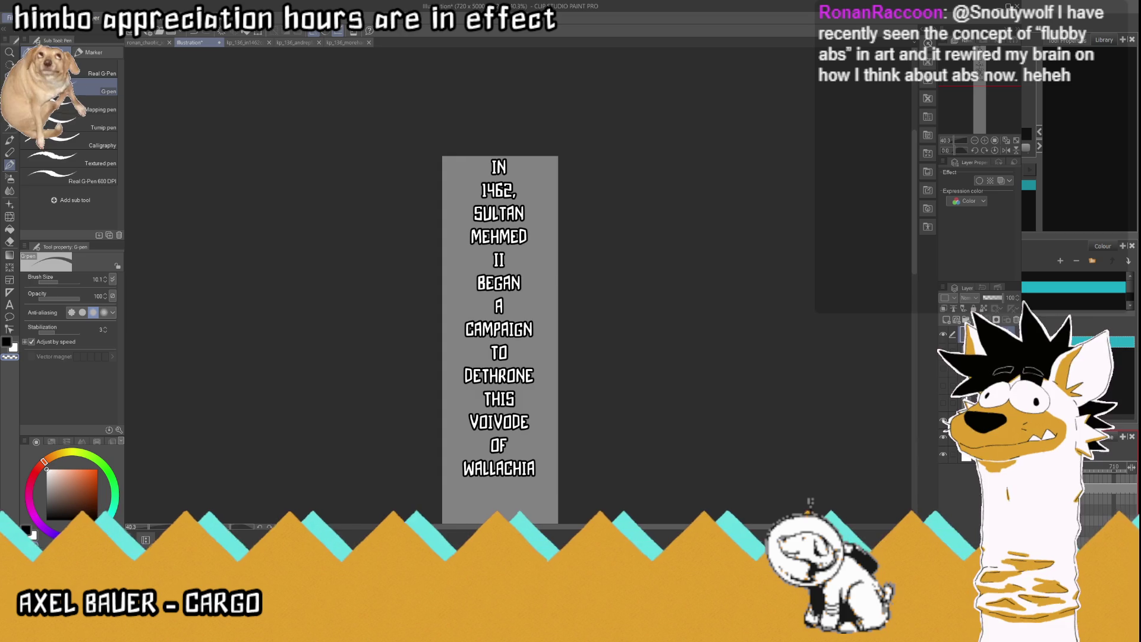
{"action": "key", "text": "ctrl+shift+v"}
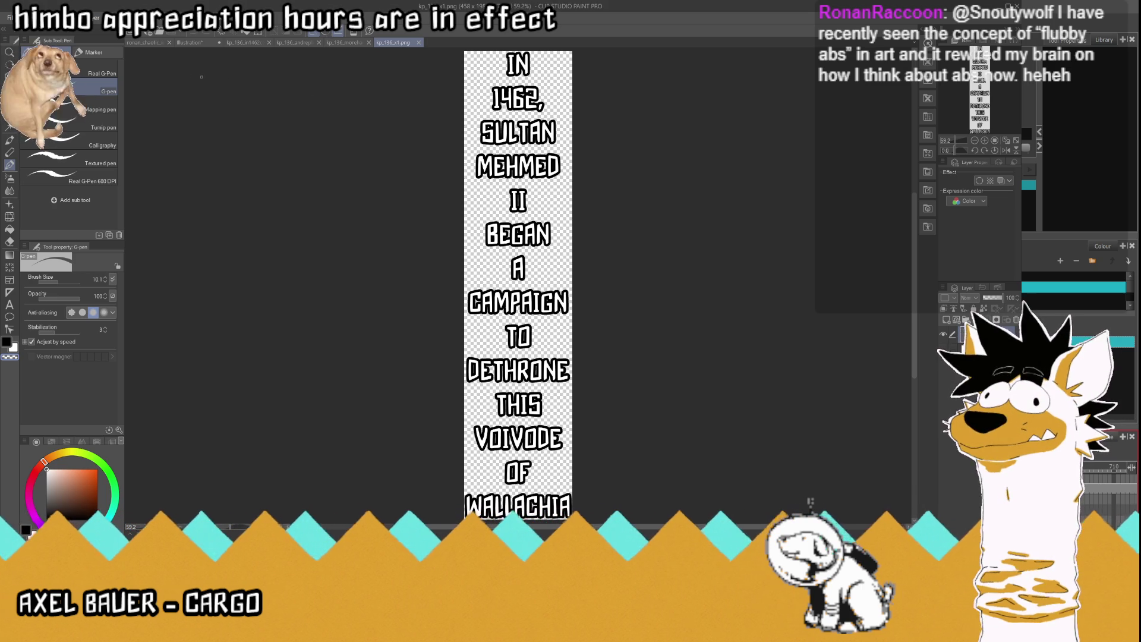
Step: In the Illustration document, toggle the border on and off, and change the year to 1465
{"action": "left_click", "coordinate": [190, 43]}
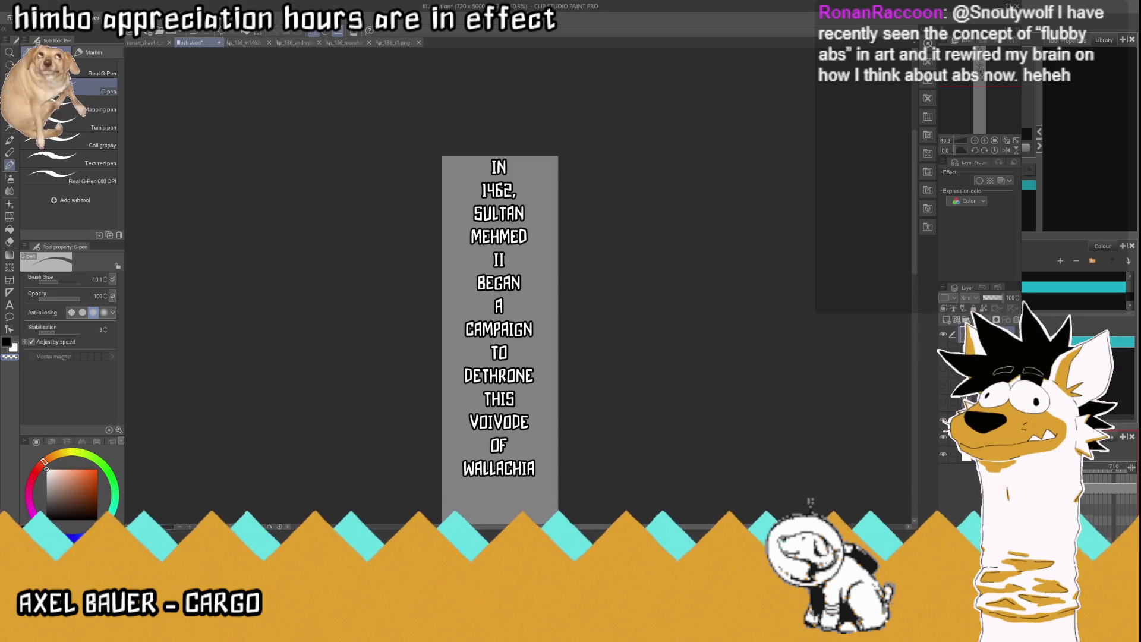
{"action": "left_click", "coordinate": [980, 180]}
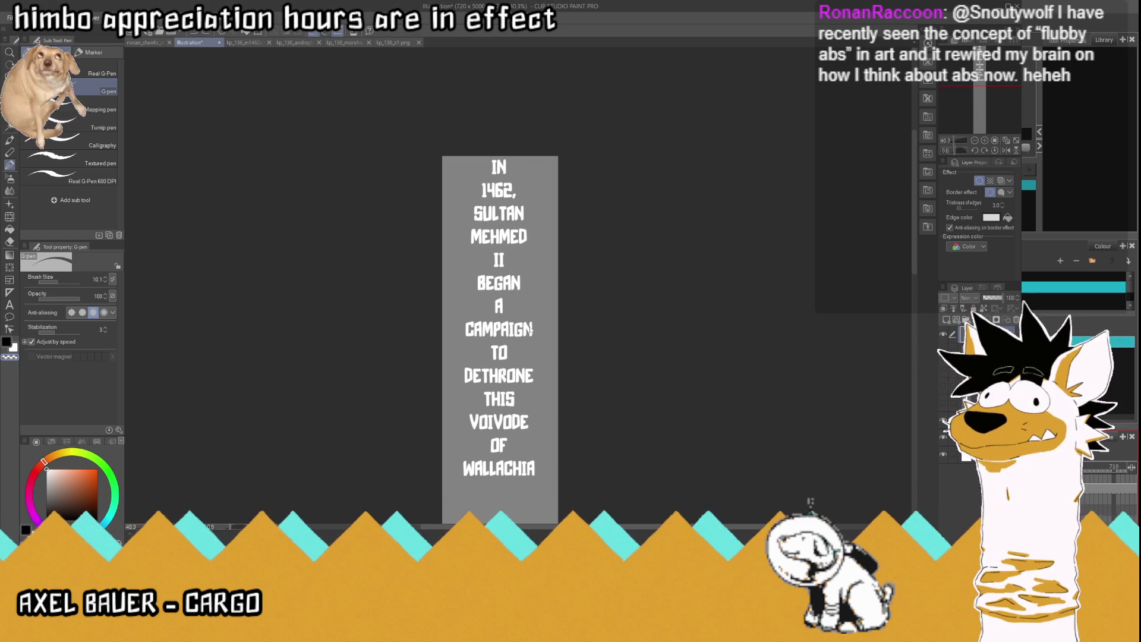
{"action": "key", "text": "ctrl+z"}
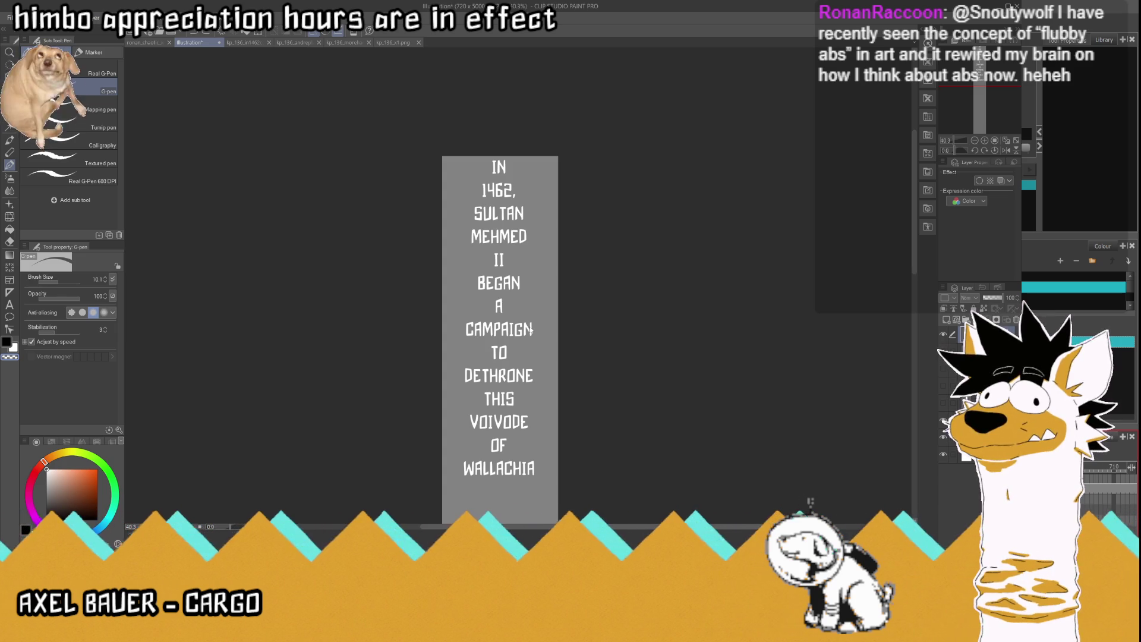
{"action": "key", "text": "BackSpace"}
{"action": "type", "text": "5"}
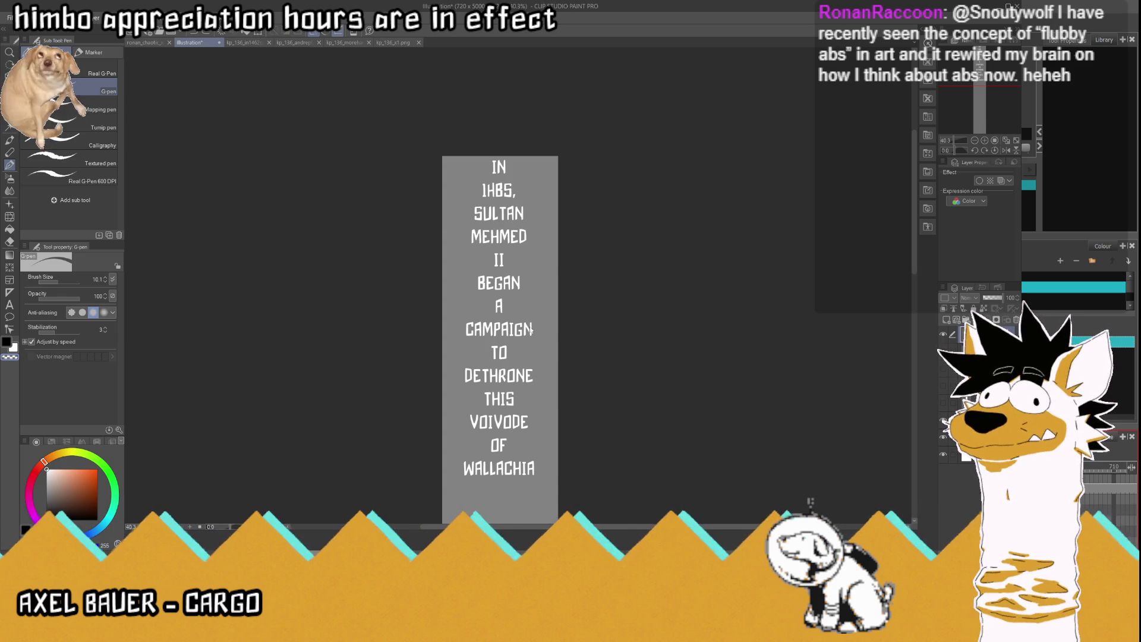
Step: Select all of the caption text with the Text tool to replace it
{"action": "left_click", "coordinate": [531, 331]}
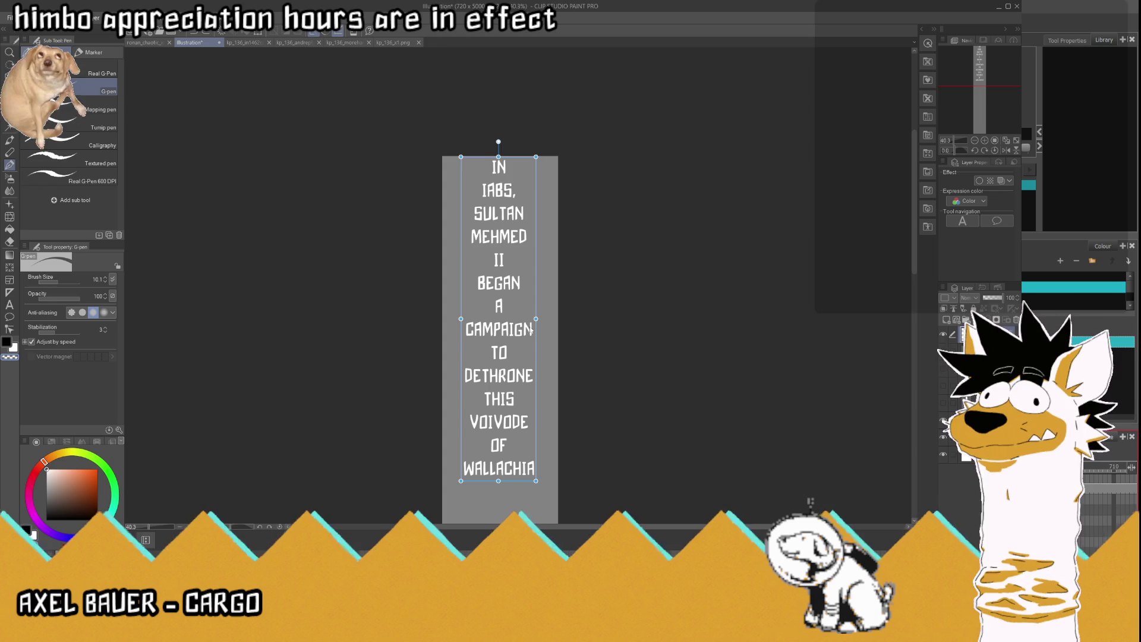
{"action": "key", "text": "t"}
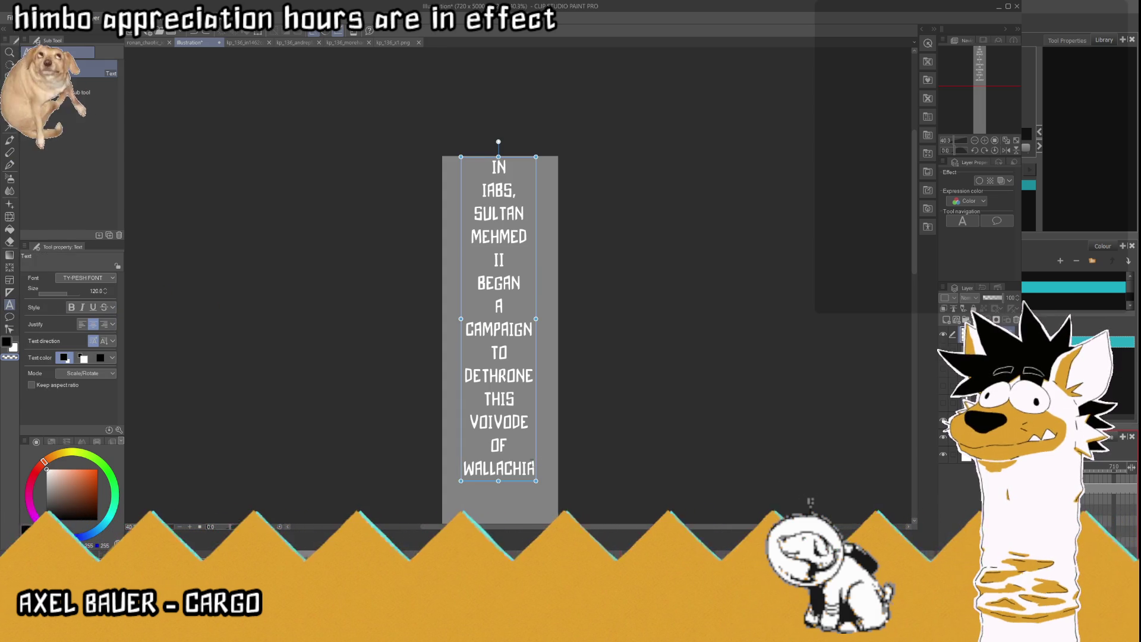
{"action": "left_click", "coordinate": [531, 475]}
{"action": "left_click_drag", "start_coordinate": [531, 473], "coordinate": [395, 145]}
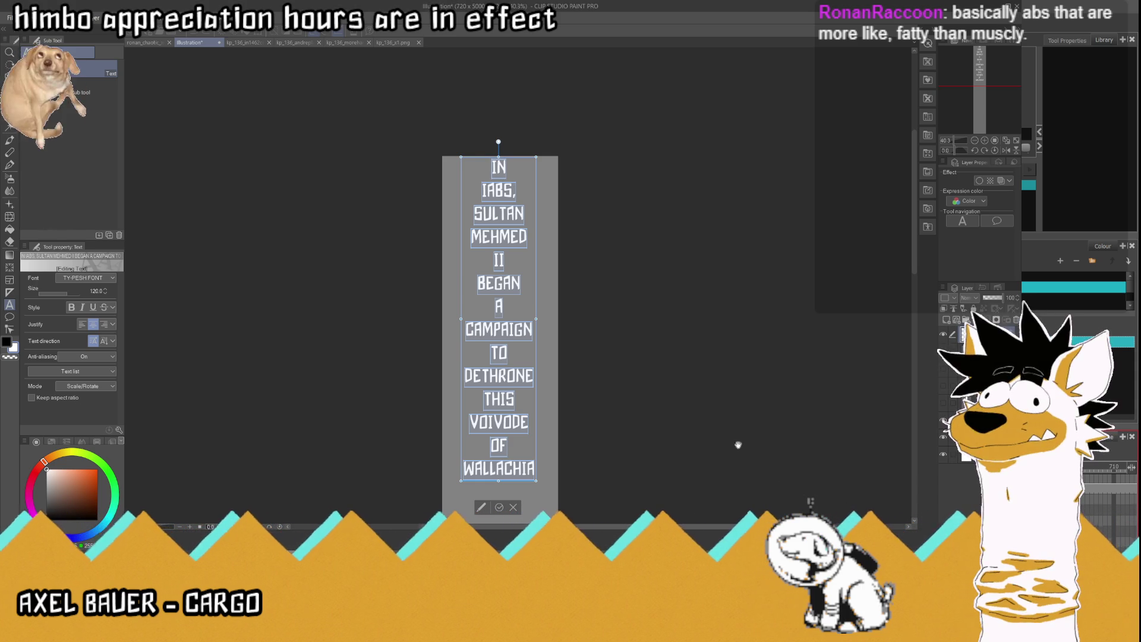
Step: Type AND, REPLACE, HIM, WITH, HIS as the first caption lines, one word per line
{"action": "type", "text": "AND"}
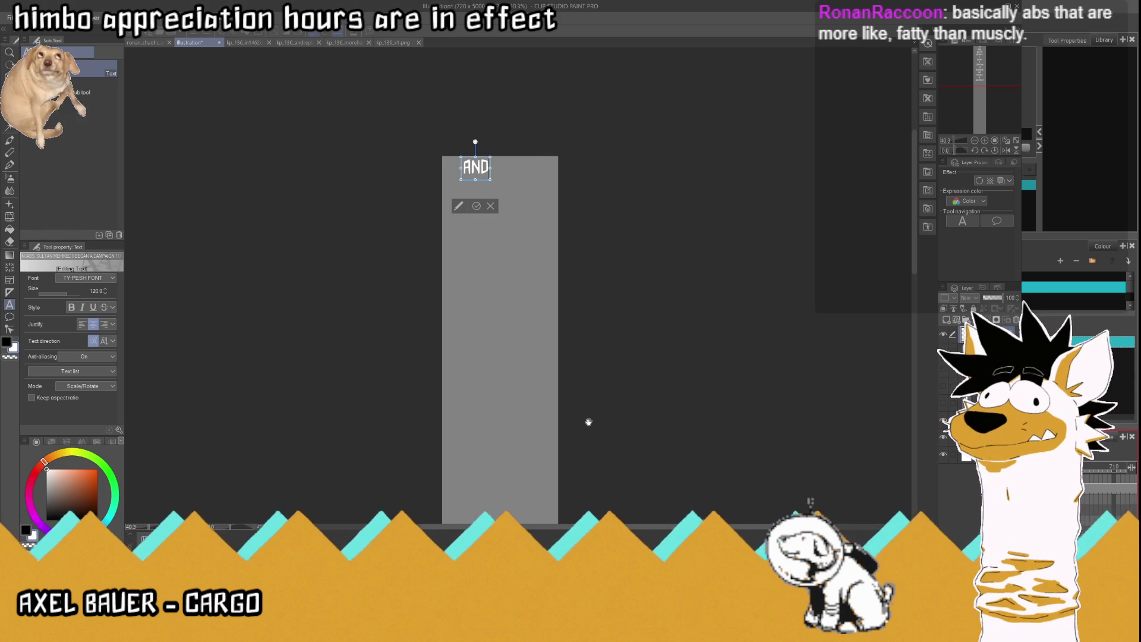
{"action": "key", "text": "Return"}
{"action": "type", "text": "REPLACE"}
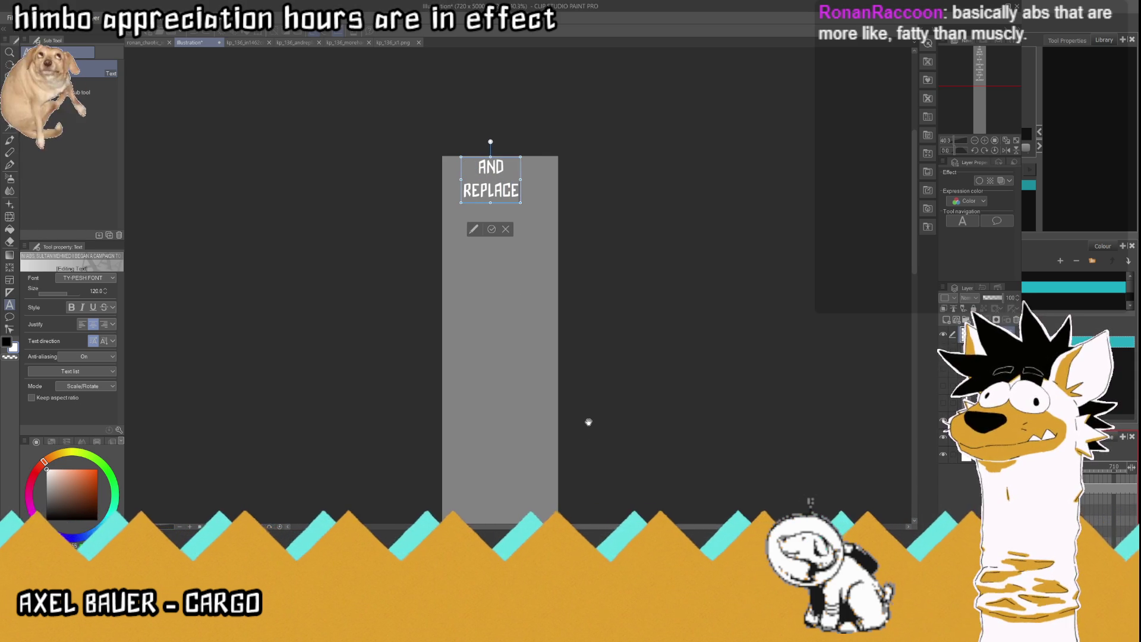
{"action": "key", "text": "Return"}
{"action": "type", "text": "HIM"}
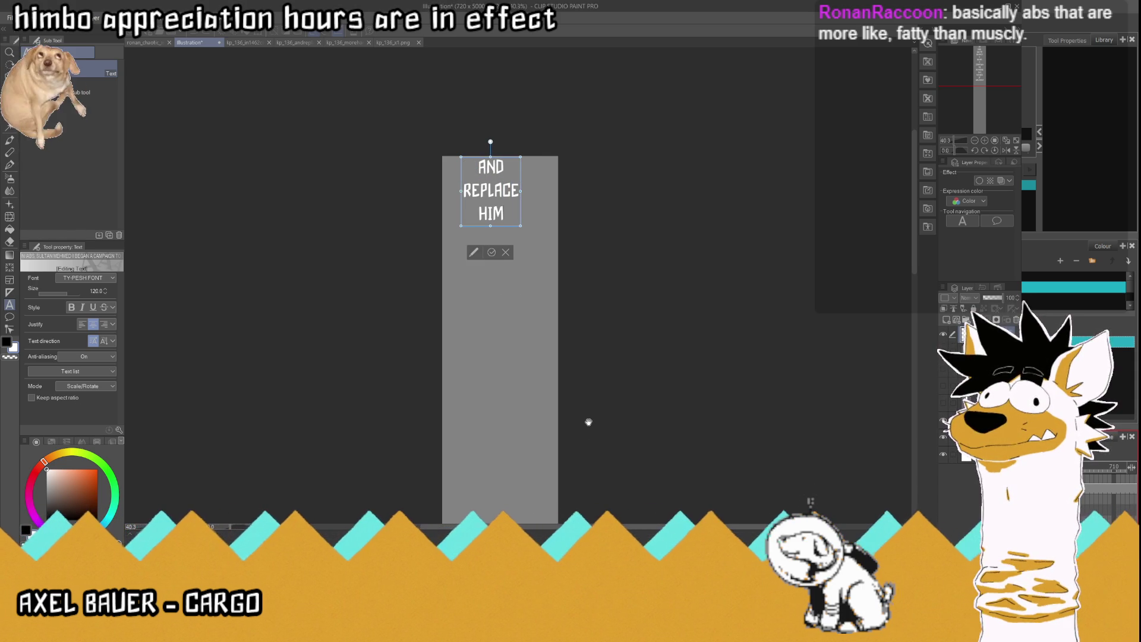
{"action": "key", "text": "Return"}
{"action": "type", "text": "WITH"}
{"action": "key", "text": "Return"}
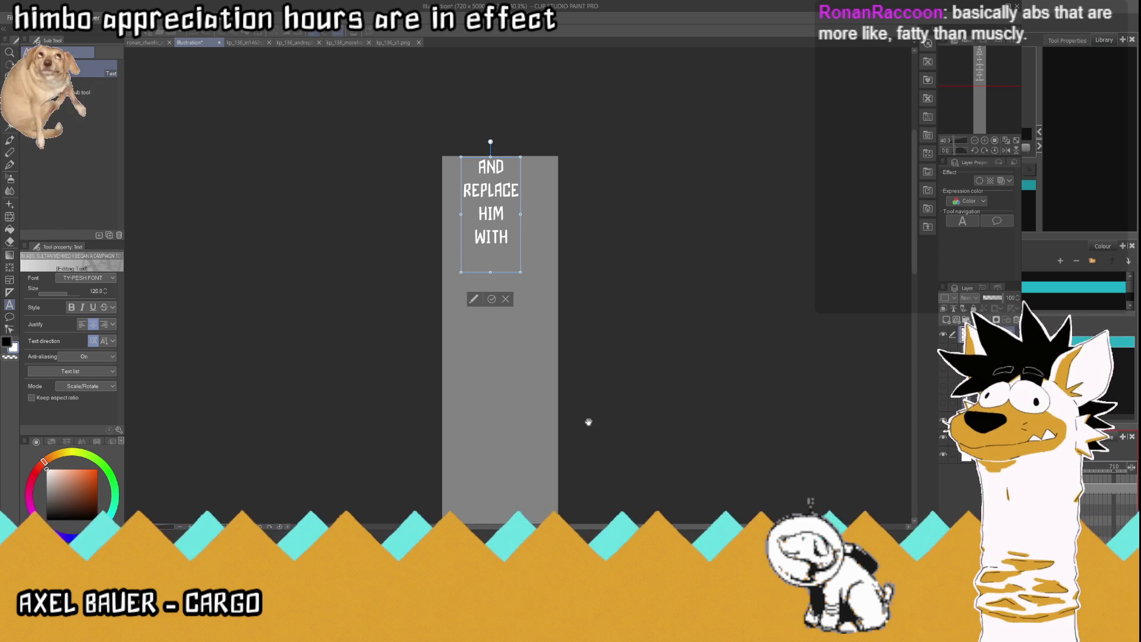
{"action": "type", "text": " HIS"}
{"action": "key", "text": "Return"}
Step: Finish with YOUNGER, MORE, HANDSOME, BROTHER, drop the trailing empty line, and commit the text
{"action": "type", "text": "YOUNGER"}
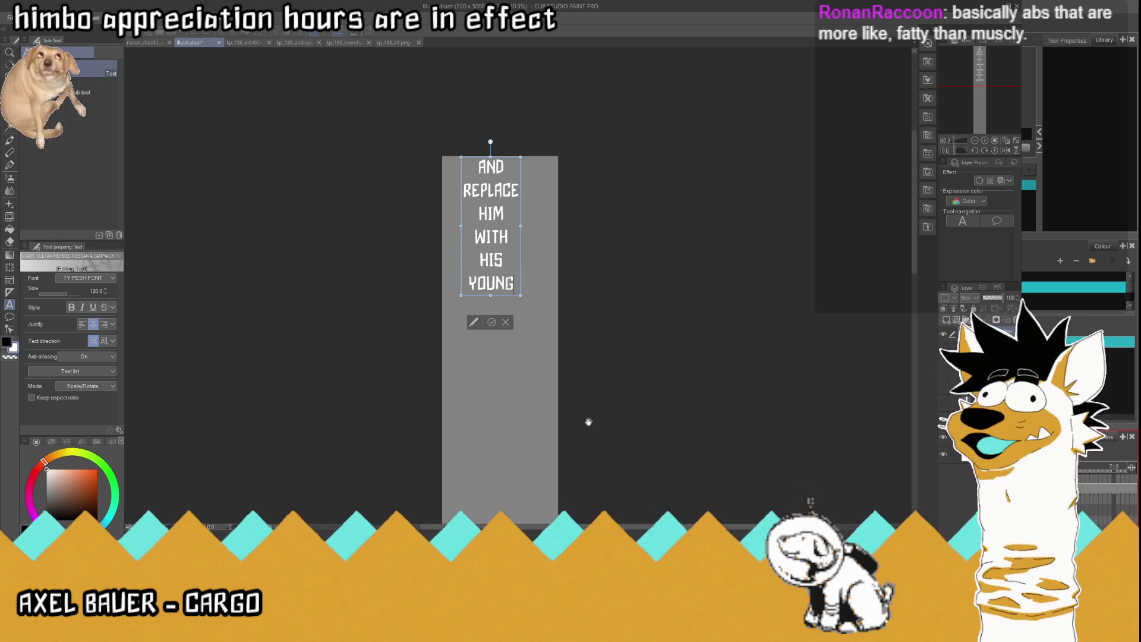
{"action": "key", "text": "Return"}
{"action": "type", "text": "MORE"}
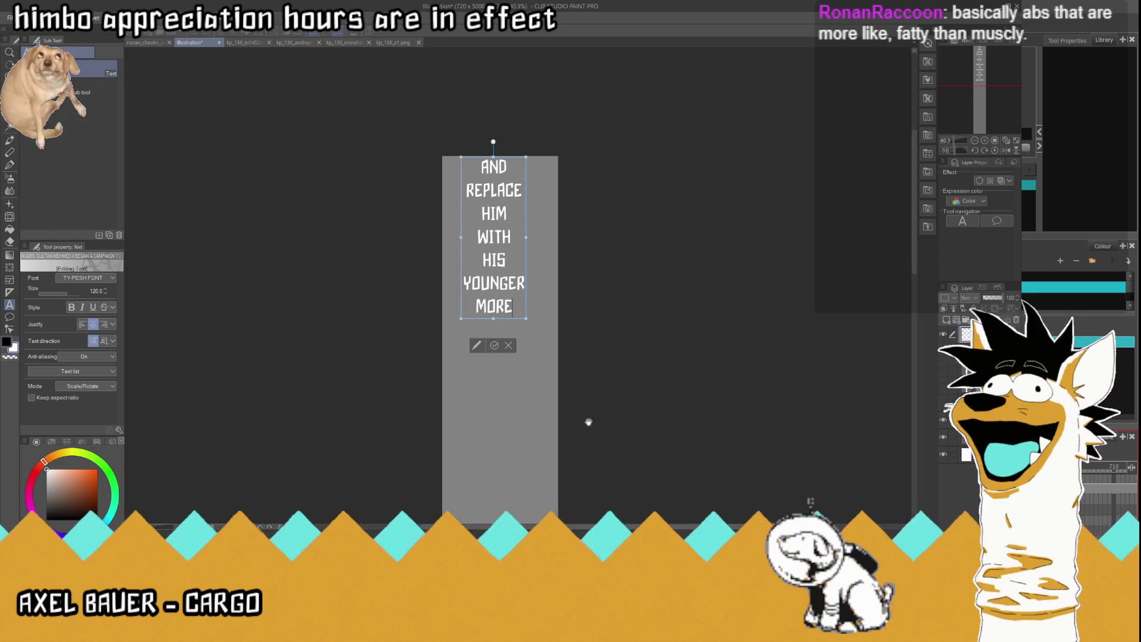
{"action": "key", "text": "Return"}
{"action": "type", "text": "HANDSOME"}
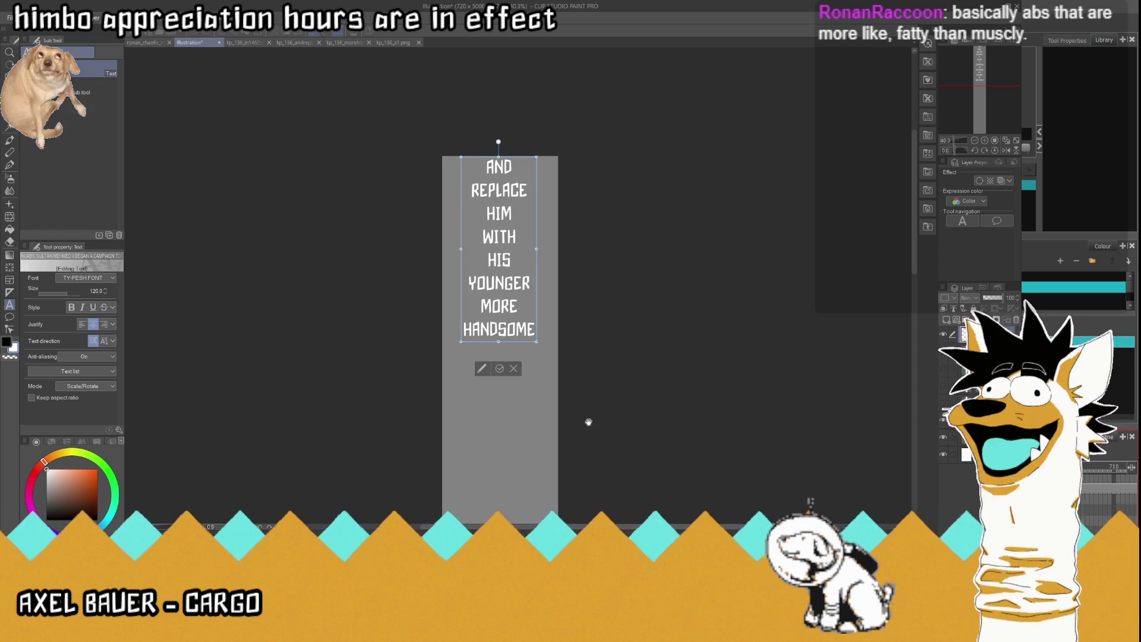
{"action": "key", "text": "Return"}
{"action": "type", "text": "BROTHER"}
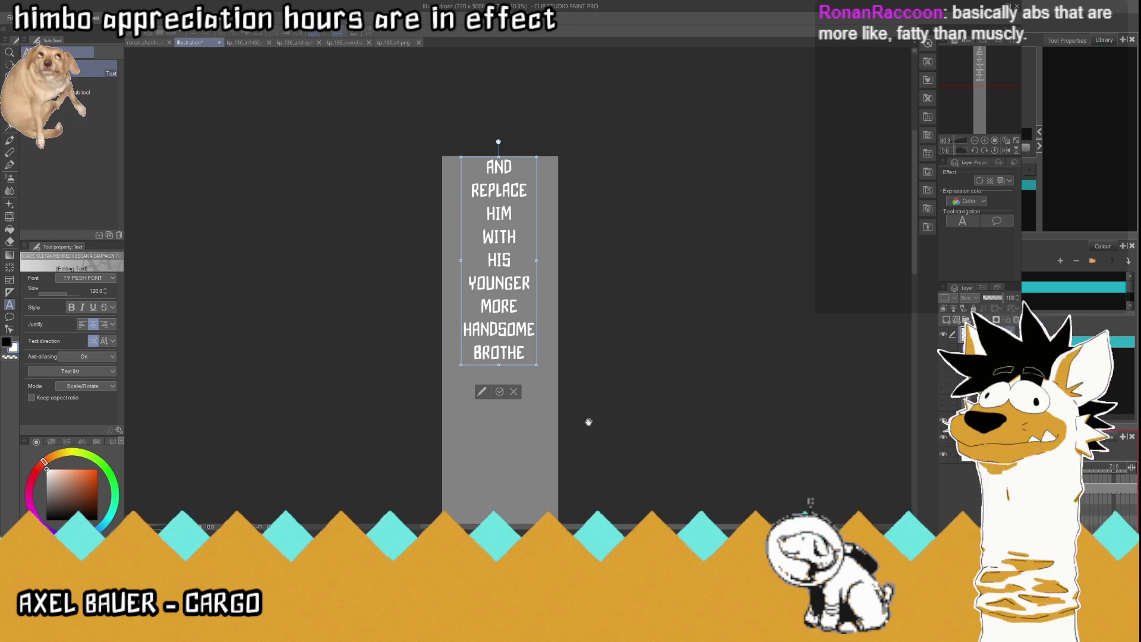
{"action": "key", "text": "Return"}
{"action": "key", "text": "BackSpace"}
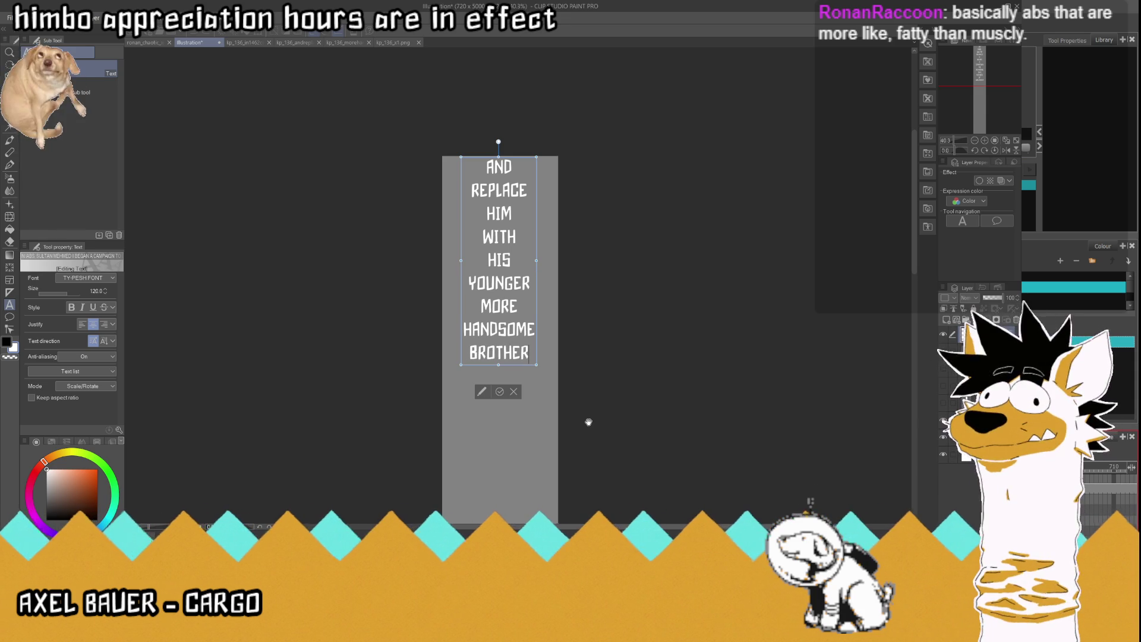
{"action": "left_click", "coordinate": [499, 391]}
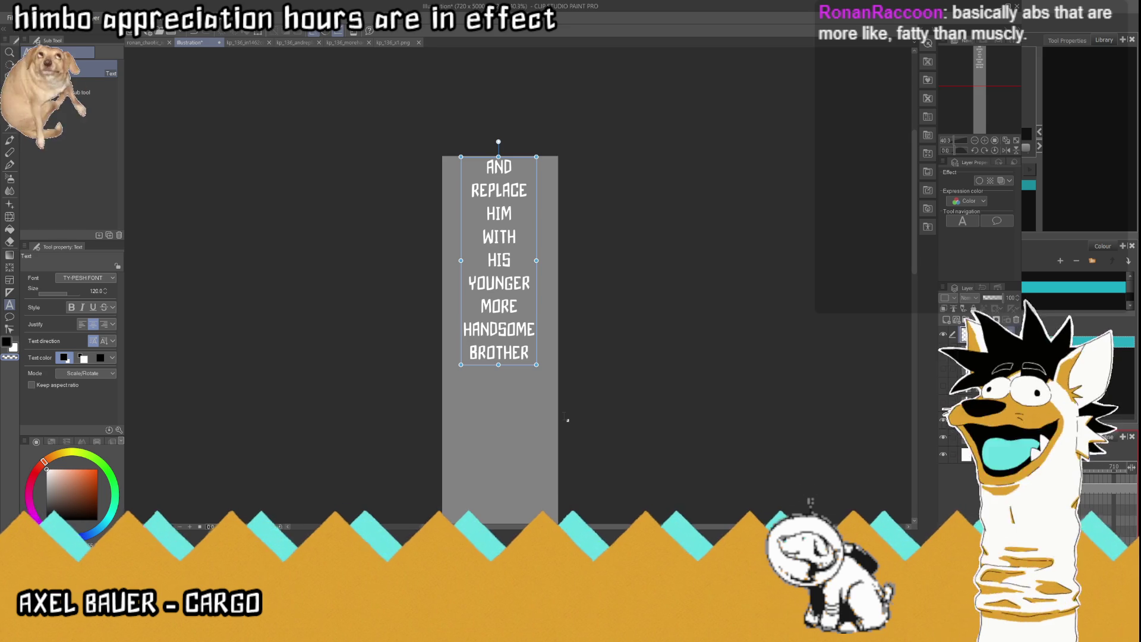
Step: Nudge the caption text layer down slightly and give its letters a black Border effect outline
{"action": "key", "text": "k"}
{"action": "left_click_drag", "start_coordinate": [504, 222], "coordinate": [506, 248]}
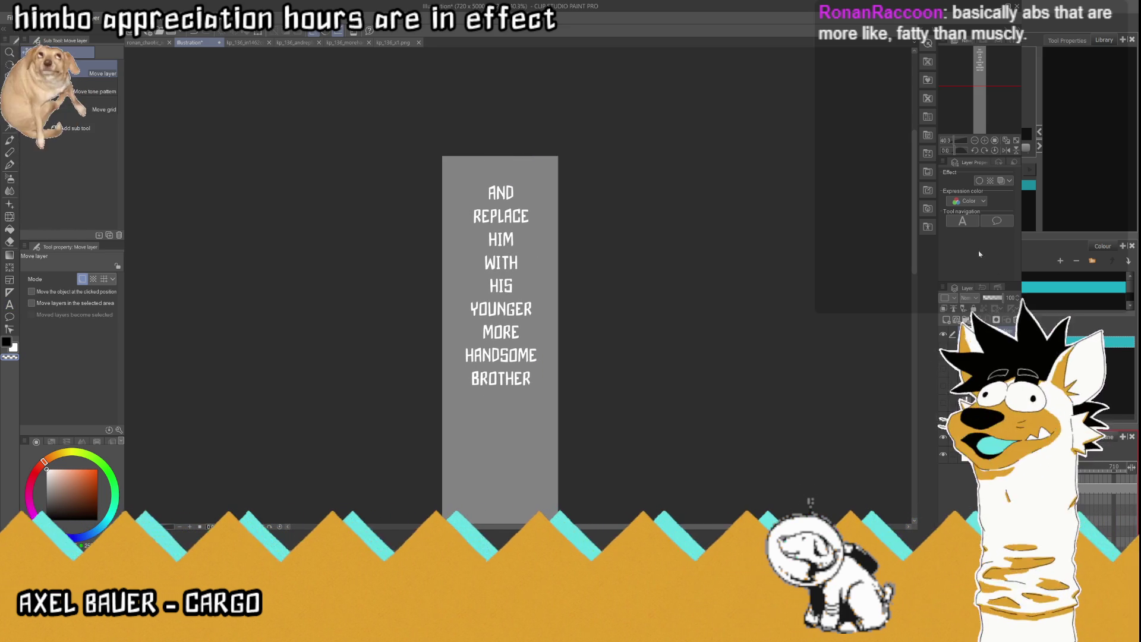
{"action": "left_click", "coordinate": [980, 180]}
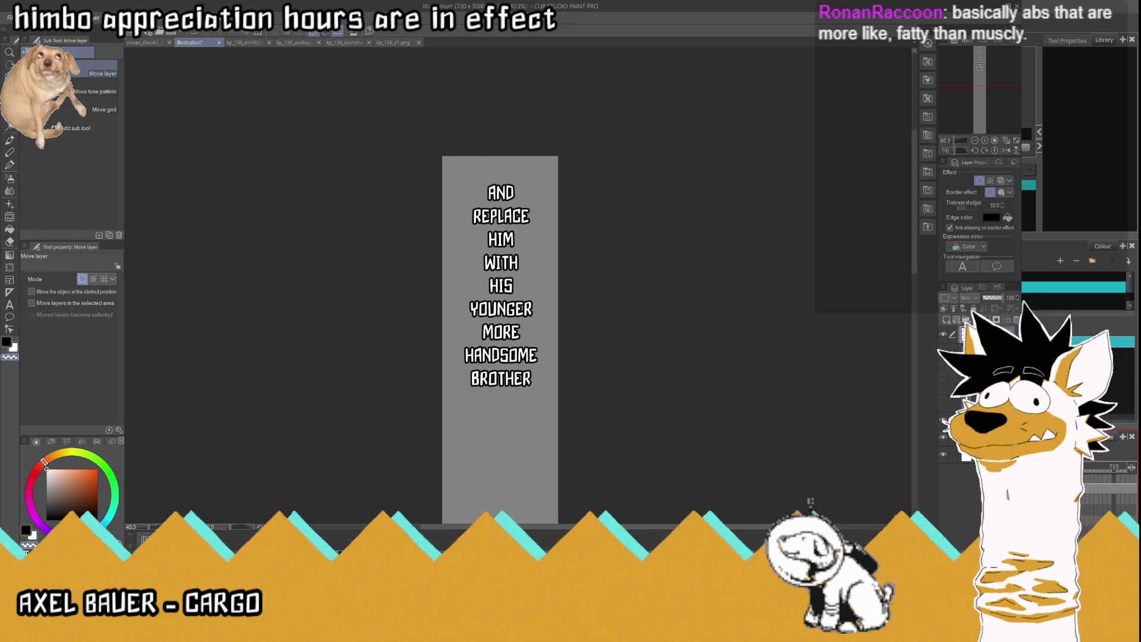
{"action": "left_click", "coordinate": [980, 180]}
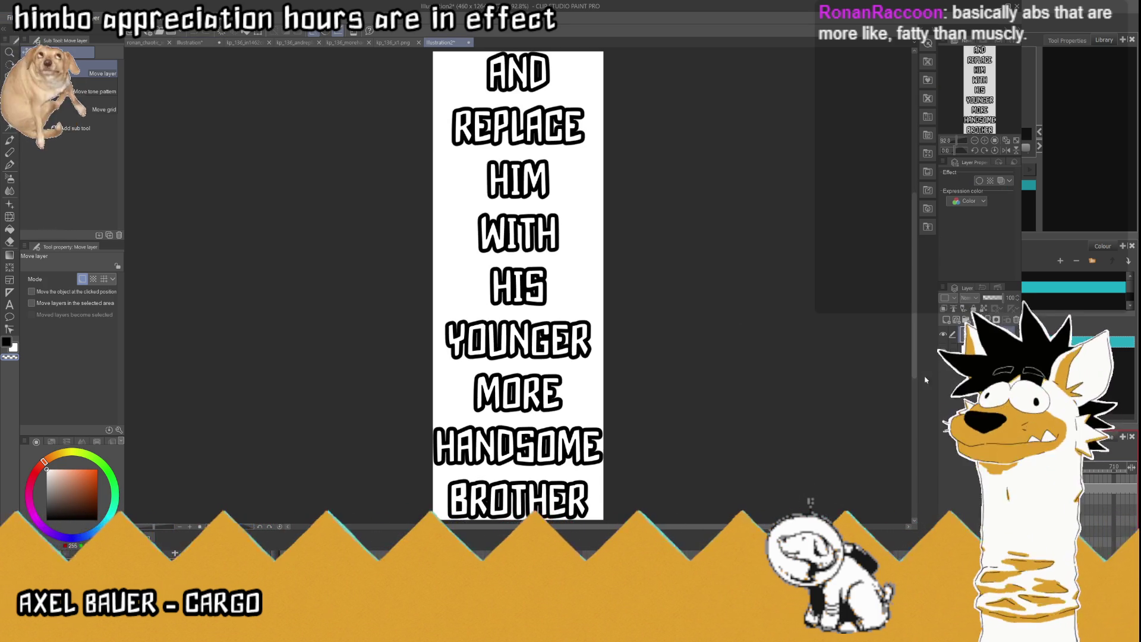
Step: Hide the white Paper layer and save the transparent caption image as kp_136_x2.png
{"action": "left_click", "coordinate": [942, 355]}
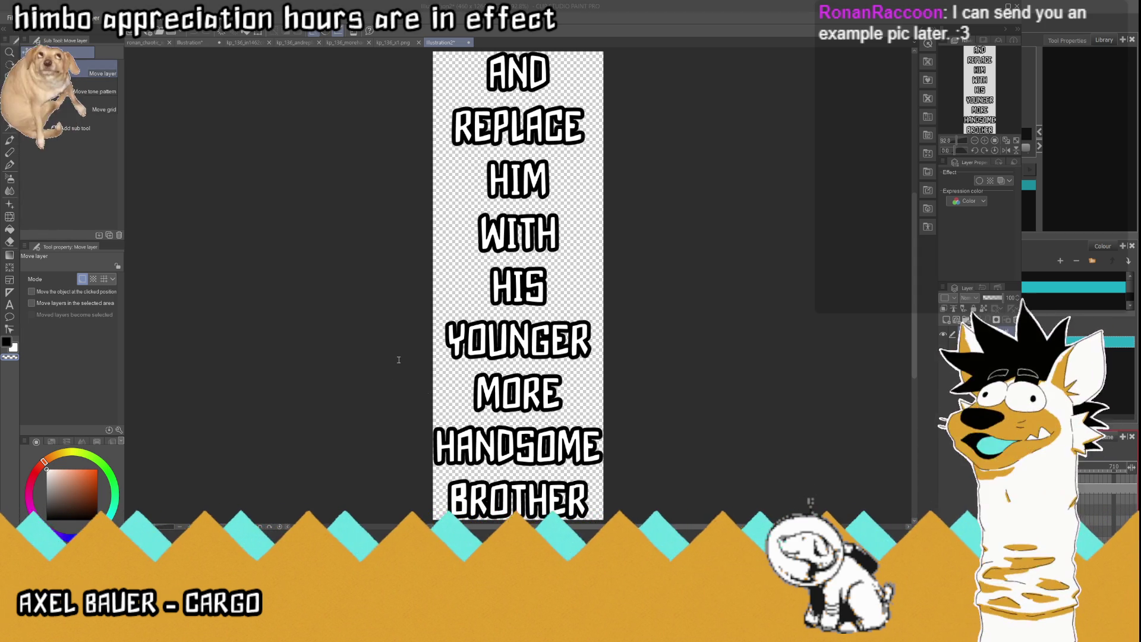
{"action": "key", "text": "Return"}
Step: Switch from Clip Studio Paint over to Toon Boom Harmony
{"action": "key", "text": "alt+Tab"}
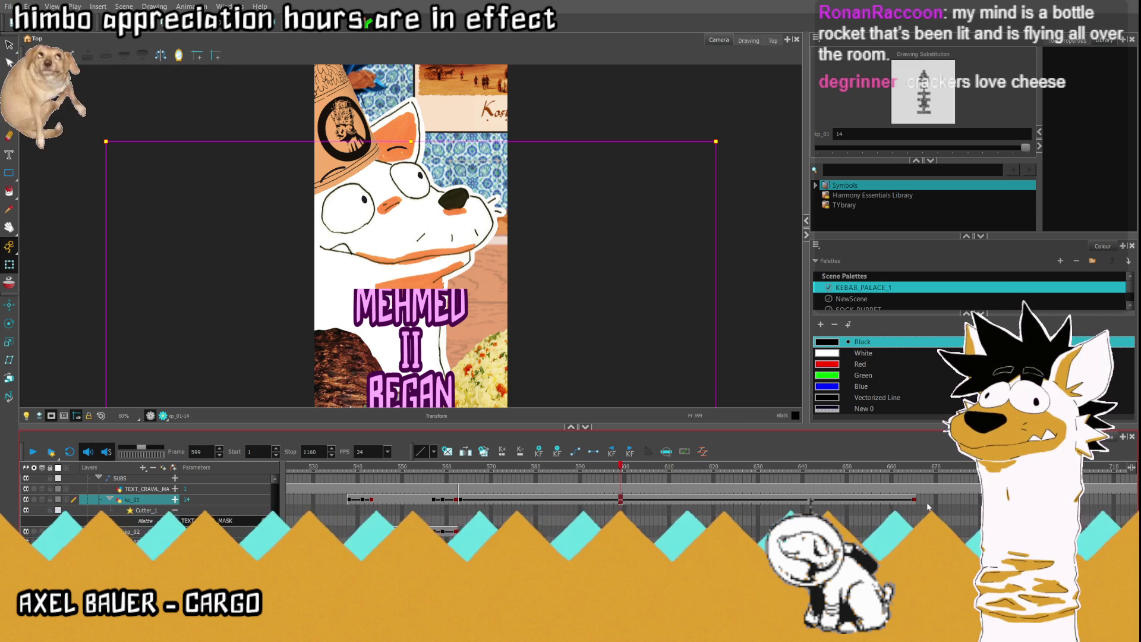
Step: Delete kp_01's cells after frame 563 and place drawing 15 in the frame 563 cell
{"action": "left_click_drag", "start_coordinate": [913, 500], "coordinate": [464, 501]}
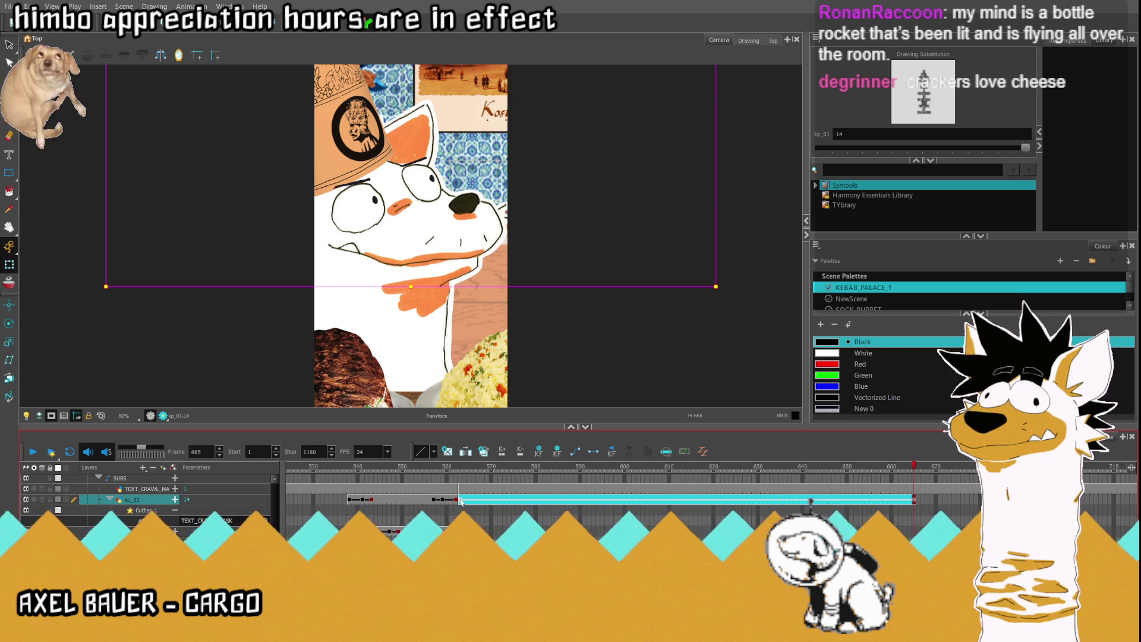
{"action": "key", "text": "Delete"}
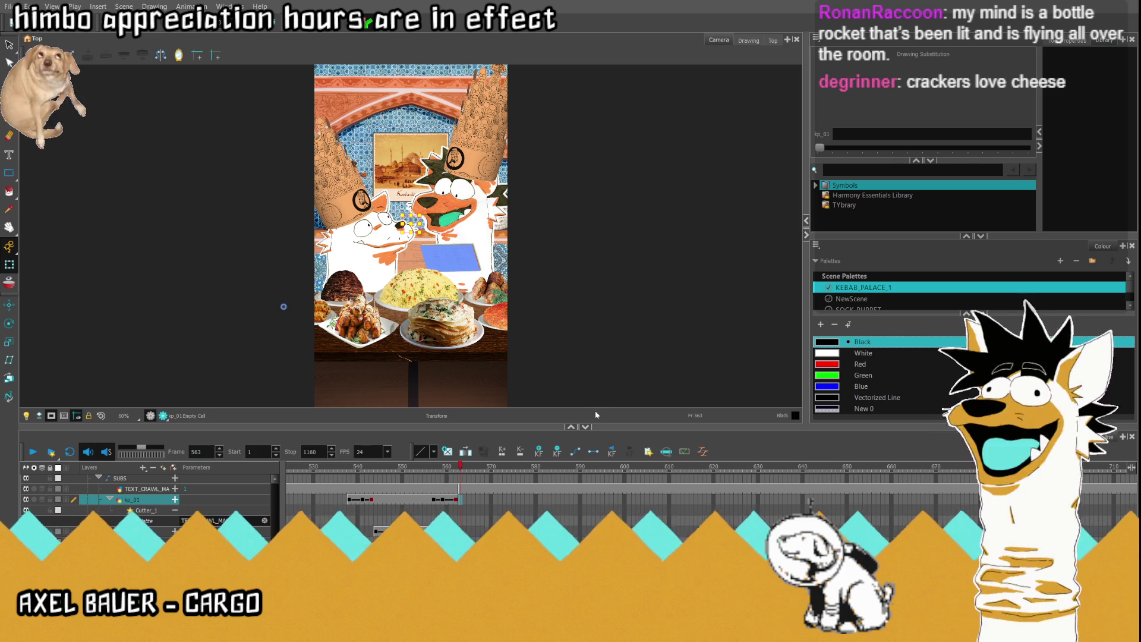
{"action": "left_click_drag", "start_coordinate": [457, 499], "coordinate": [463, 501]}
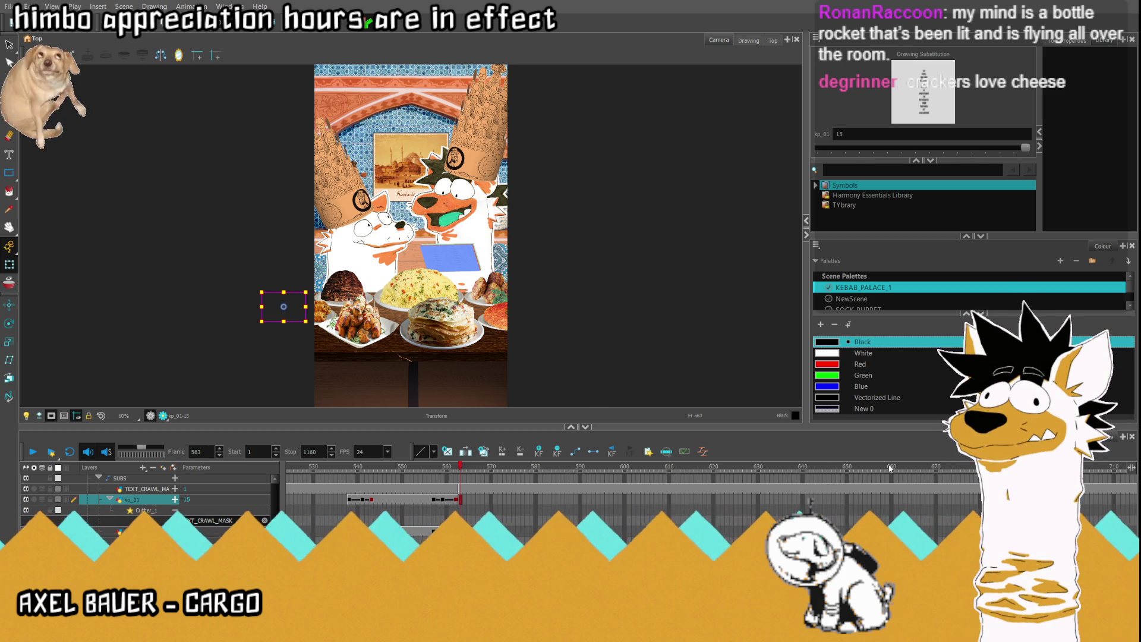
{"action": "left_click", "coordinate": [936, 500]}
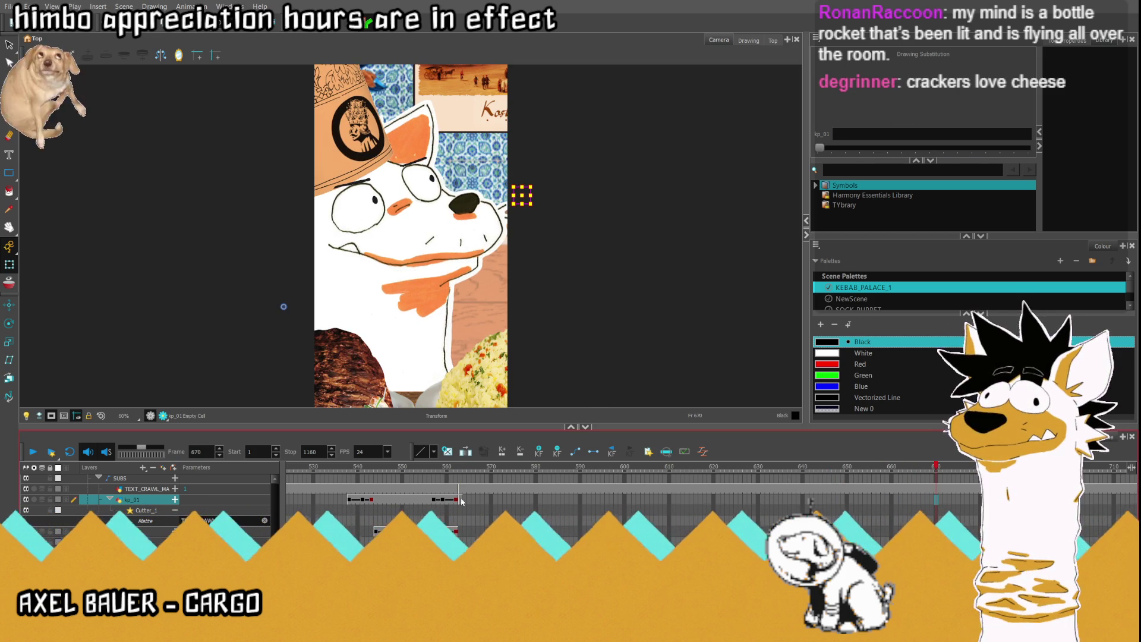
{"action": "left_click", "coordinate": [459, 500]}
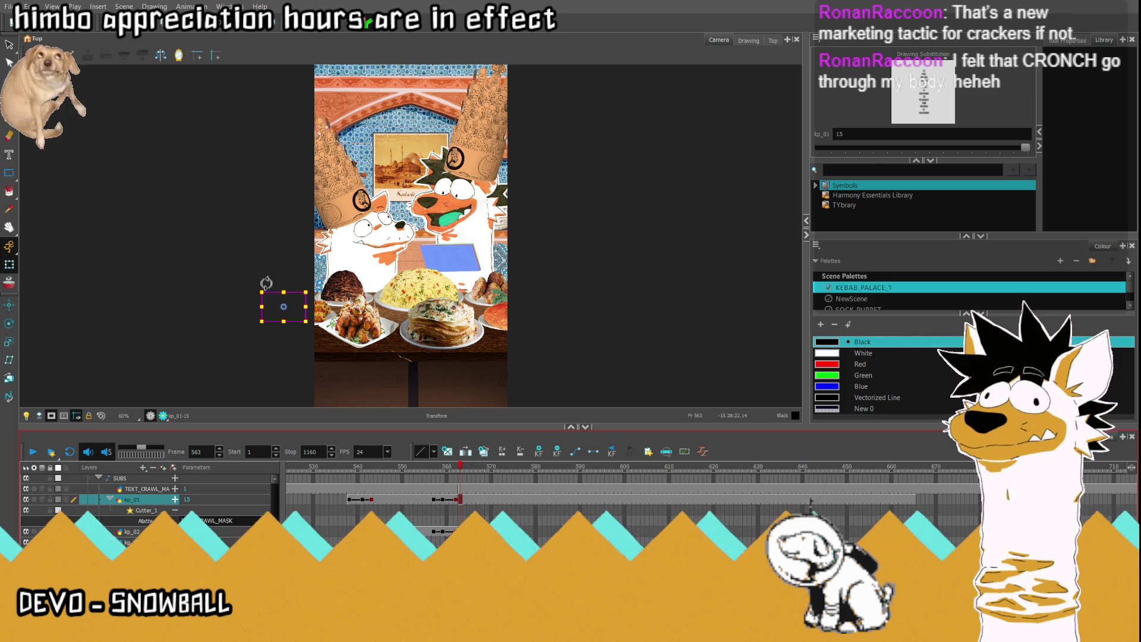
Step: Flip the pink caption to read normally, then give kp_01 Pos x 0, no rotation, scale 1.3
{"action": "left_click_drag", "start_coordinate": [290, 306], "coordinate": [412, 306]}
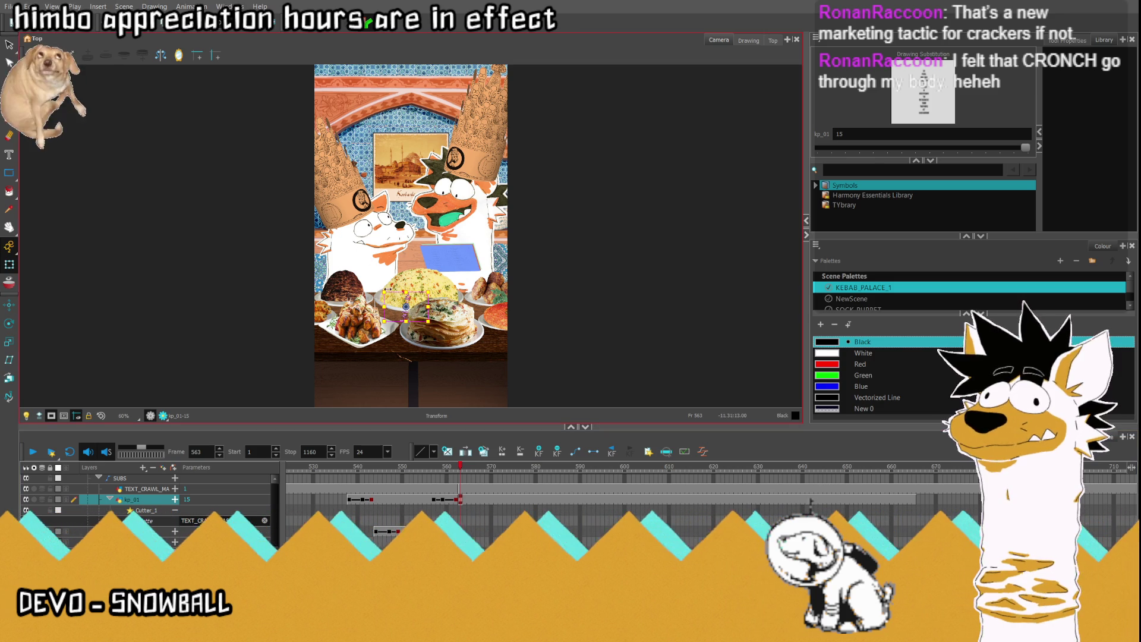
{"action": "left_click_drag", "start_coordinate": [503, 371], "coordinate": [552, 404]}
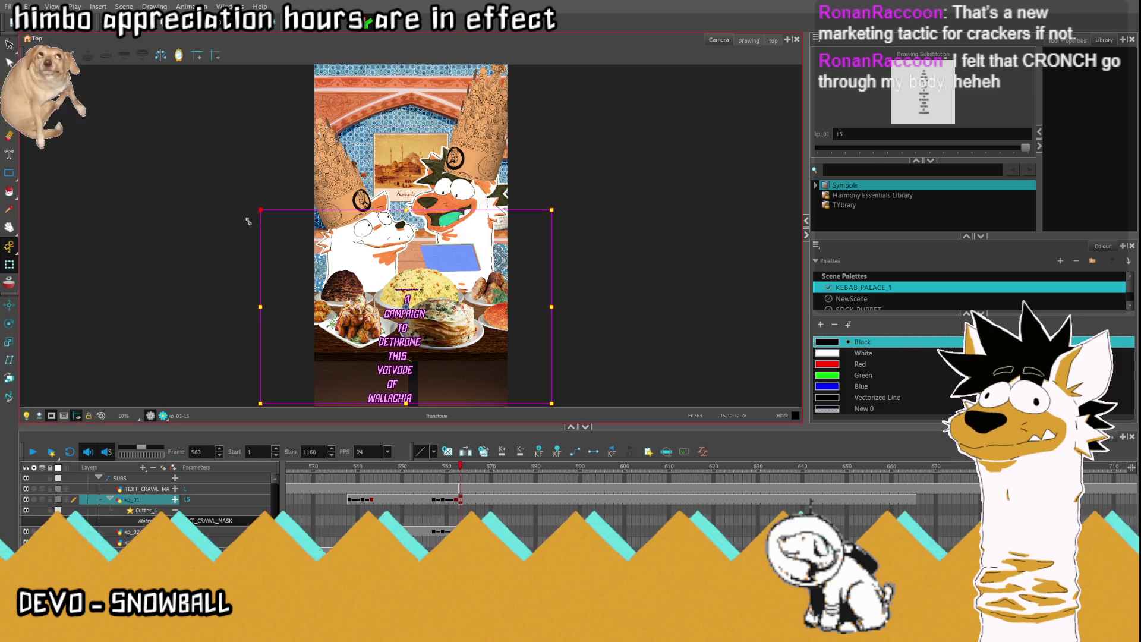
{"action": "left_click", "coordinate": [175, 500]}
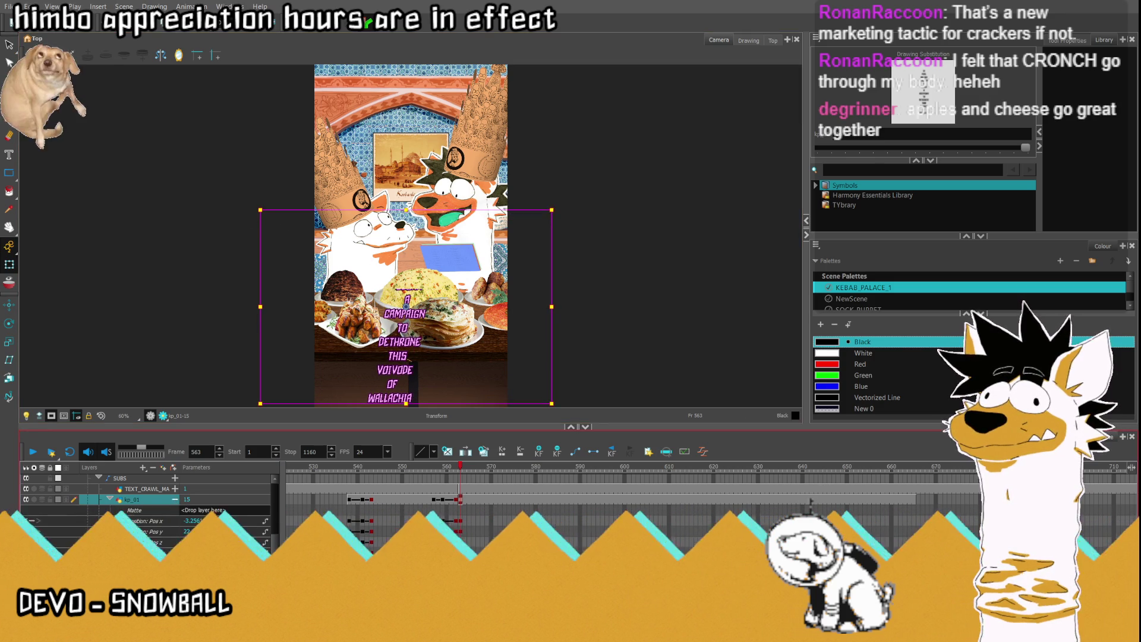
{"action": "double_click", "coordinate": [204, 502]}
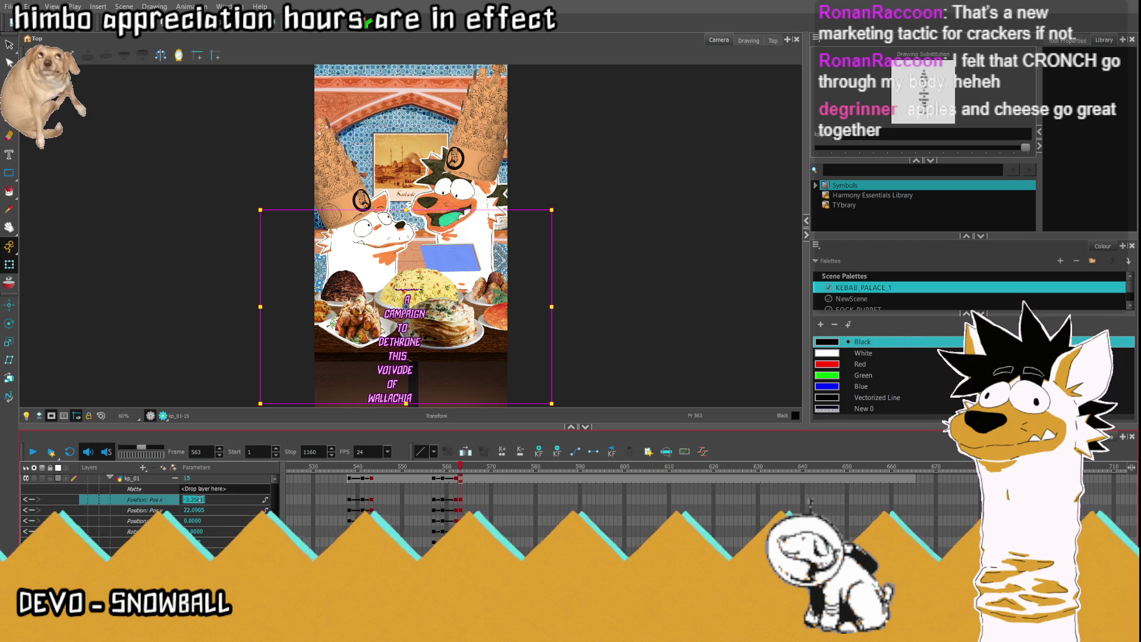
{"action": "type", "text": "0"}
{"action": "key", "text": "Return"}
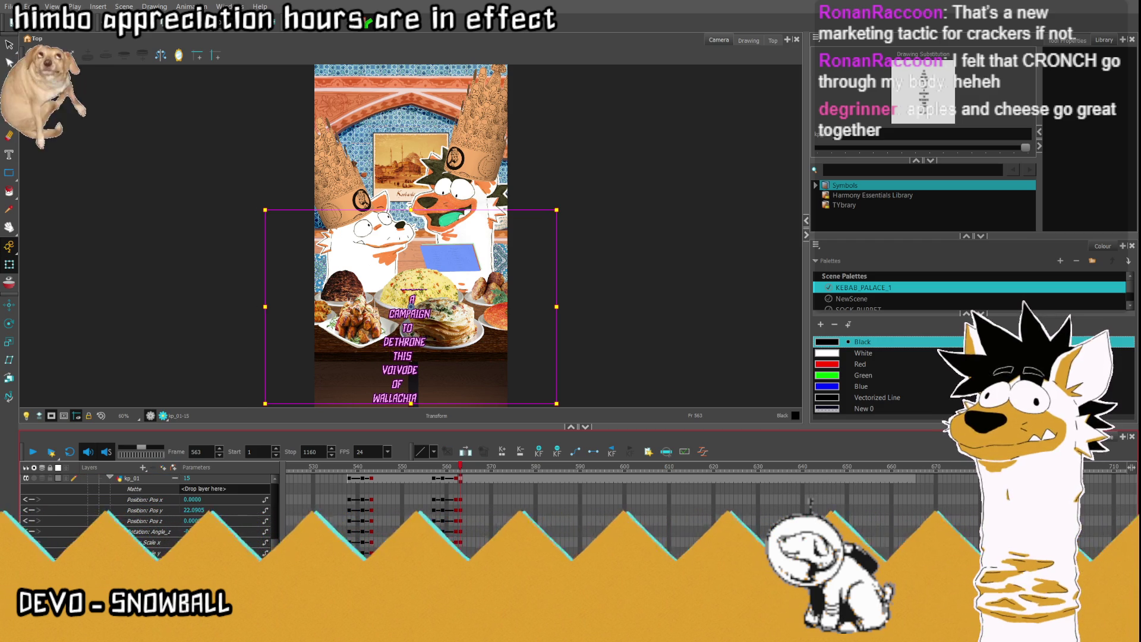
{"action": "left_click", "coordinate": [142, 478]}
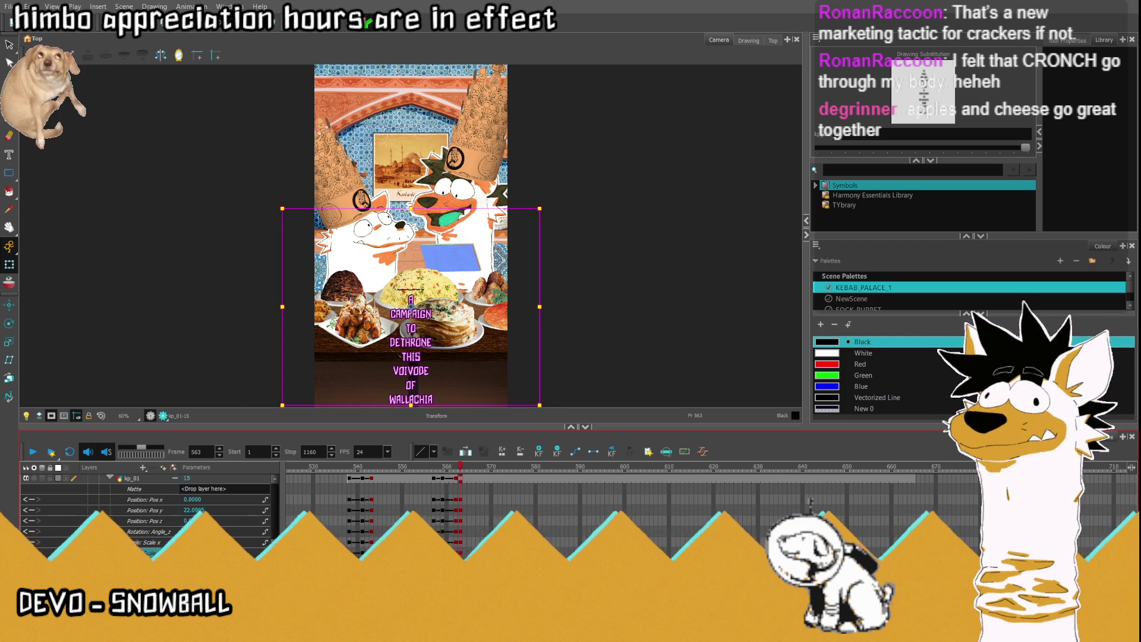
{"action": "left_click", "coordinate": [194, 542]}
{"action": "type", "text": "1.3"}
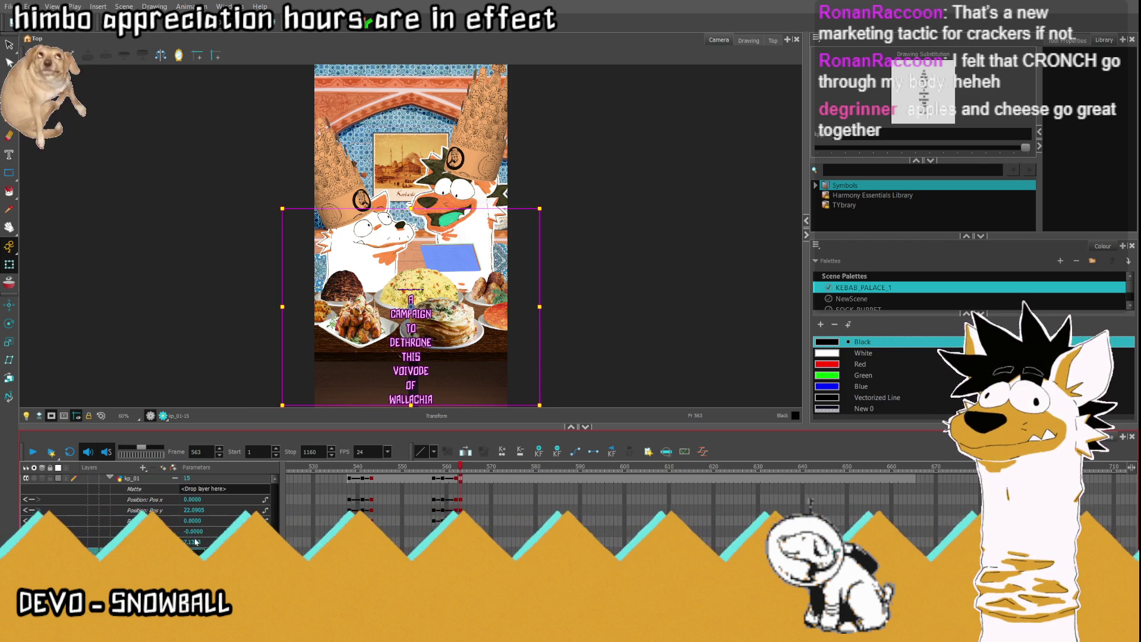
{"action": "key", "text": "Return"}
{"action": "key", "text": "Return"}
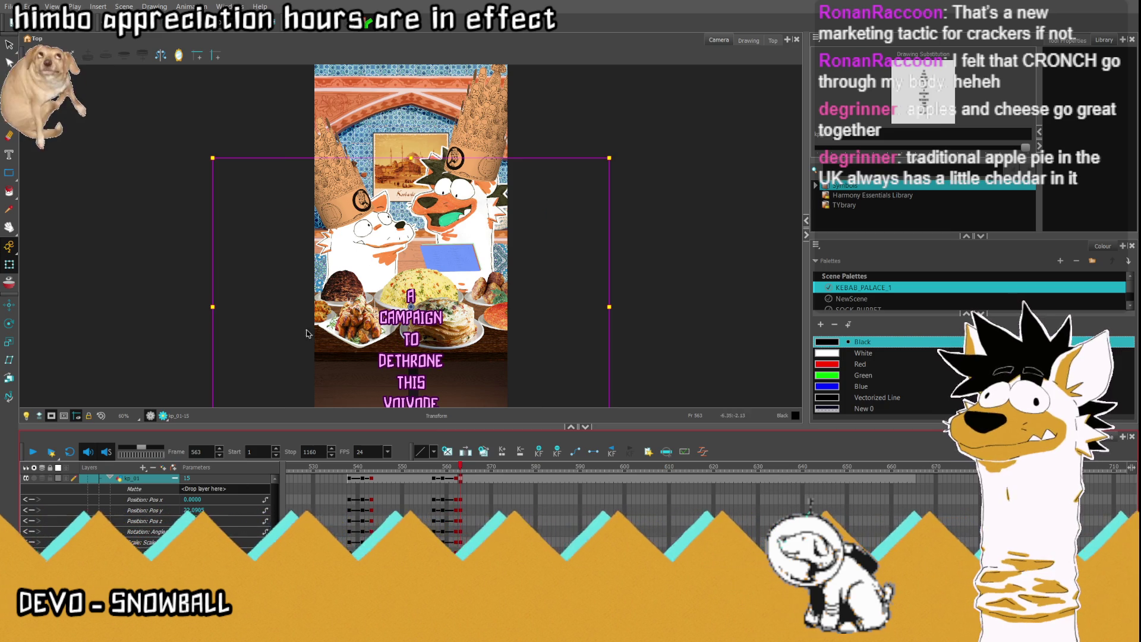
{"action": "scroll", "coordinate": [345, 300], "scroll_direction": "down", "scroll_amount": 2}
Step: Shrink the caption and place it lower at frame 563 and higher at frame 665
{"action": "scroll", "coordinate": [344, 300], "scroll_direction": "down", "scroll_amount": 1}
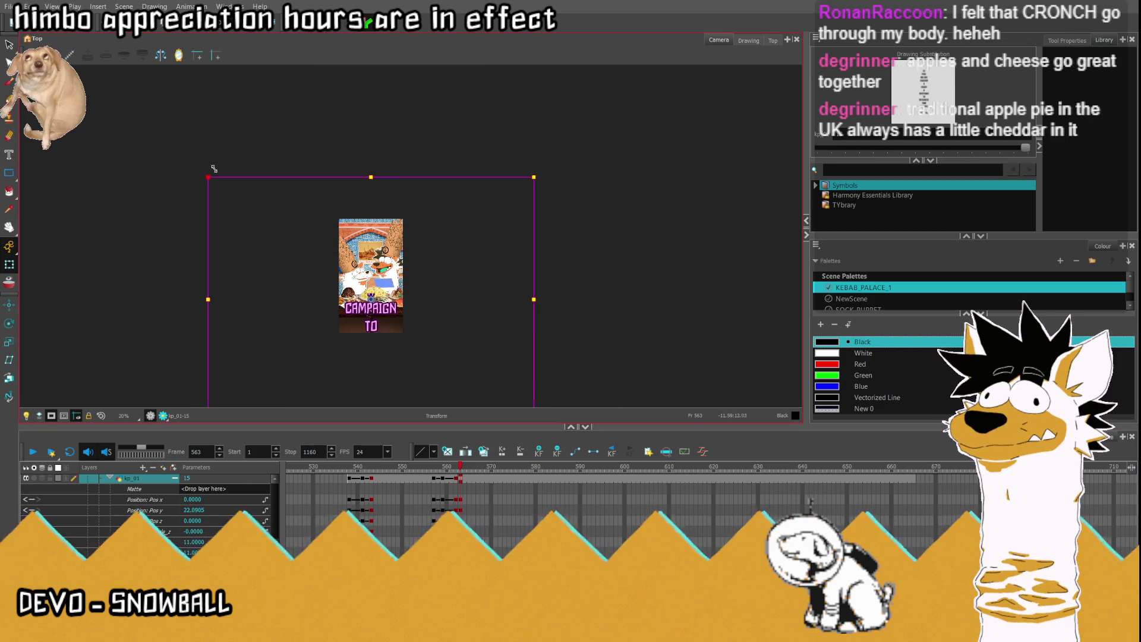
{"action": "mouse_move", "coordinate": [214, 169]}
{"action": "left_mouse_down"}
{"action": "mouse_move", "coordinate": [198, 158]}
{"action": "mouse_move", "coordinate": [248, 181]}
{"action": "left_mouse_up"}
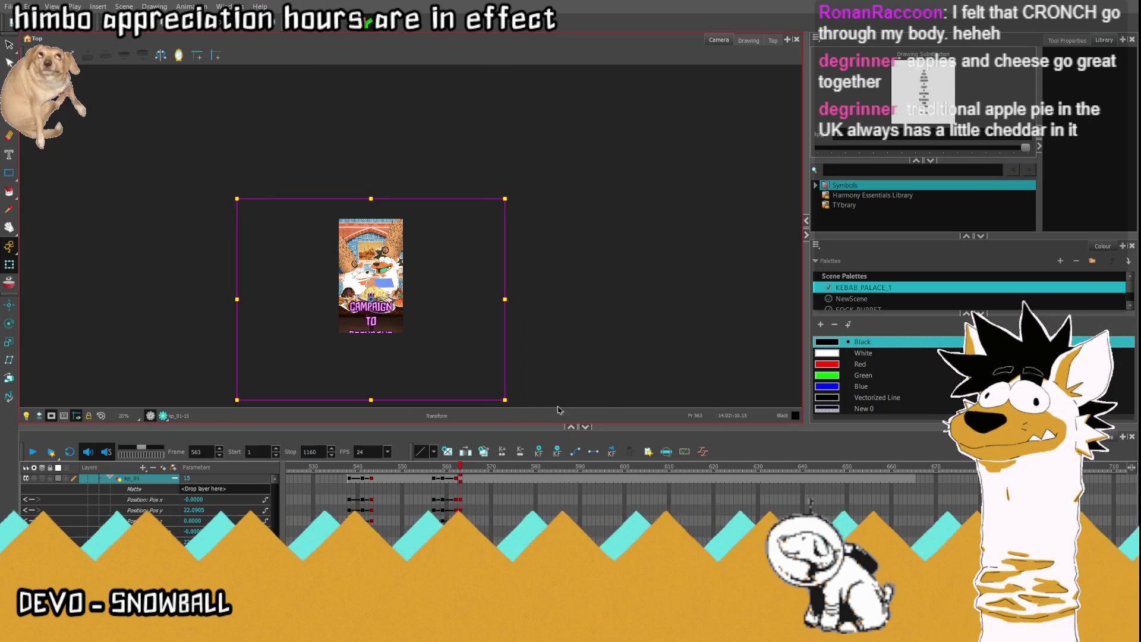
{"action": "left_click_drag", "start_coordinate": [370, 298], "coordinate": [371, 431]}
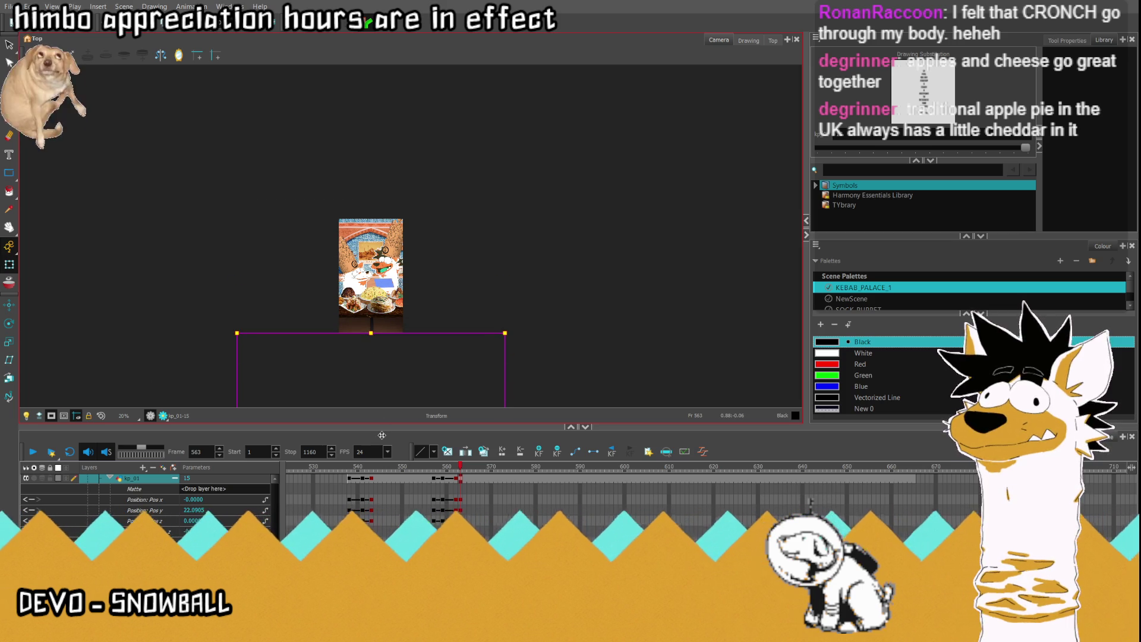
{"action": "left_click", "coordinate": [914, 480]}
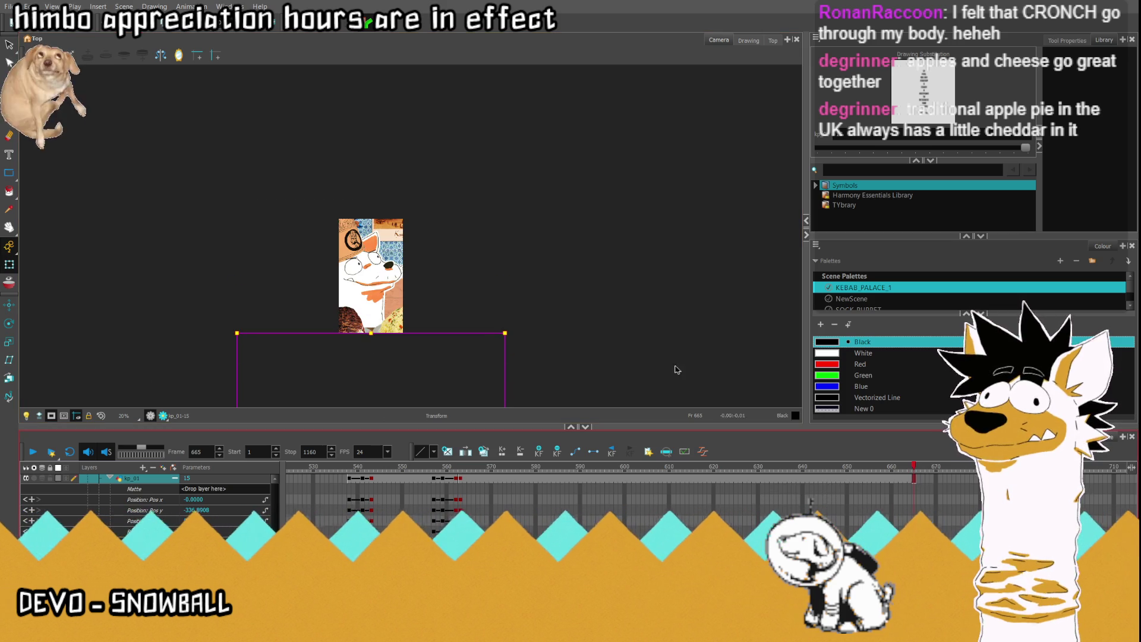
{"action": "key", "text": "1"}
{"action": "left_click_drag", "start_coordinate": [367, 354], "coordinate": [375, 203]}
{"action": "key", "text": "shift+m"}
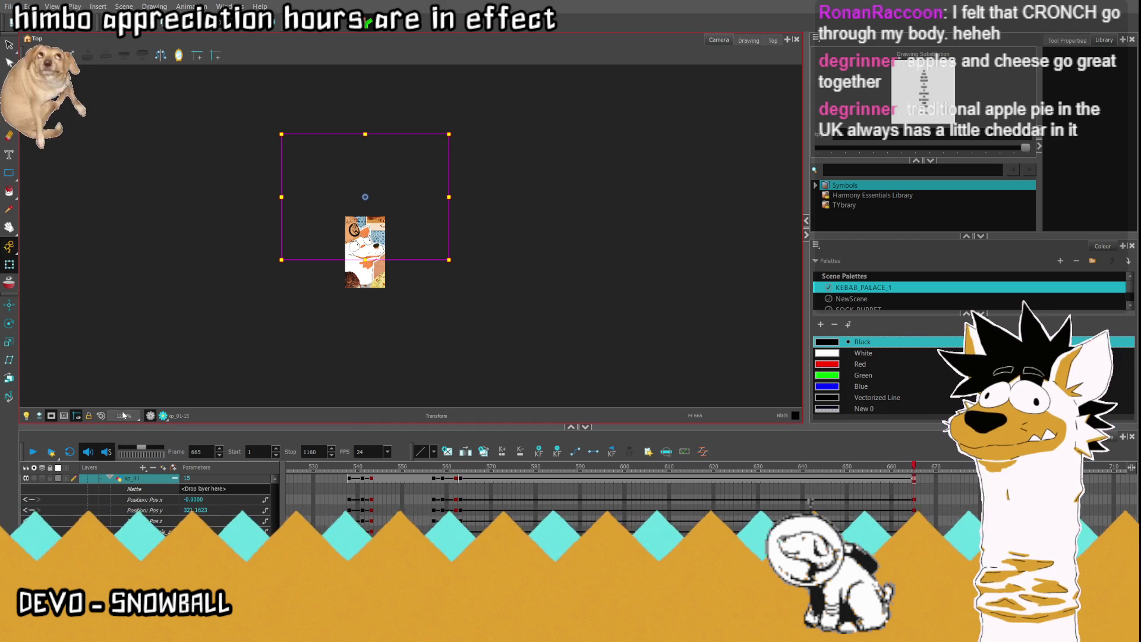
Step: Jump to frame 554 and briefly play the caption animation
{"action": "double_click", "coordinate": [197, 452]}
{"action": "type", "text": "554"}
{"action": "key", "text": "Return"}
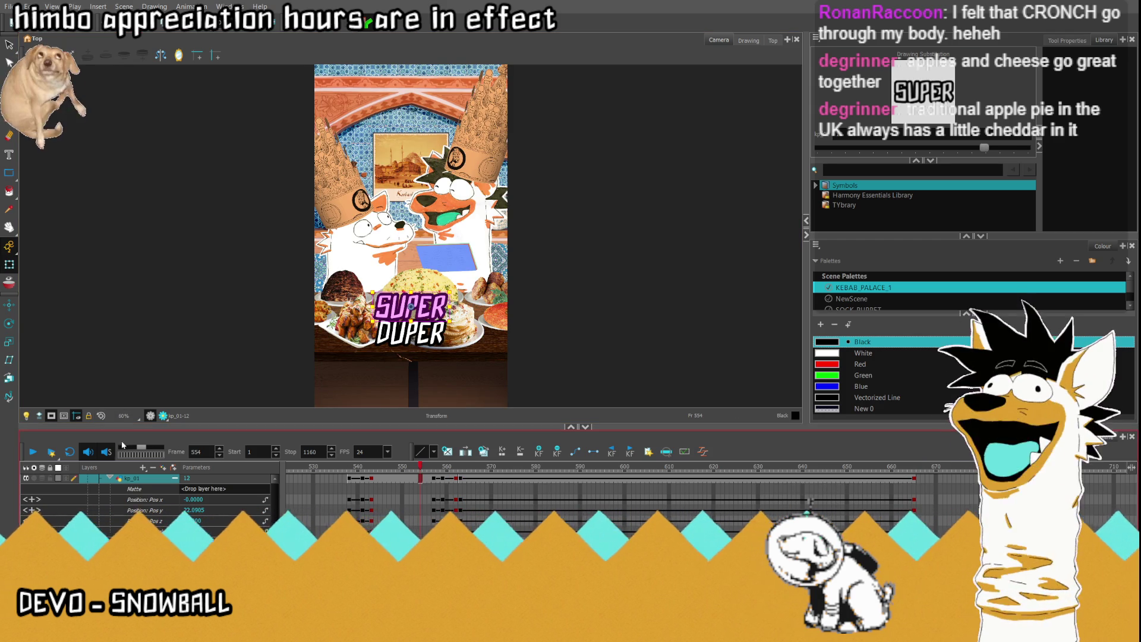
{"action": "left_click", "coordinate": [29, 457]}
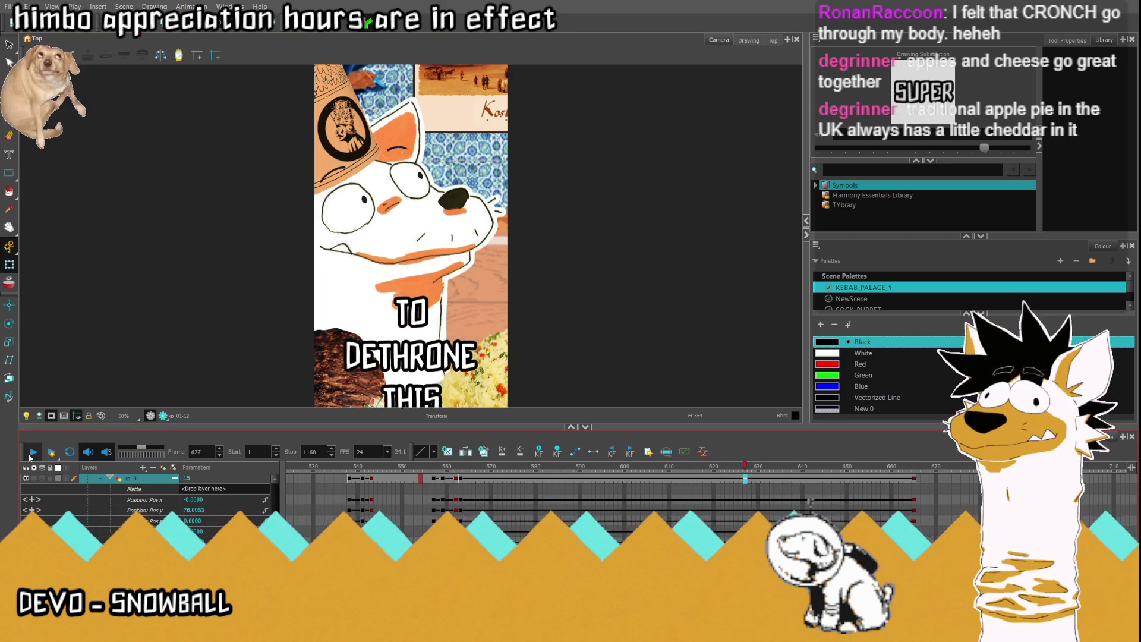
{"action": "left_click", "coordinate": [31, 453]}
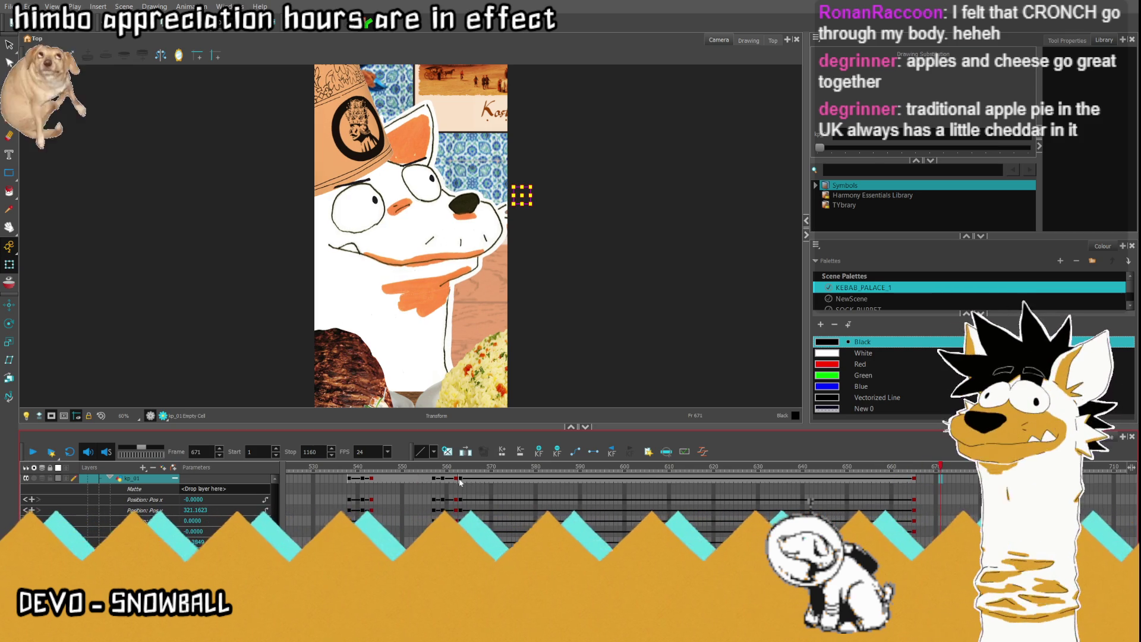
Step: Stretch the caption taller at frame 608 and review it at frames 563 and 665
{"action": "left_click", "coordinate": [660, 479]}
{"action": "scroll", "coordinate": [378, 253], "scroll_direction": "down", "scroll_amount": 5}
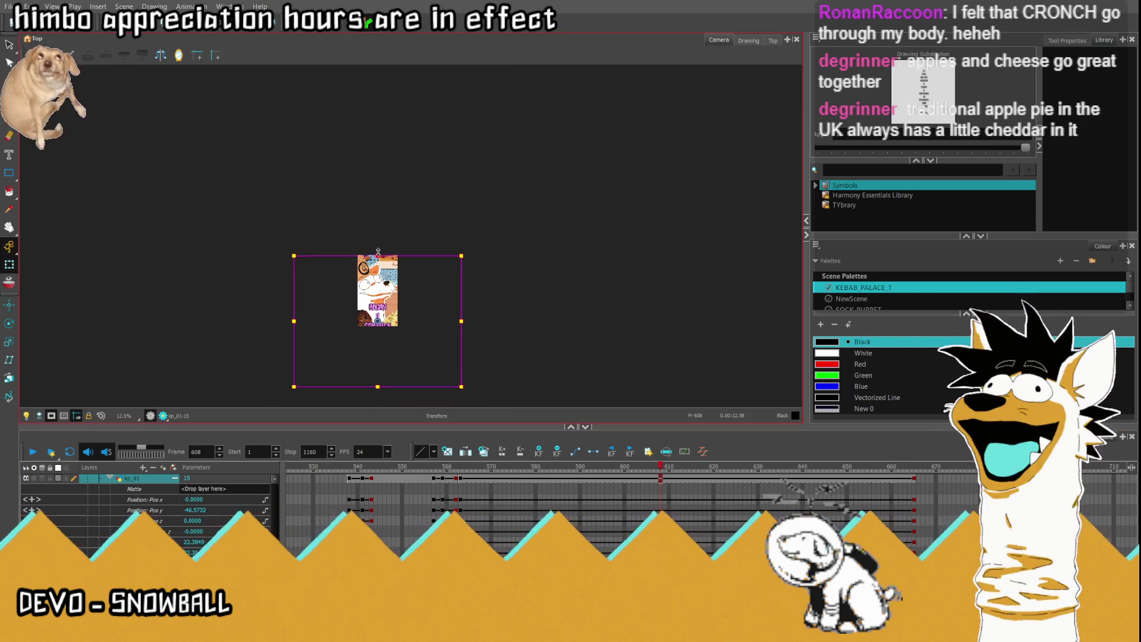
{"action": "mouse_move", "coordinate": [378, 252]}
{"action": "left_mouse_down"}
{"action": "mouse_move", "coordinate": [378, 215]}
{"action": "mouse_move", "coordinate": [378, 225]}
{"action": "left_mouse_up"}
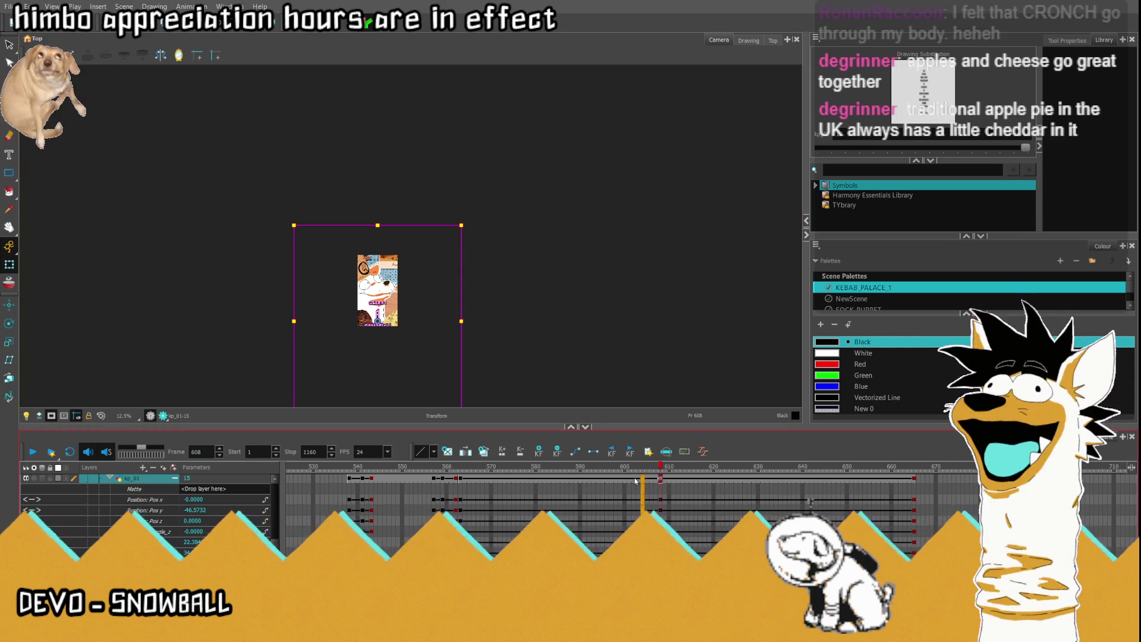
{"action": "scroll", "coordinate": [660, 478], "scroll_direction": "up", "scroll_amount": 3}
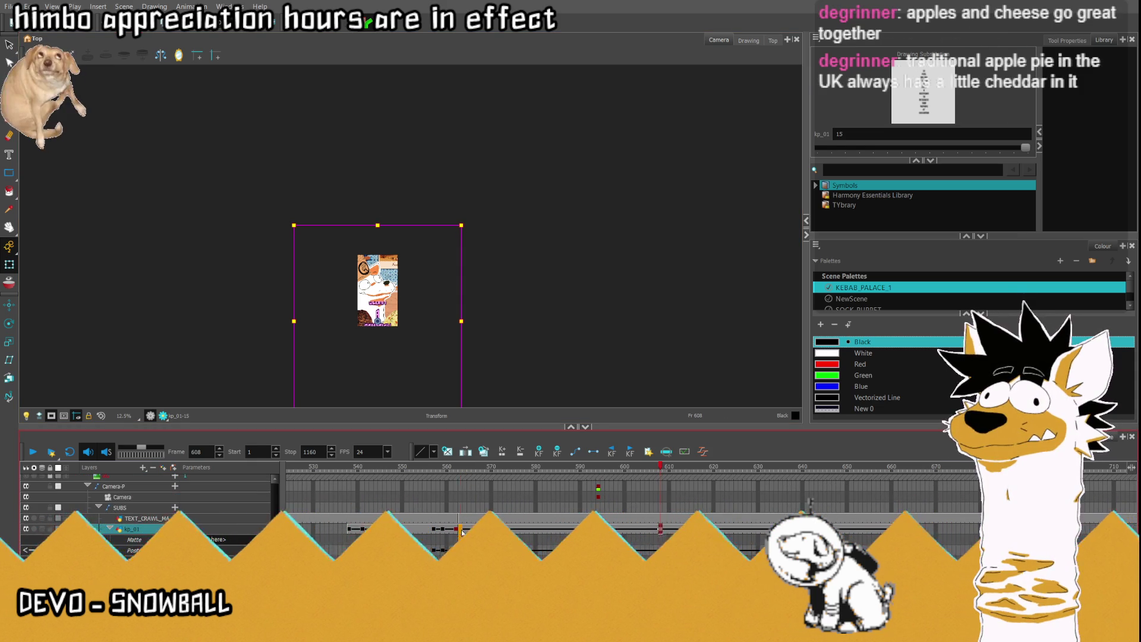
{"action": "left_click", "coordinate": [461, 466]}
{"action": "left_click", "coordinate": [915, 499]}
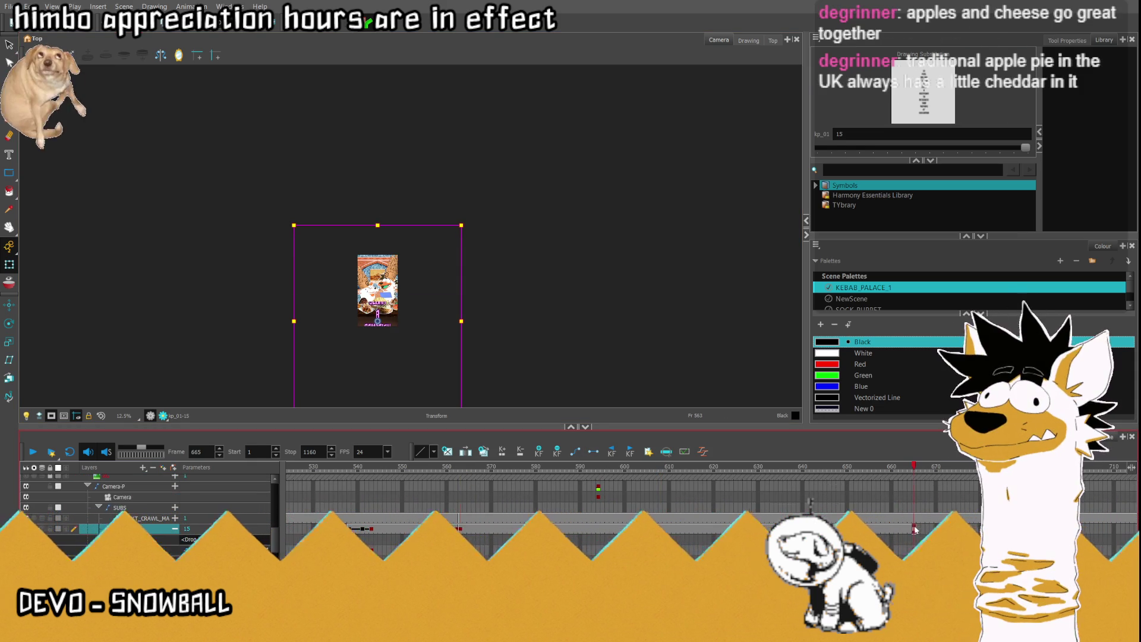
{"action": "left_click", "coordinate": [460, 500]}
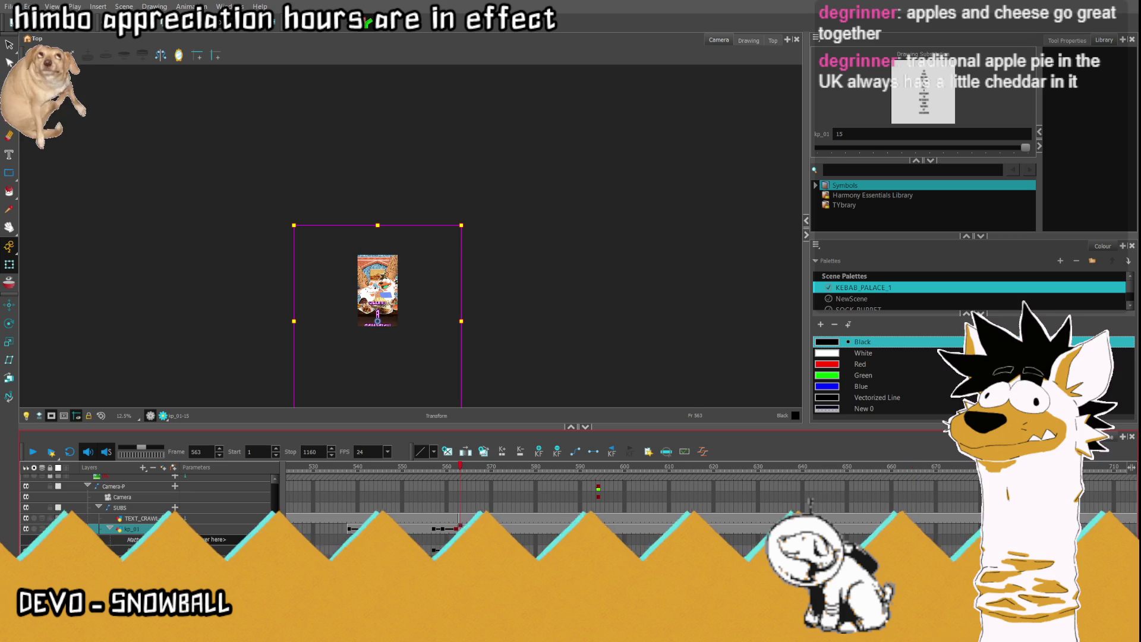
Step: Move the caption block lower at frame 563 and higher at 665, then preview the crawl
{"action": "left_click_drag", "start_coordinate": [389, 324], "coordinate": [389, 427]}
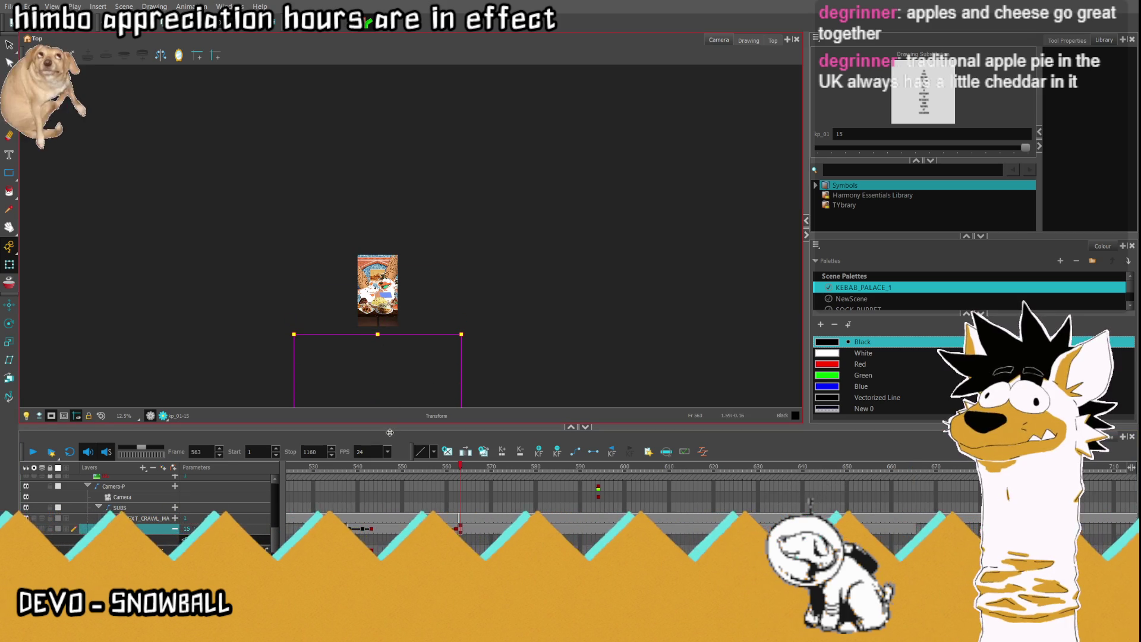
{"action": "left_click", "coordinate": [915, 499]}
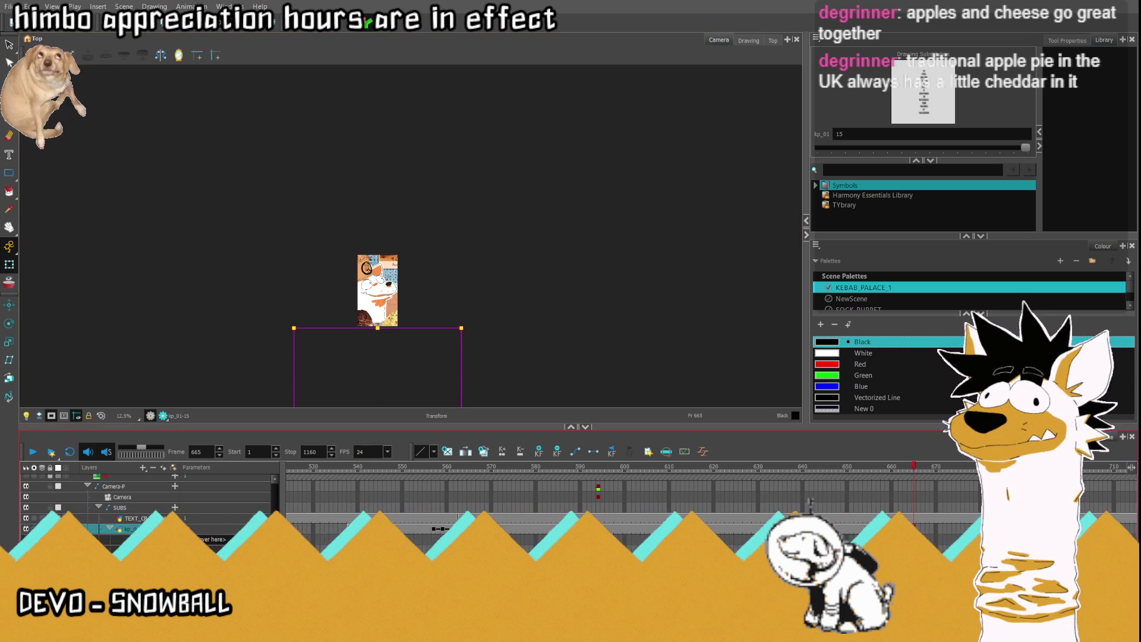
{"action": "scroll", "coordinate": [377, 389], "scroll_direction": "down", "scroll_amount": 1}
{"action": "left_click_drag", "start_coordinate": [379, 376], "coordinate": [377, 232]}
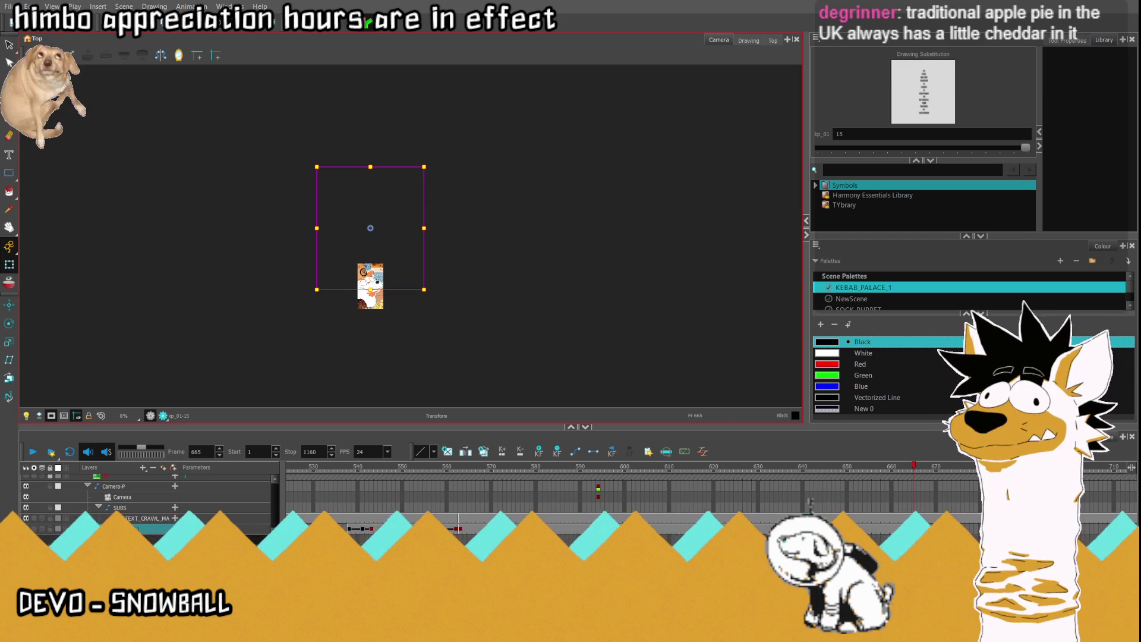
{"action": "key", "text": "ctrl+z"}
{"action": "key", "text": "ctrl+z"}
{"action": "key", "text": "ctrl+z"}
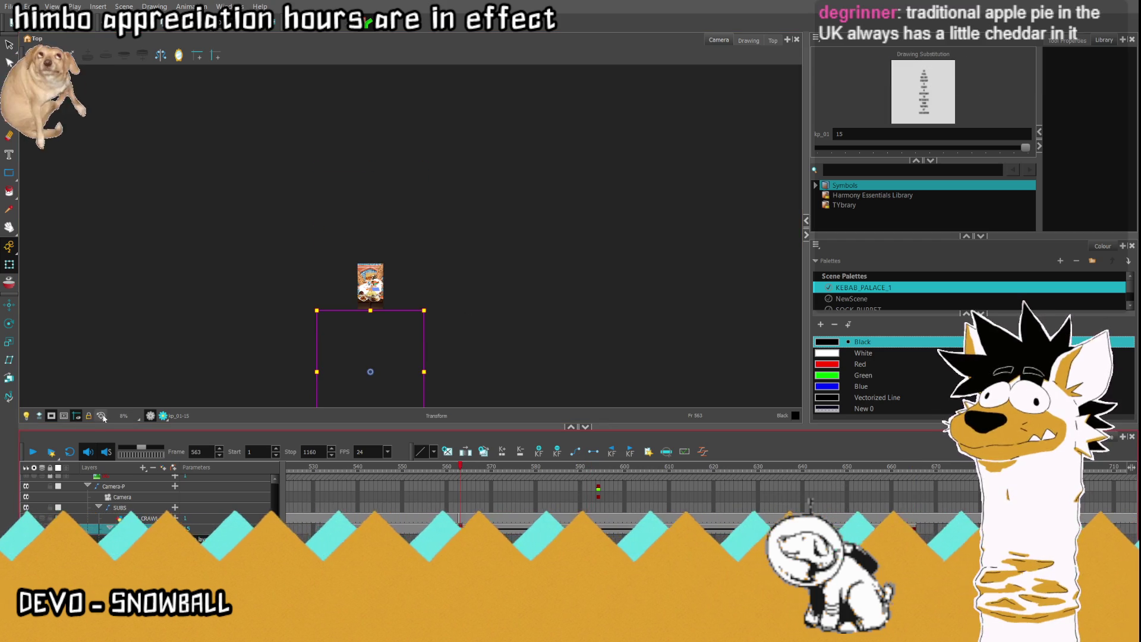
{"action": "key", "text": "shift+m"}
{"action": "left_click", "coordinate": [32, 453]}
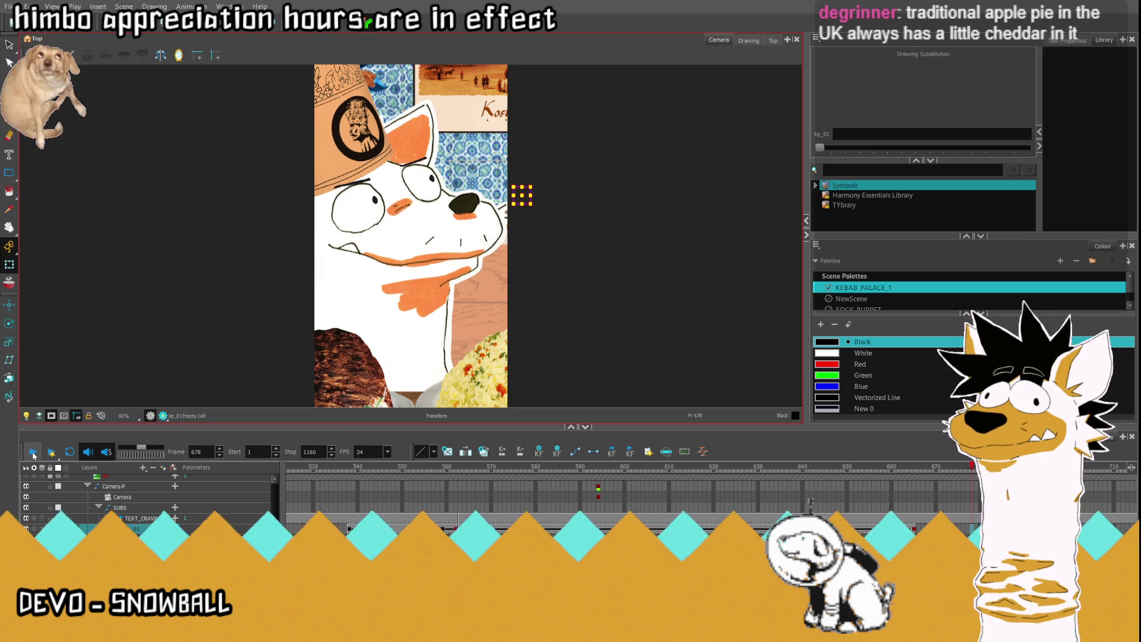
{"action": "left_click", "coordinate": [406, 518]}
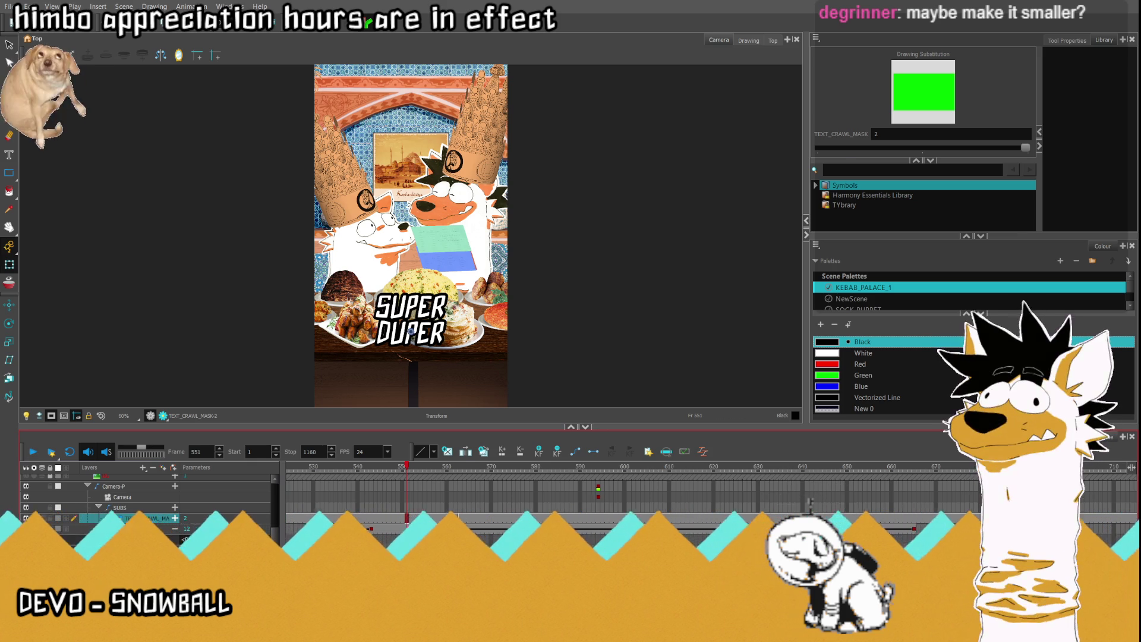
Step: Shrink the kp_01 caption text, checking CAMPAIGN at frame 617 and WALLACHIA at 634
{"action": "left_click", "coordinate": [464, 529]}
{"action": "left_click_drag", "start_coordinate": [468, 488], "coordinate": [701, 494]}
{"action": "scroll", "coordinate": [309, 159], "scroll_direction": "down", "scroll_amount": 5}
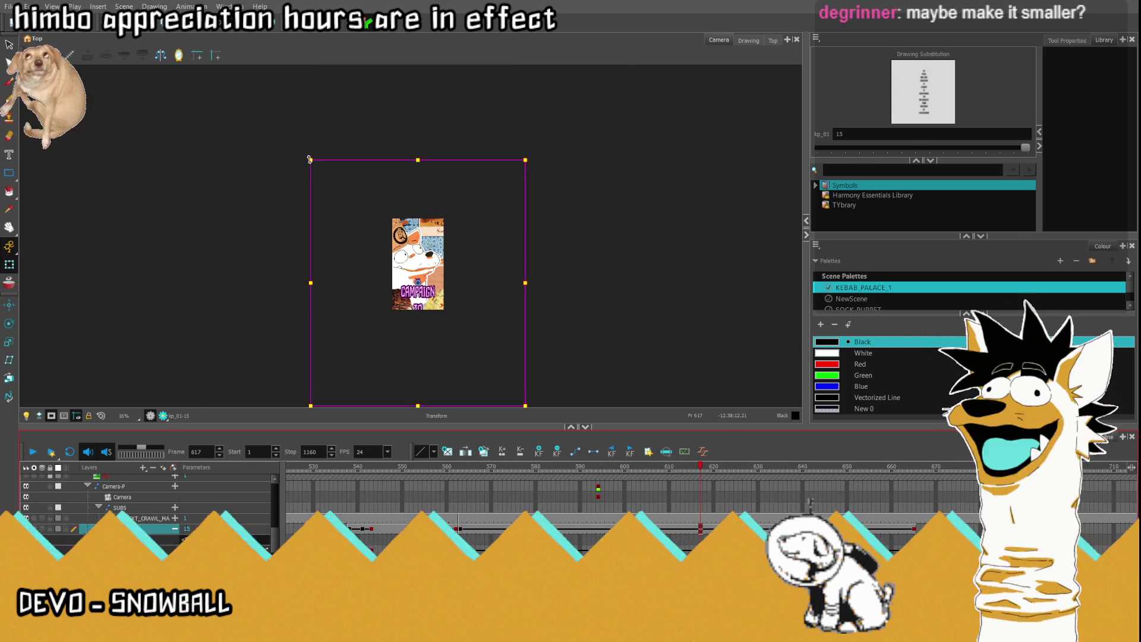
{"action": "mouse_move", "coordinate": [309, 160]}
{"action": "left_mouse_down"}
{"action": "mouse_move", "coordinate": [370, 202]}
{"action": "mouse_move", "coordinate": [382, 237]}
{"action": "left_mouse_up"}
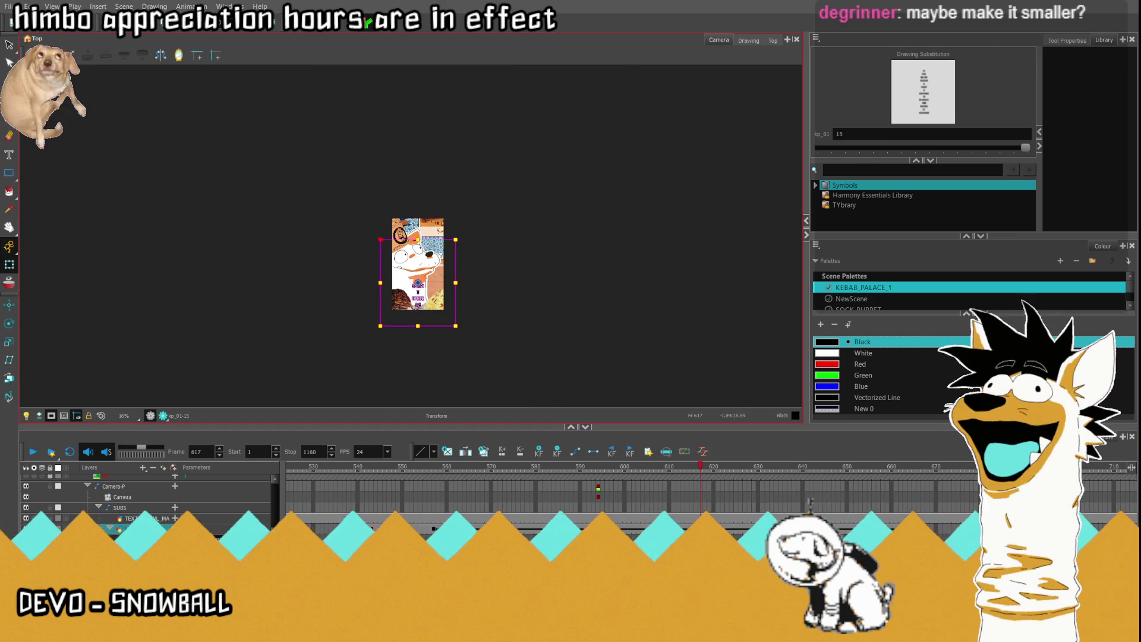
{"action": "scroll", "coordinate": [408, 321], "scroll_direction": "up", "scroll_amount": 3}
{"action": "scroll", "coordinate": [408, 321], "scroll_direction": "up", "scroll_amount": 3}
{"action": "left_click_drag", "start_coordinate": [719, 476], "coordinate": [914, 474]}
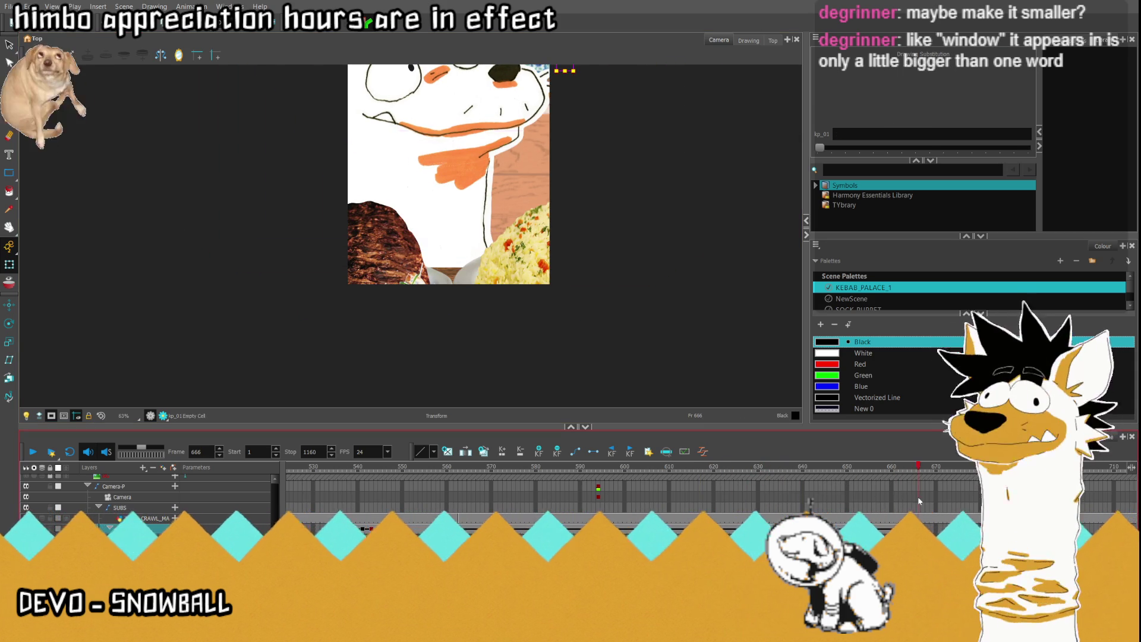
{"action": "scroll", "coordinate": [543, 321], "scroll_direction": "down", "scroll_amount": 5}
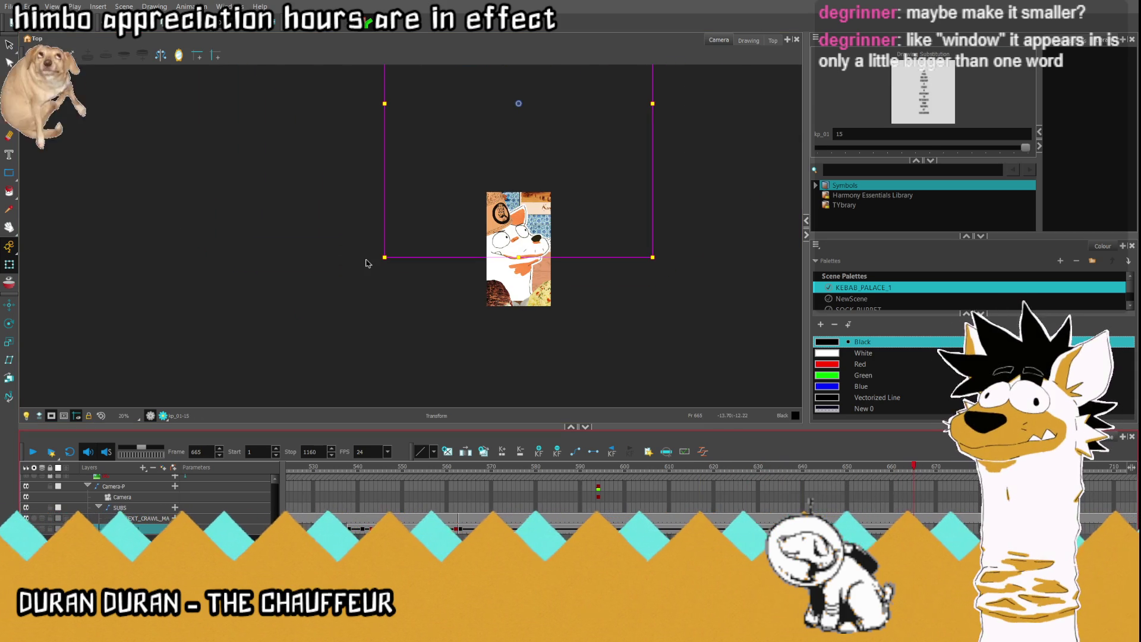
Step: Resize the kp_01 caption block at frame 617 and check it at frames 563 and 665
{"action": "left_click", "coordinate": [110, 528]}
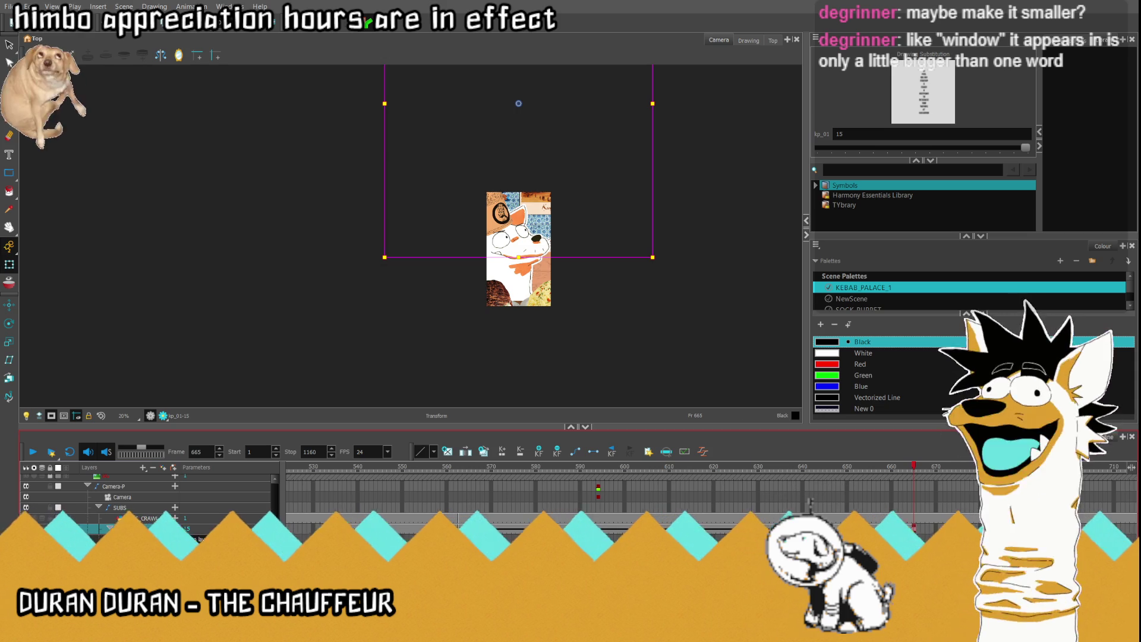
{"action": "left_click", "coordinate": [518, 268]}
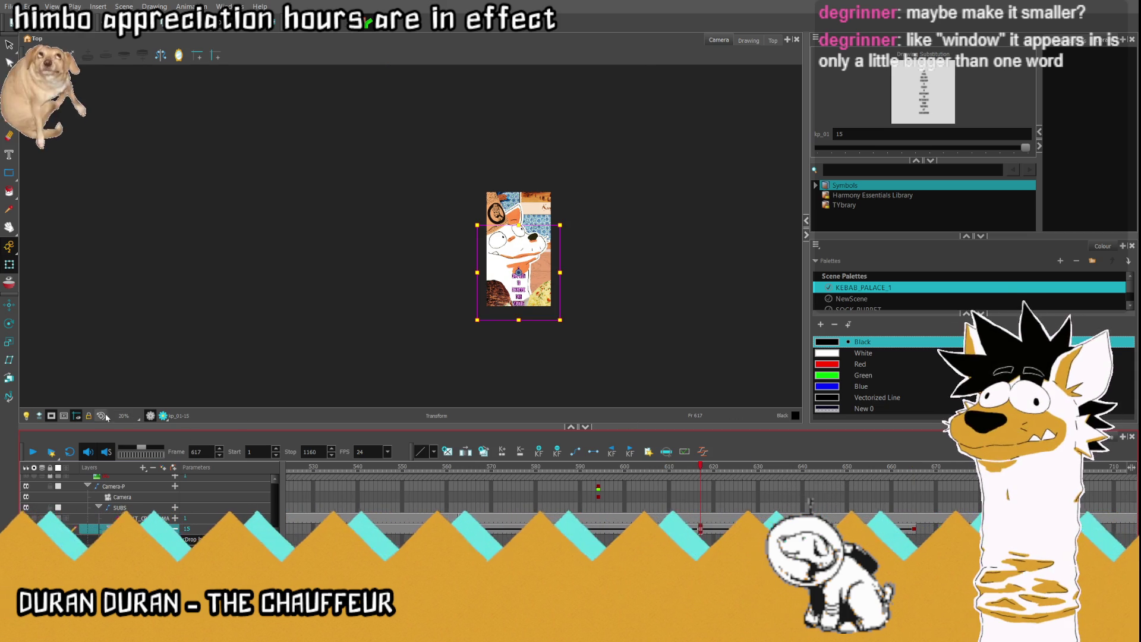
{"action": "scroll", "coordinate": [531, 289], "scroll_direction": "up", "scroll_amount": 3}
{"action": "mouse_move", "coordinate": [366, 201]}
{"action": "left_mouse_down"}
{"action": "mouse_move", "coordinate": [260, 158]}
{"action": "mouse_move", "coordinate": [265, 181]}
{"action": "mouse_move", "coordinate": [278, 150]}
{"action": "left_mouse_up"}
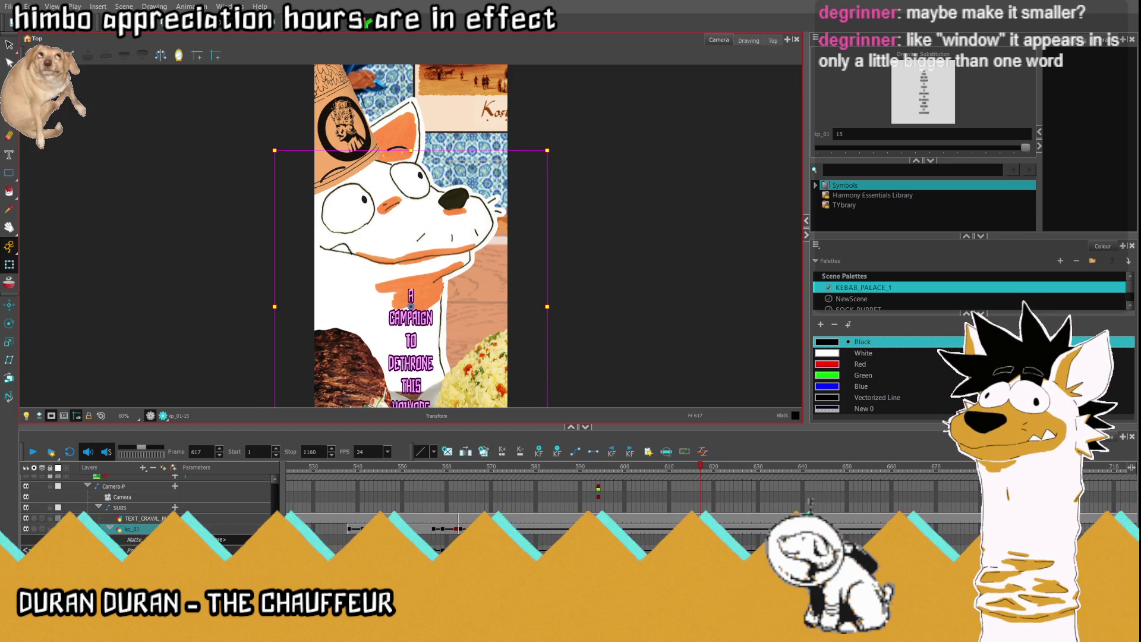
{"action": "left_click", "coordinate": [460, 467]}
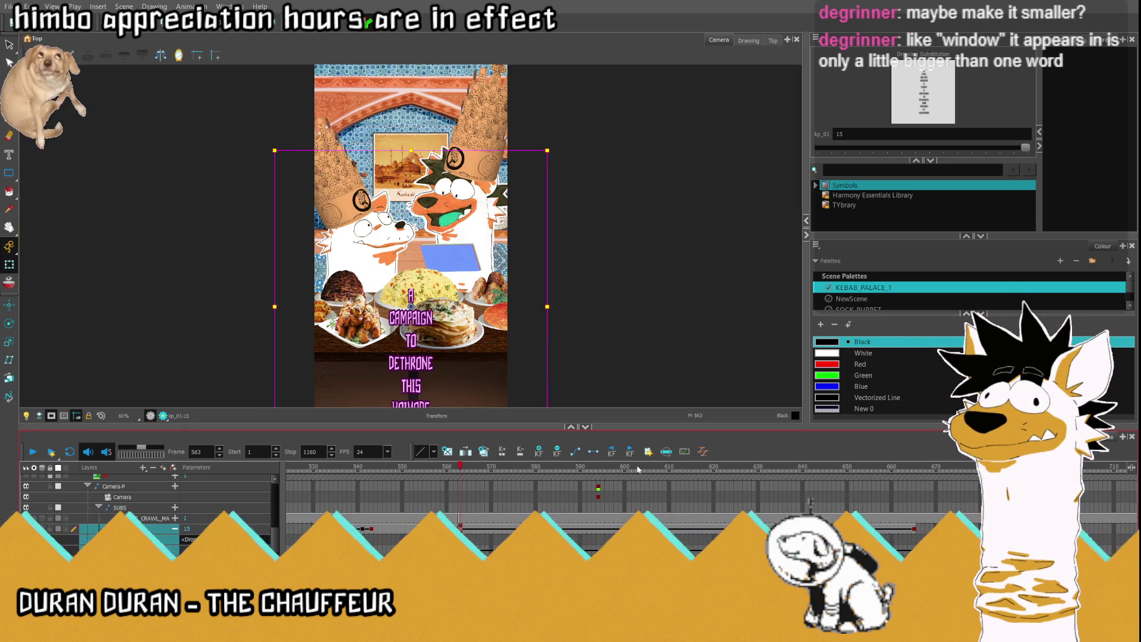
{"action": "left_click", "coordinate": [914, 467]}
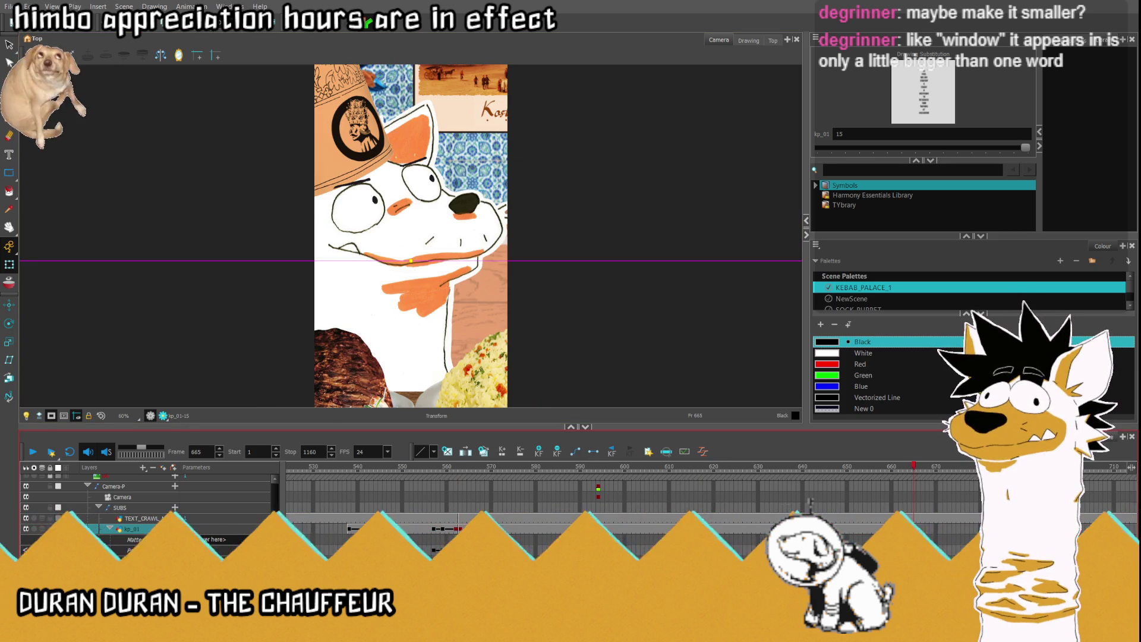
{"action": "left_click", "coordinate": [460, 467]}
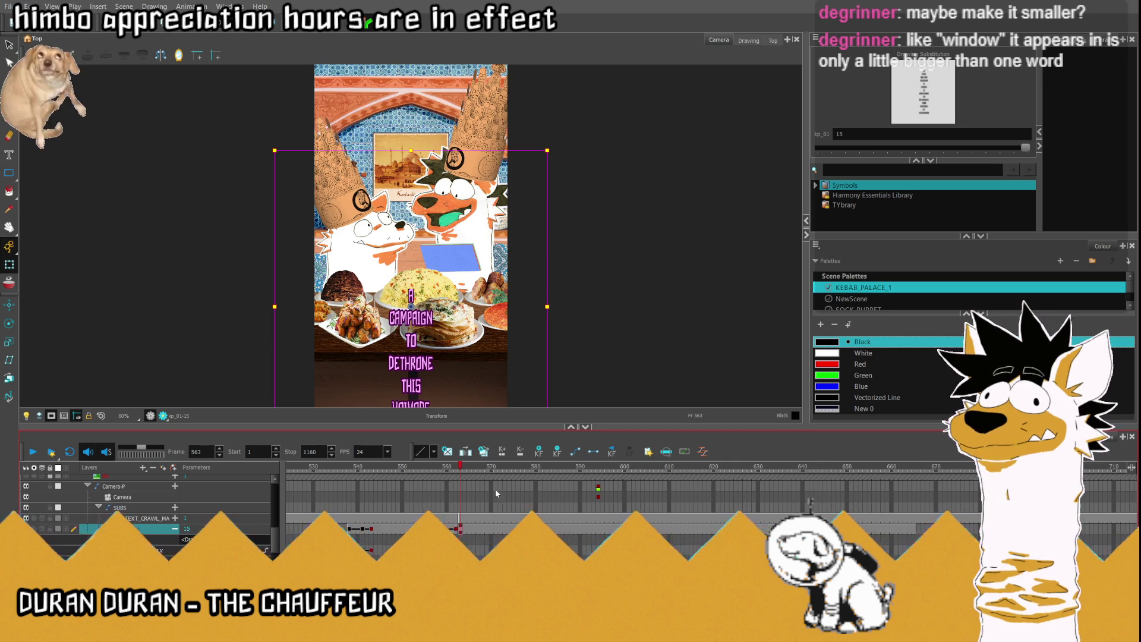
Step: Keyframe the next caption block, raising it at frame 665 and setting its start at 567
{"action": "left_click", "coordinate": [128, 529]}
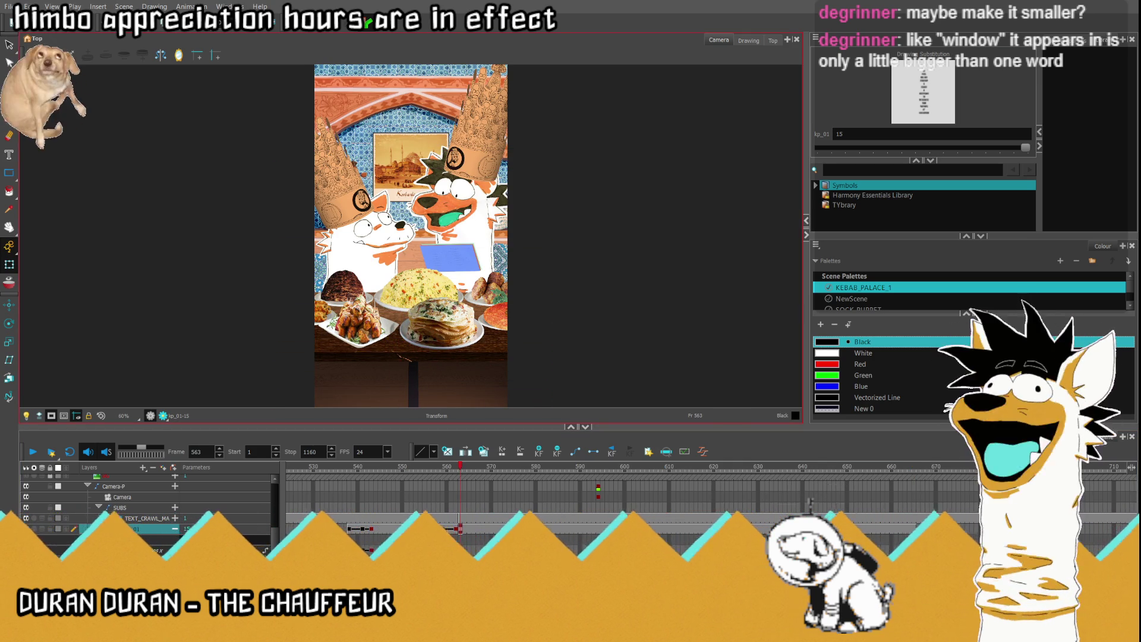
{"action": "left_click", "coordinate": [913, 467]}
{"action": "scroll", "coordinate": [433, 241], "scroll_direction": "down", "scroll_amount": 3}
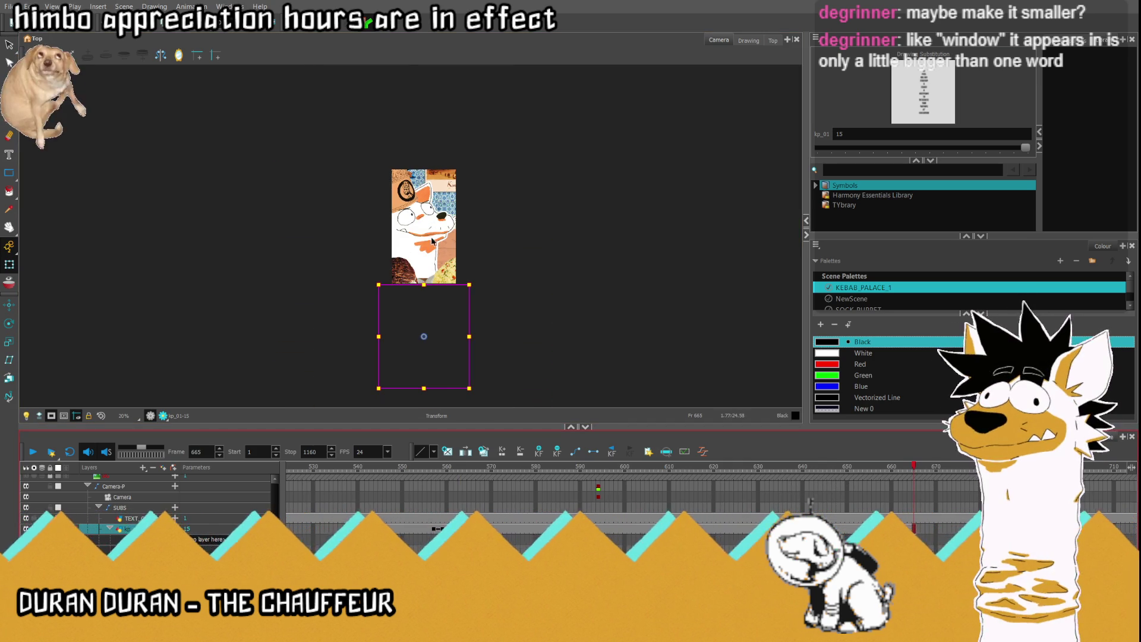
{"action": "left_click_drag", "start_coordinate": [426, 339], "coordinate": [423, 247]}
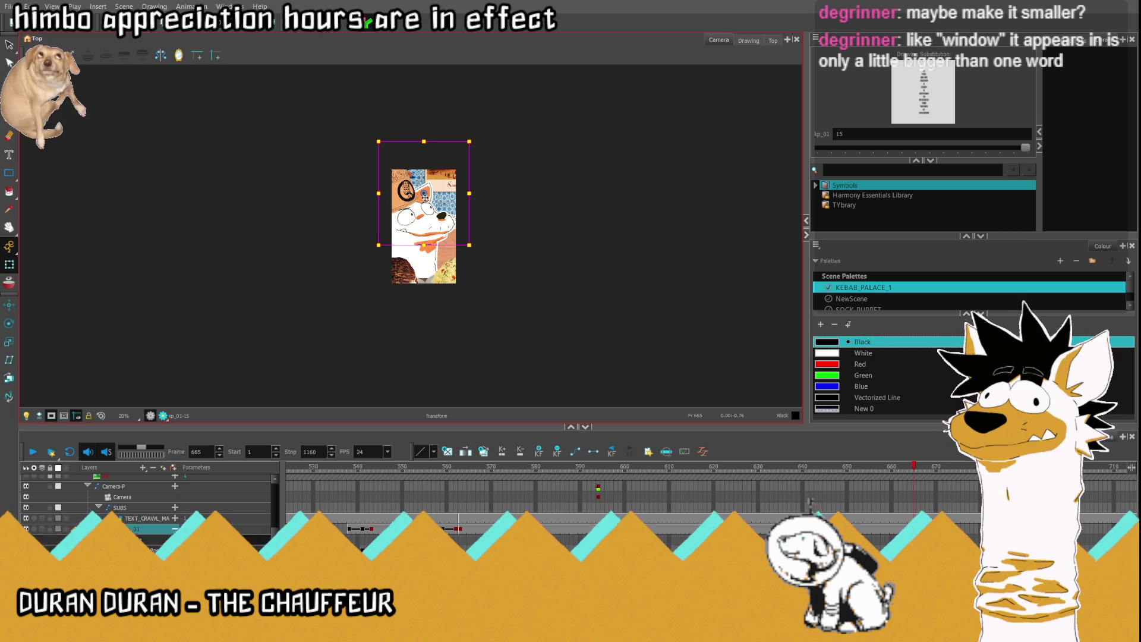
{"action": "left_click", "coordinate": [477, 467]}
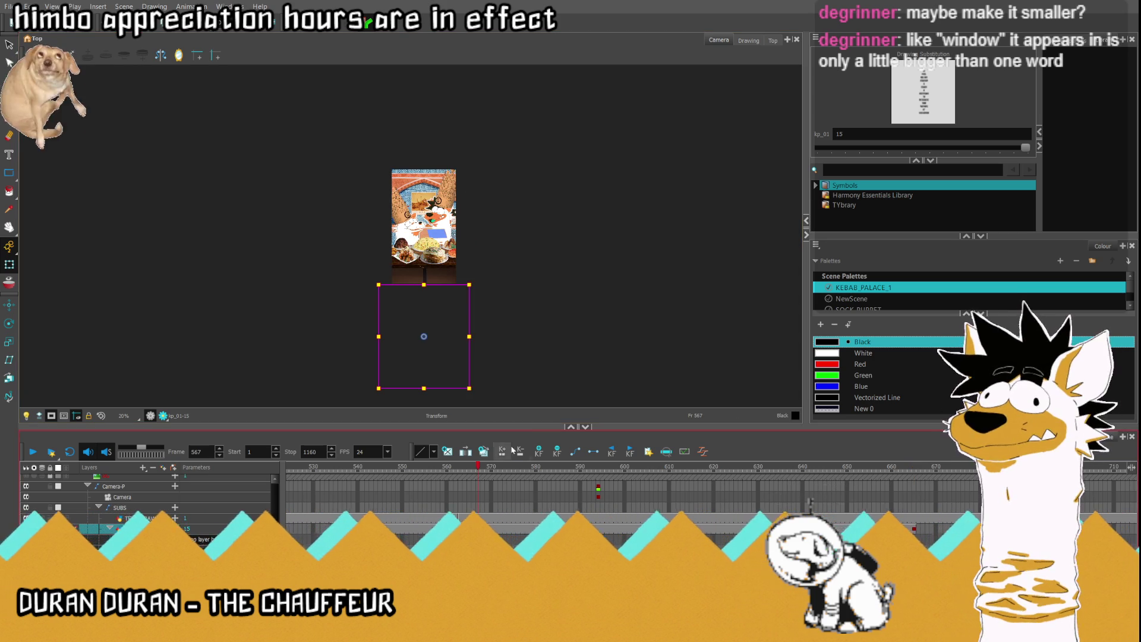
{"action": "left_click", "coordinate": [573, 451]}
Step: Play back the new caption scroll and check the text at frames 643 and 652
{"action": "left_click", "coordinate": [101, 416]}
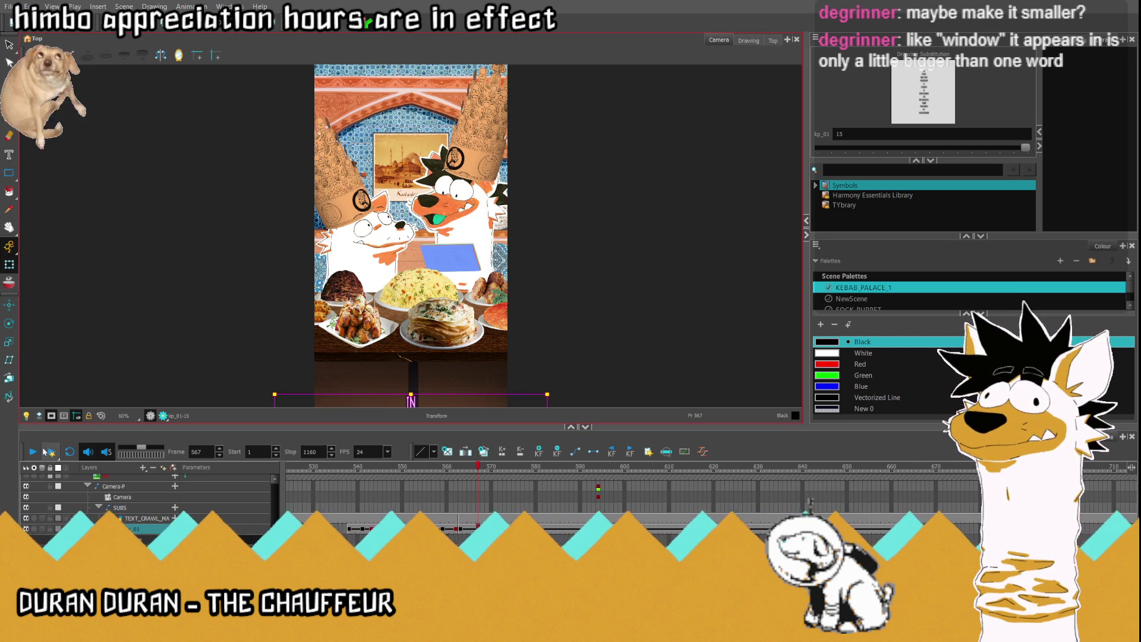
{"action": "left_click", "coordinate": [34, 451]}
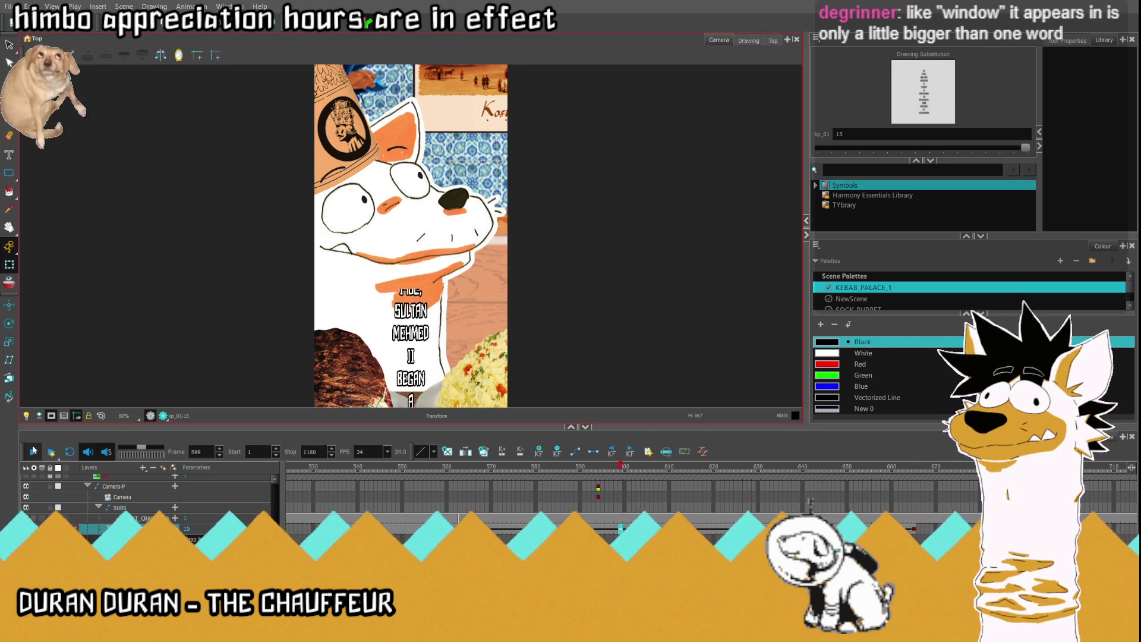
{"action": "left_click", "coordinate": [34, 451]}
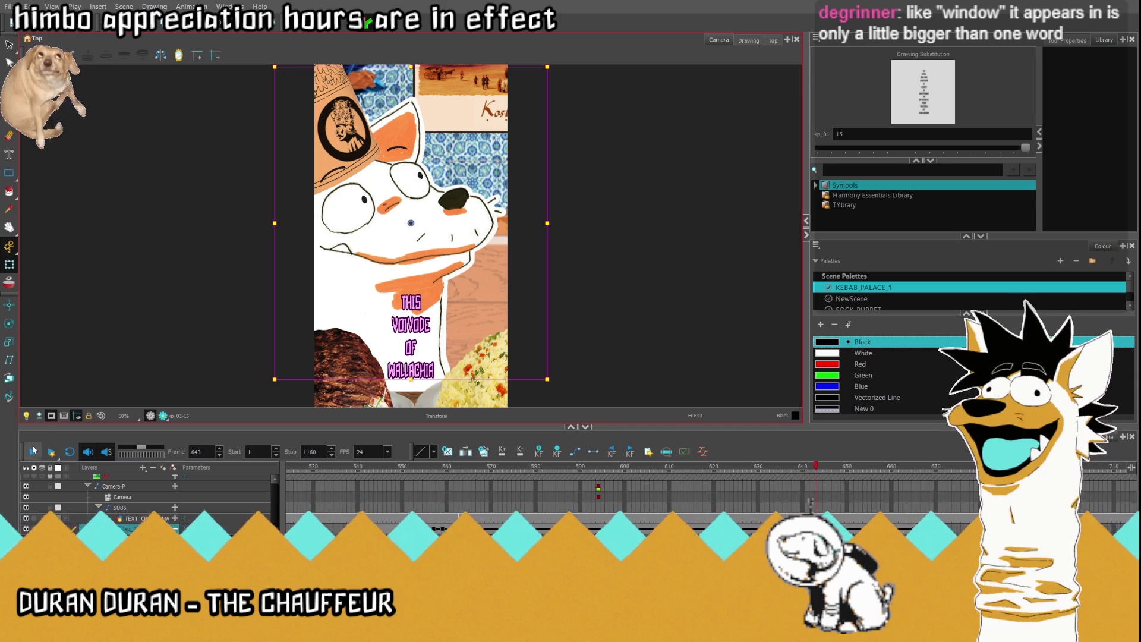
{"action": "mouse_move", "coordinate": [816, 469]}
{"action": "left_mouse_down"}
{"action": "mouse_move", "coordinate": [859, 469]}
{"action": "mouse_move", "coordinate": [708, 465]}
{"action": "mouse_move", "coordinate": [617, 478]}
{"action": "left_mouse_up"}
{"action": "left_click", "coordinate": [613, 518]}
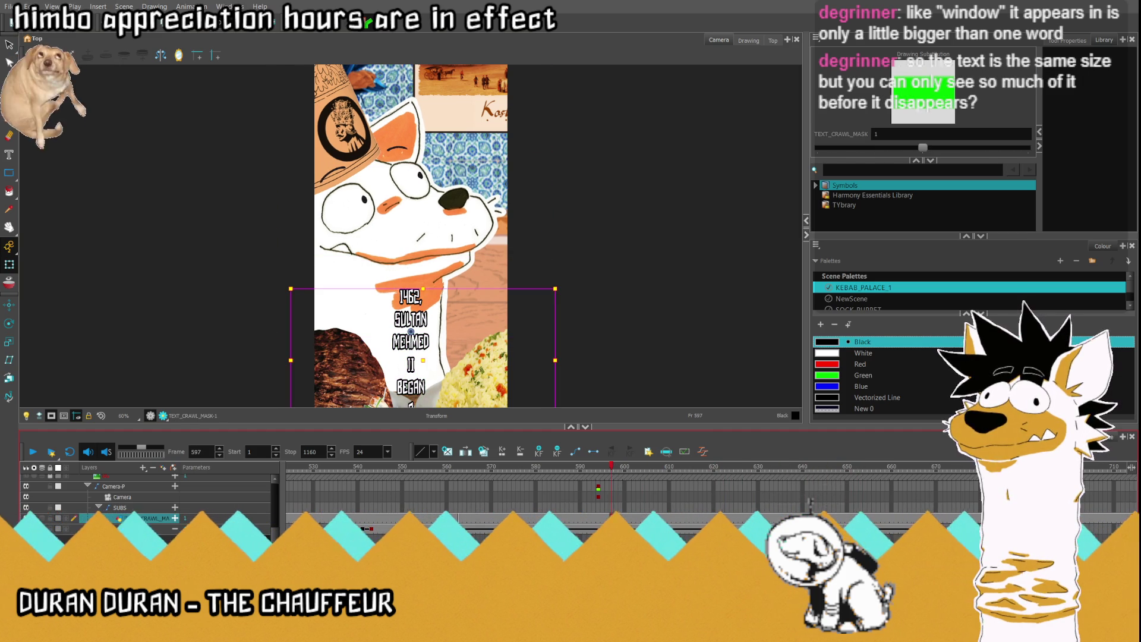
Step: Shrink the text mask to a thin strip and move it down below the text
{"action": "left_click", "coordinate": [746, 41]}
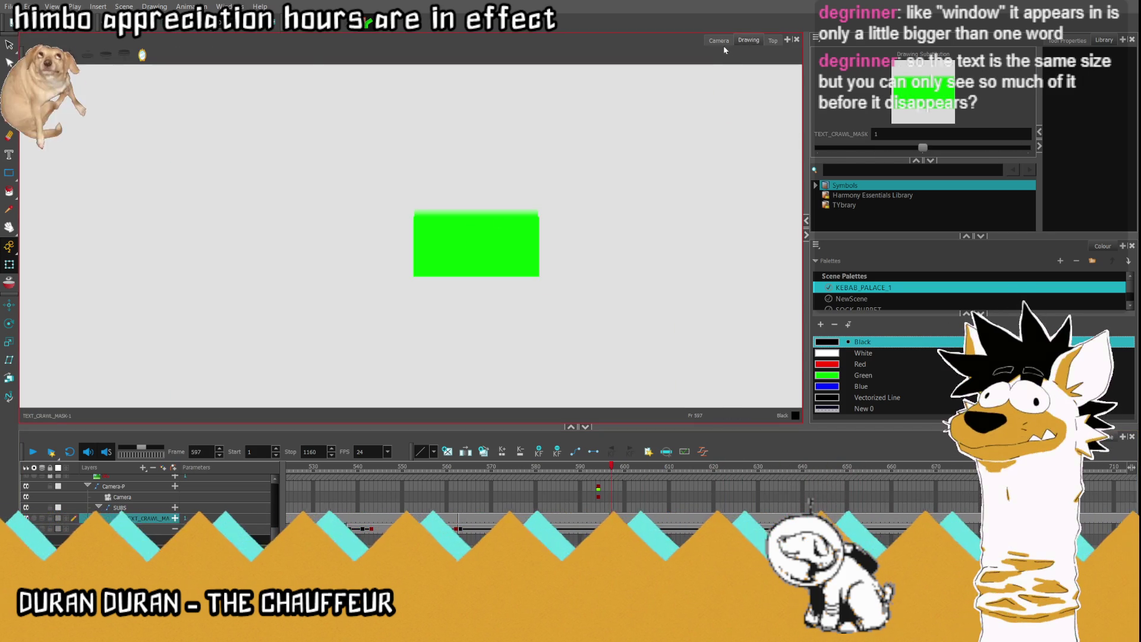
{"action": "left_click", "coordinate": [714, 42]}
{"action": "key", "text": "alt+s"}
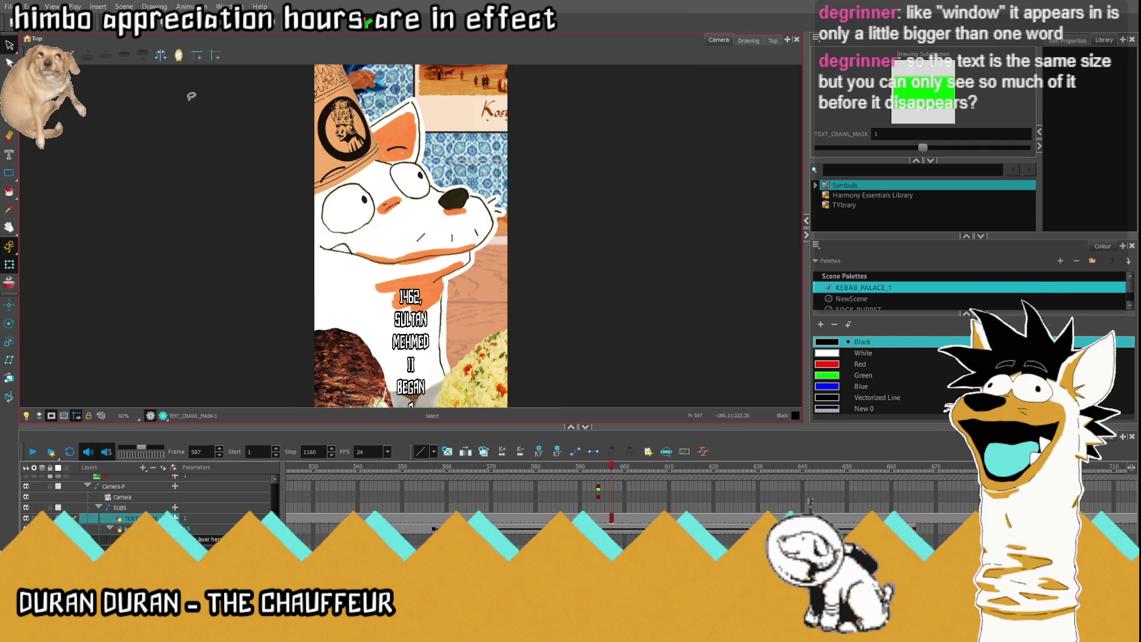
{"action": "scroll", "coordinate": [426, 184], "scroll_direction": "down", "scroll_amount": 3}
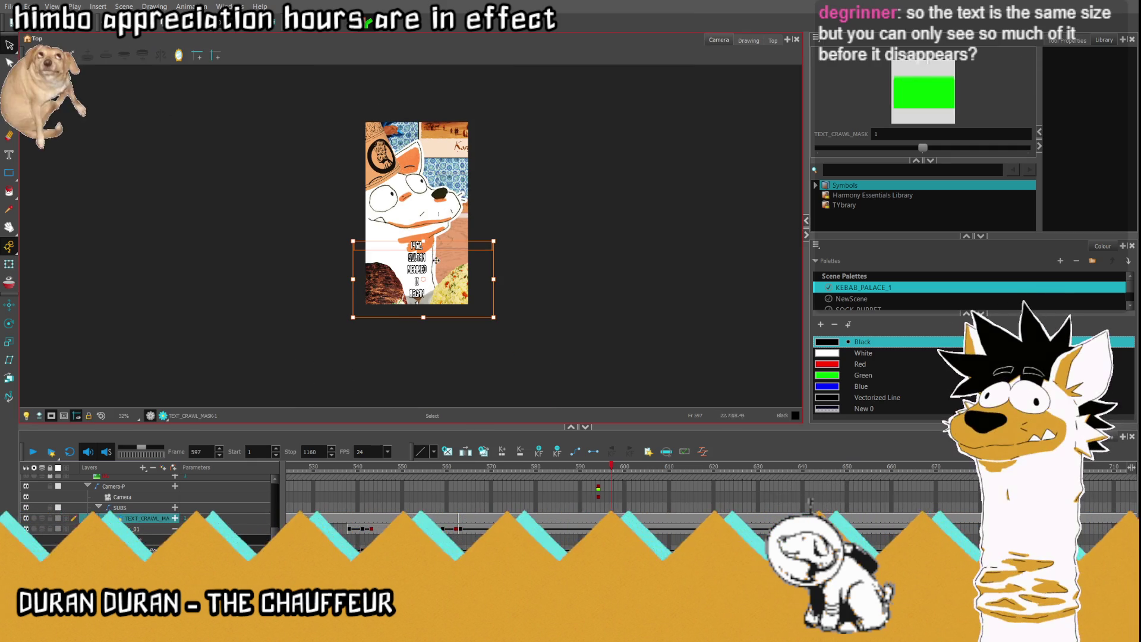
{"action": "scroll", "coordinate": [429, 244], "scroll_direction": "up", "scroll_amount": 2}
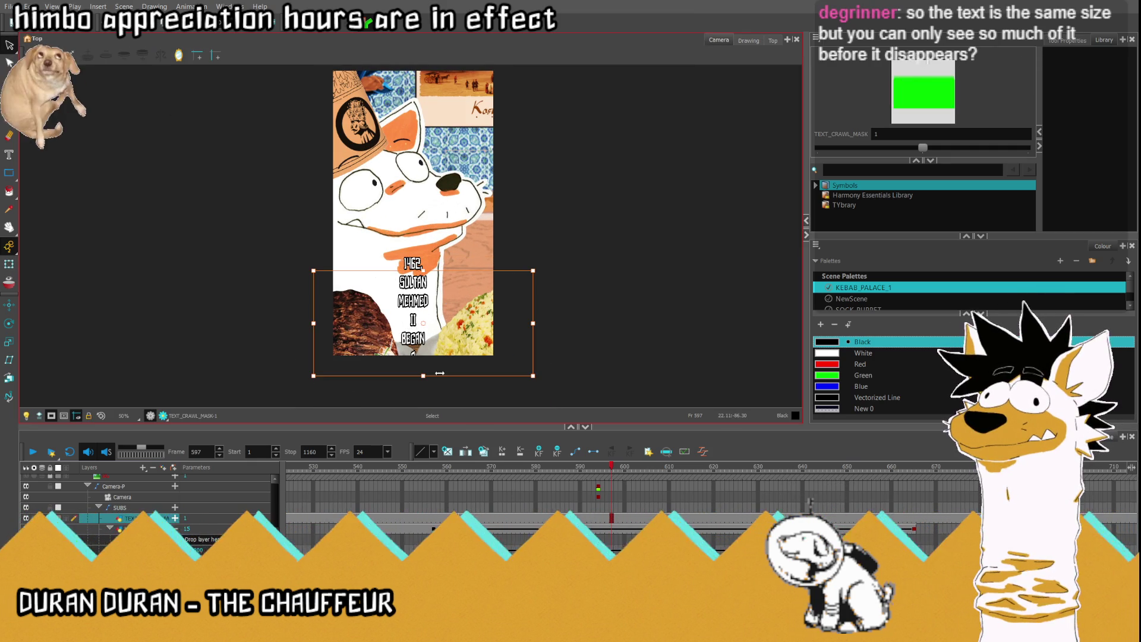
{"action": "left_click_drag", "start_coordinate": [426, 371], "coordinate": [451, 258]}
{"action": "key", "text": "Escape"}
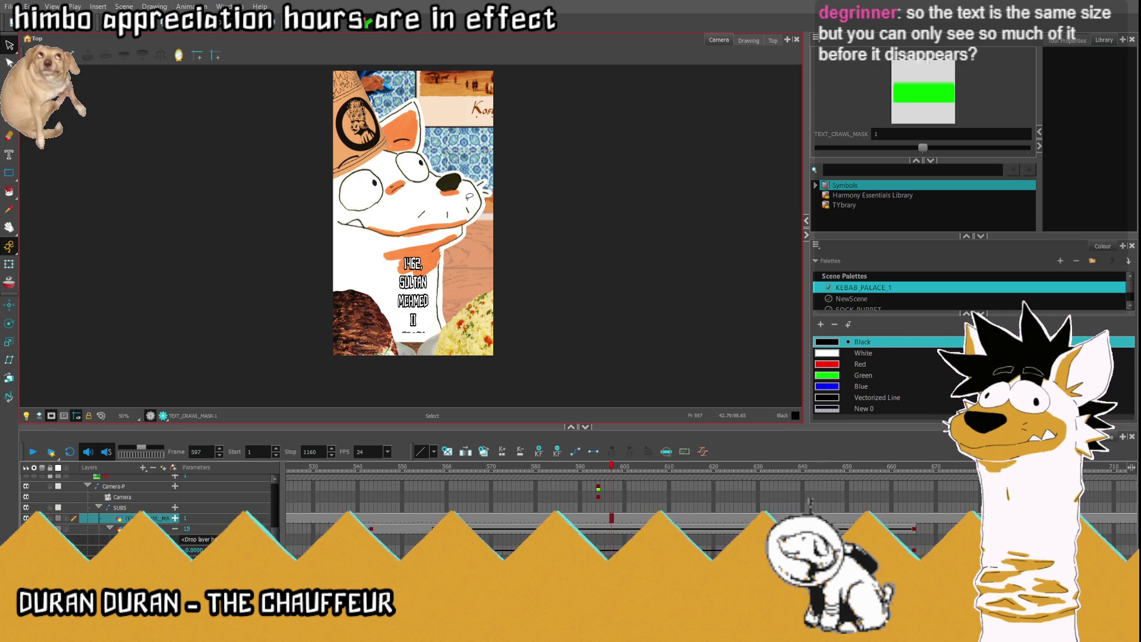
{"action": "left_click_drag", "start_coordinate": [544, 254], "coordinate": [453, 382]}
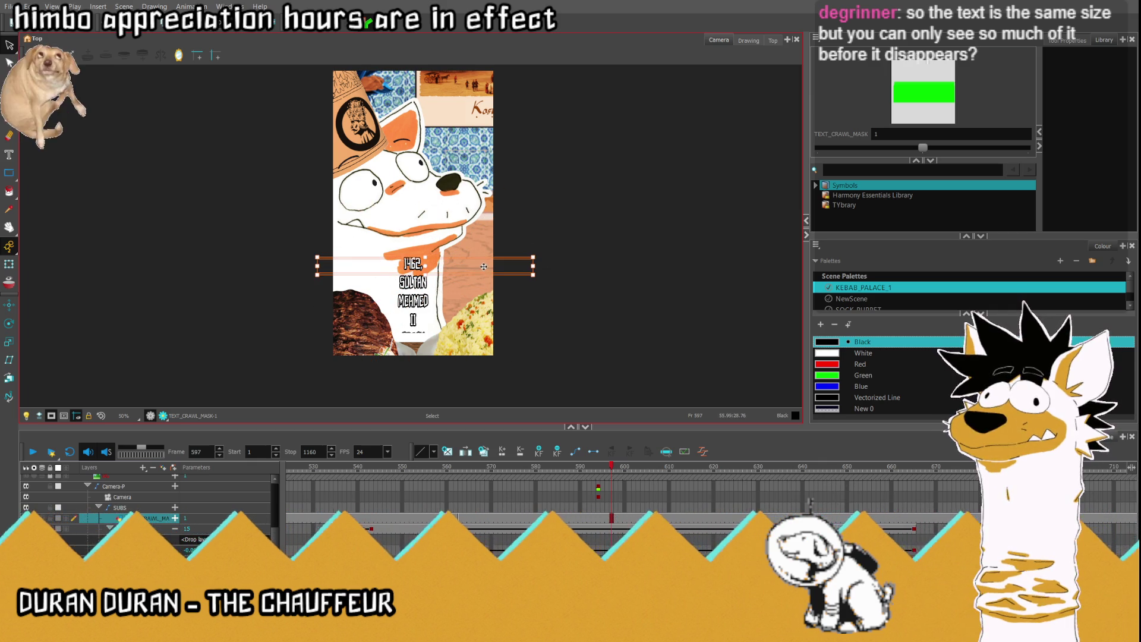
{"action": "left_click_drag", "start_coordinate": [484, 266], "coordinate": [486, 373]}
Step: In the Drawing view, move the gradient strip onto the green band and close the band's gap
{"action": "left_click", "coordinate": [743, 40]}
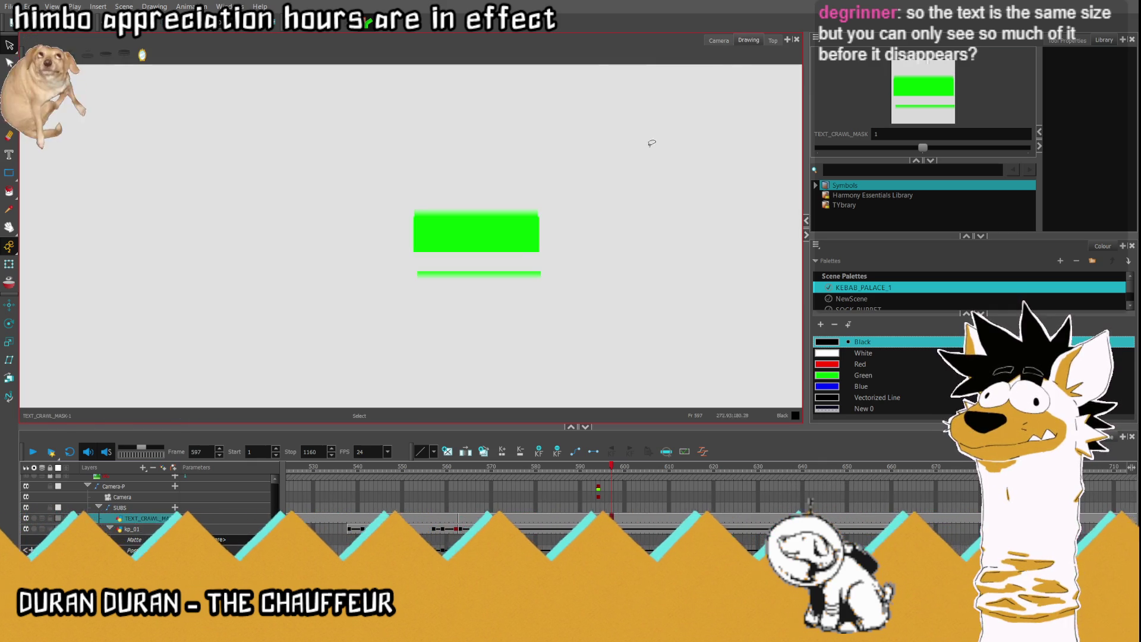
{"action": "scroll", "coordinate": [517, 267], "scroll_direction": "up", "scroll_amount": 5}
{"action": "left_click_drag", "start_coordinate": [536, 318], "coordinate": [527, 161]}
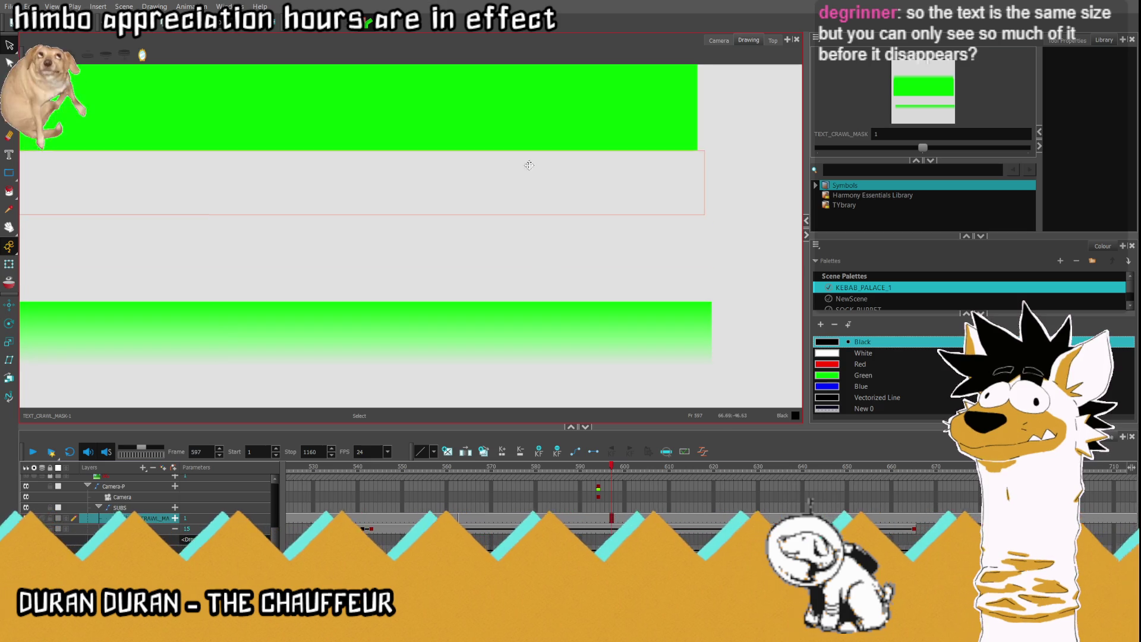
{"action": "scroll", "coordinate": [708, 140], "scroll_direction": "up", "scroll_amount": 5}
{"action": "scroll", "coordinate": [655, 161], "scroll_direction": "up", "scroll_amount": 5}
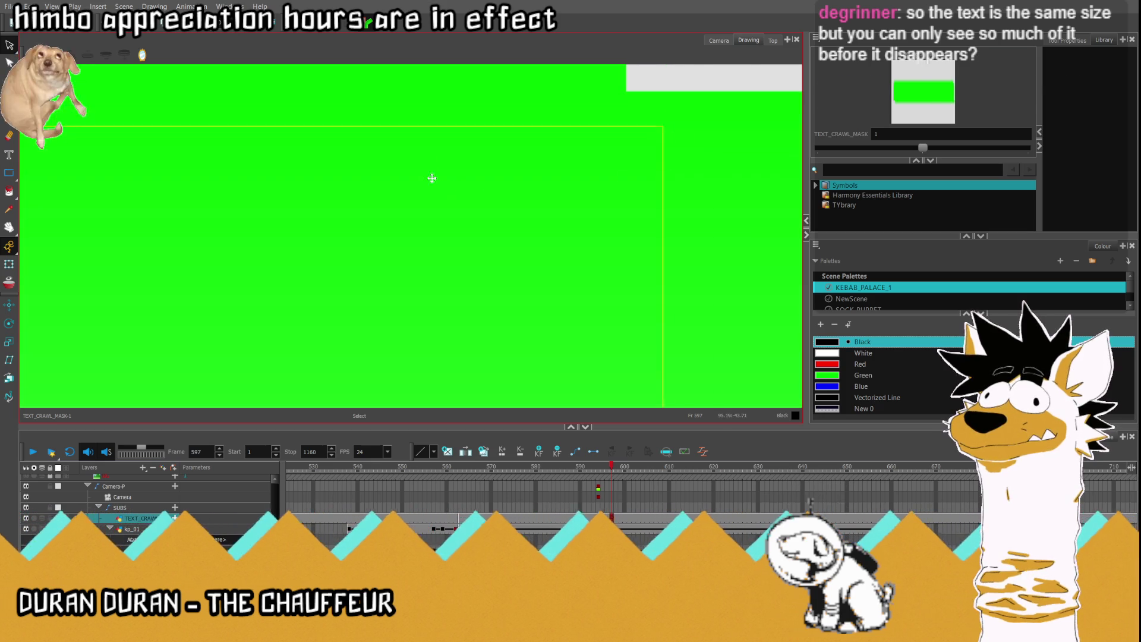
{"action": "mouse_move", "coordinate": [726, 119]}
{"action": "left_mouse_down"}
{"action": "mouse_move", "coordinate": [602, 318]}
{"action": "mouse_move", "coordinate": [467, 356]}
{"action": "mouse_move", "coordinate": [519, 373]}
{"action": "mouse_move", "coordinate": [423, 384]}
{"action": "mouse_move", "coordinate": [586, 183]}
{"action": "mouse_move", "coordinate": [540, 282]}
{"action": "mouse_move", "coordinate": [546, 234]}
{"action": "mouse_move", "coordinate": [527, 248]}
{"action": "mouse_move", "coordinate": [592, 209]}
{"action": "mouse_move", "coordinate": [479, 219]}
{"action": "mouse_move", "coordinate": [494, 238]}
{"action": "left_mouse_up"}
{"action": "left_click_drag", "start_coordinate": [494, 296], "coordinate": [494, 283]}
{"action": "left_click", "coordinate": [719, 41]}
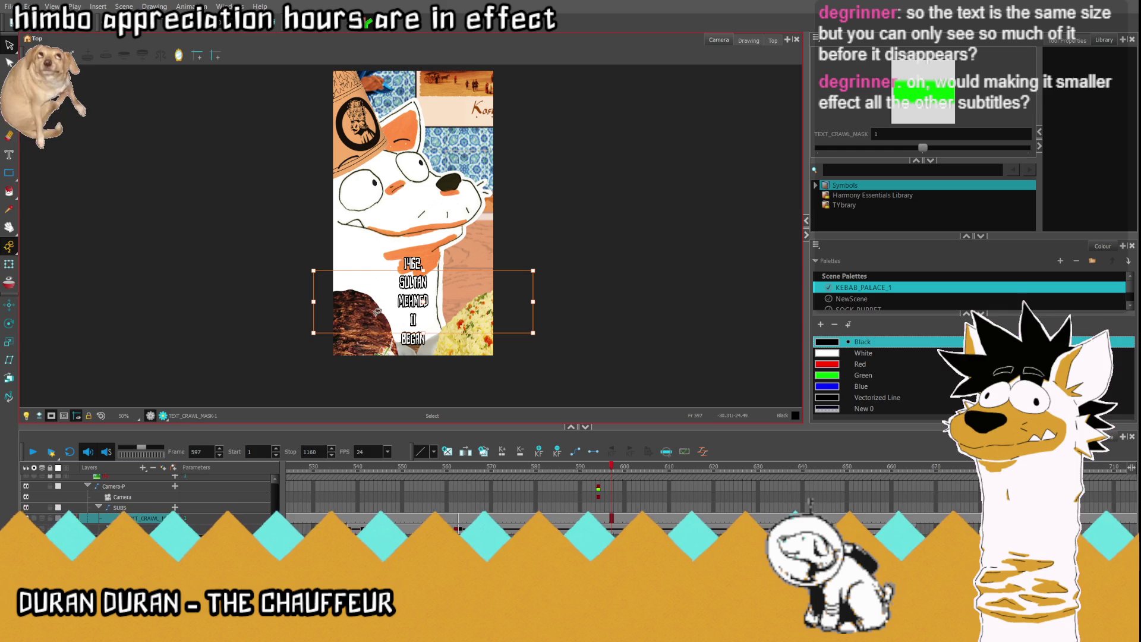
Step: Preview the render, go to frame 563 on kp_01, and scale its caption drawing up about double
{"action": "left_click", "coordinate": [164, 416]}
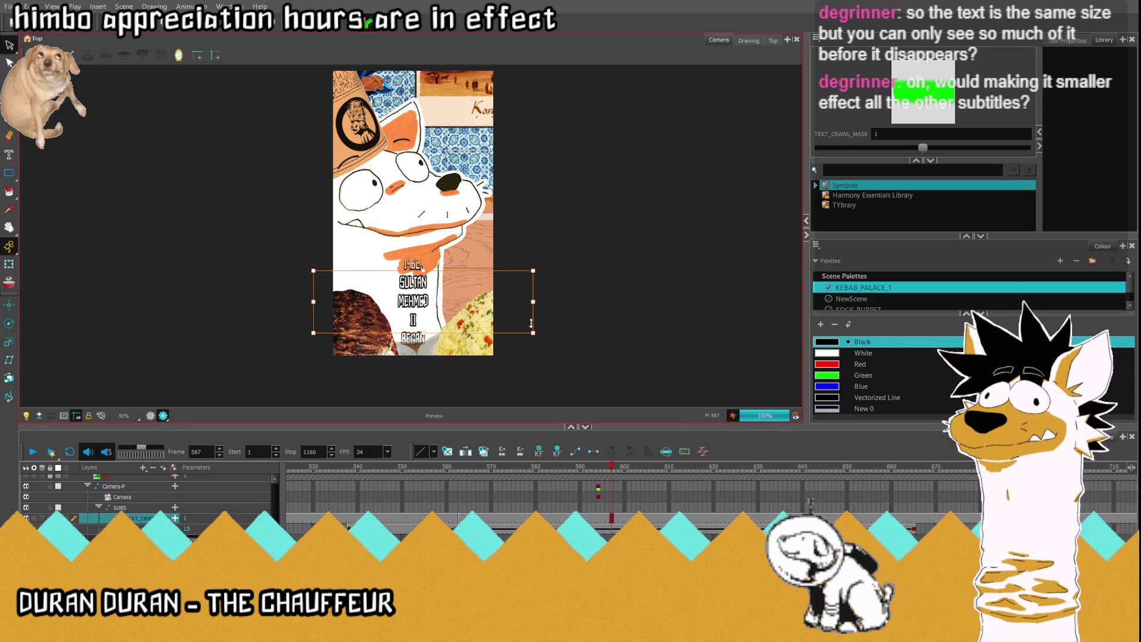
{"action": "key", "text": "2"}
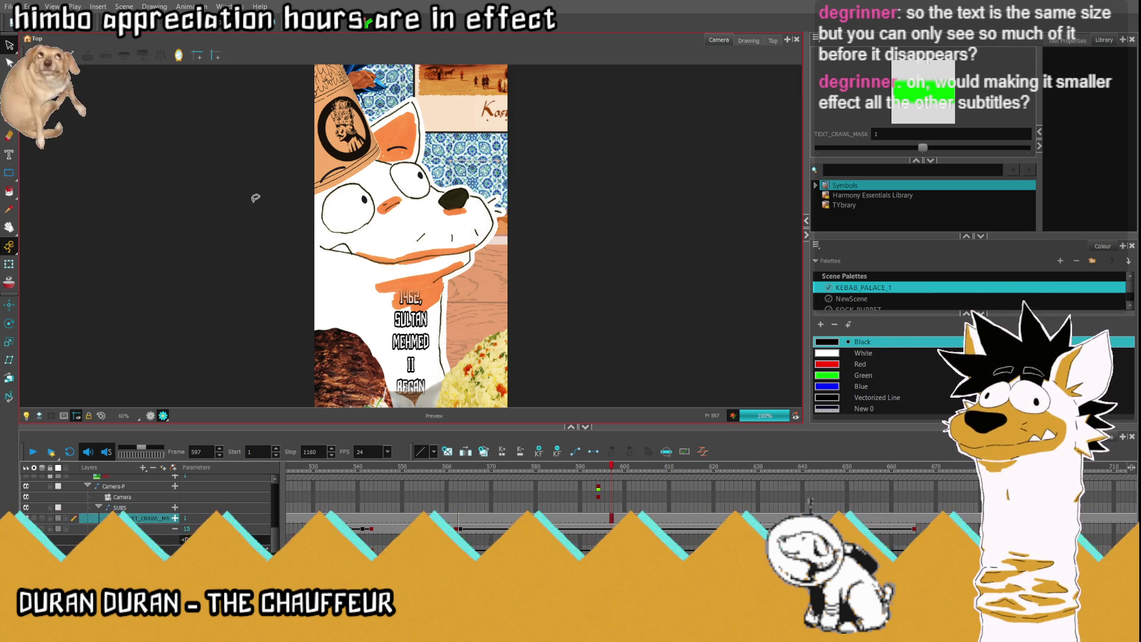
{"action": "left_click", "coordinate": [460, 529]}
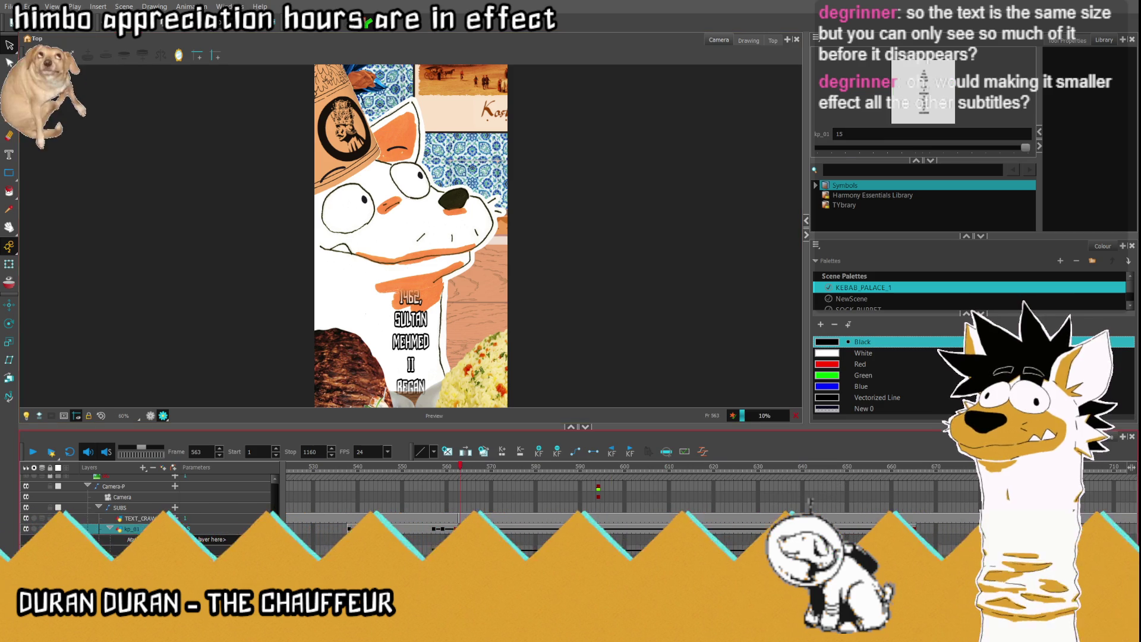
{"action": "left_click", "coordinate": [152, 416]}
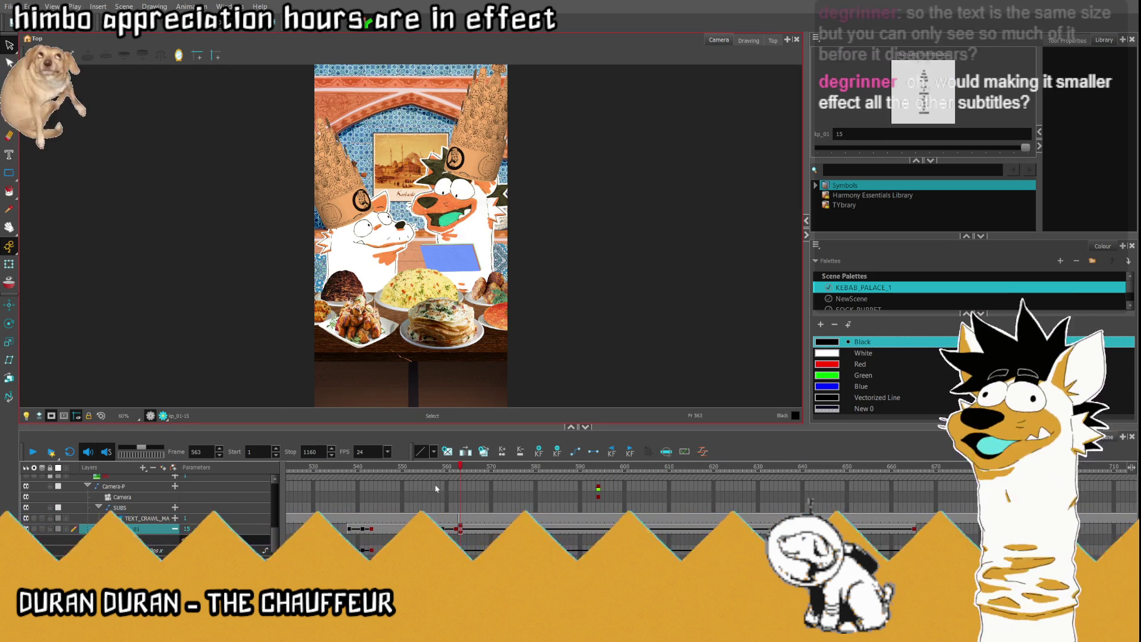
{"action": "scroll", "coordinate": [361, 190], "scroll_direction": "down", "scroll_amount": 3}
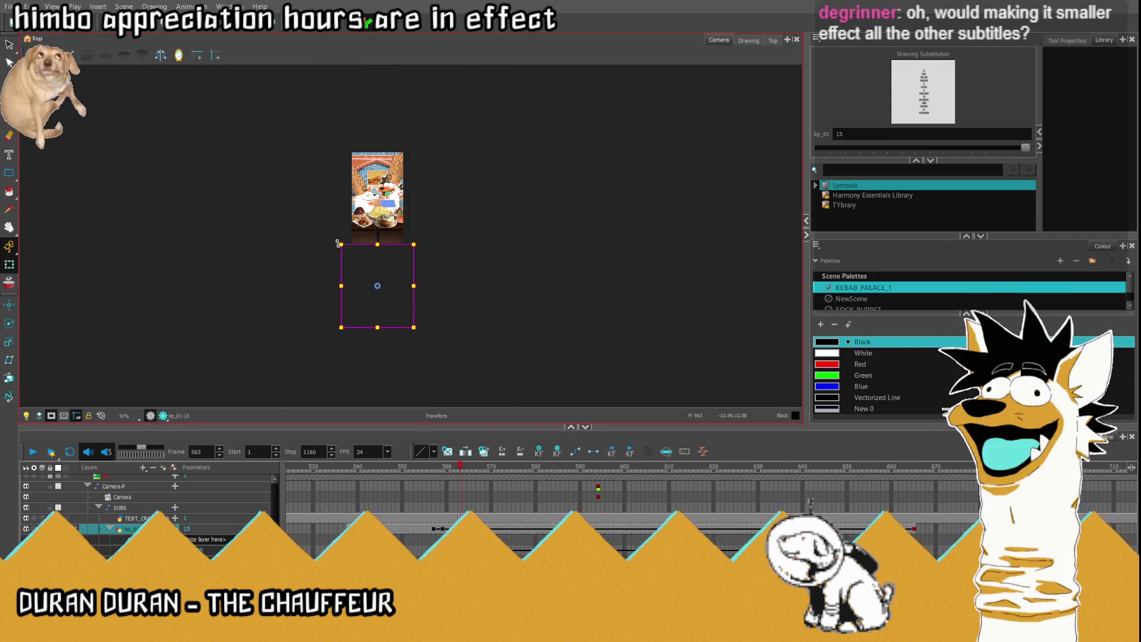
{"action": "mouse_move", "coordinate": [338, 244]}
{"action": "left_mouse_down"}
{"action": "mouse_move", "coordinate": [303, 203]}
{"action": "mouse_move", "coordinate": [310, 212]}
{"action": "mouse_move", "coordinate": [269, 203]}
{"action": "mouse_move", "coordinate": [290, 172]}
{"action": "left_mouse_up"}
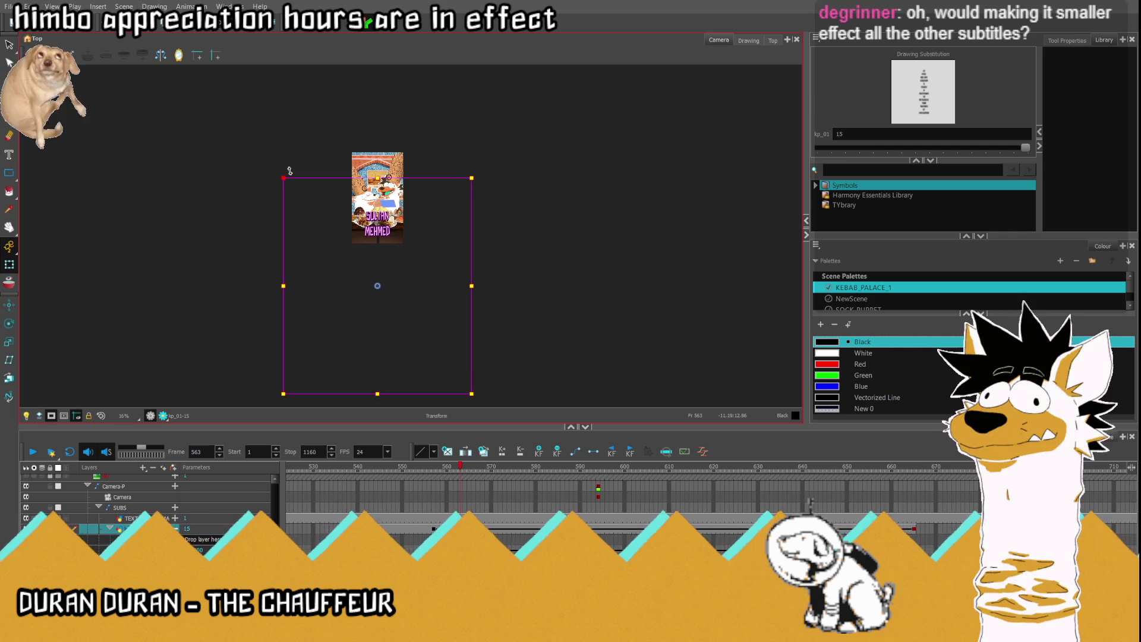
Step: At frame 563, reset the view and move the kp_01 caption up, then down below the picture
{"action": "left_click", "coordinate": [100, 418]}
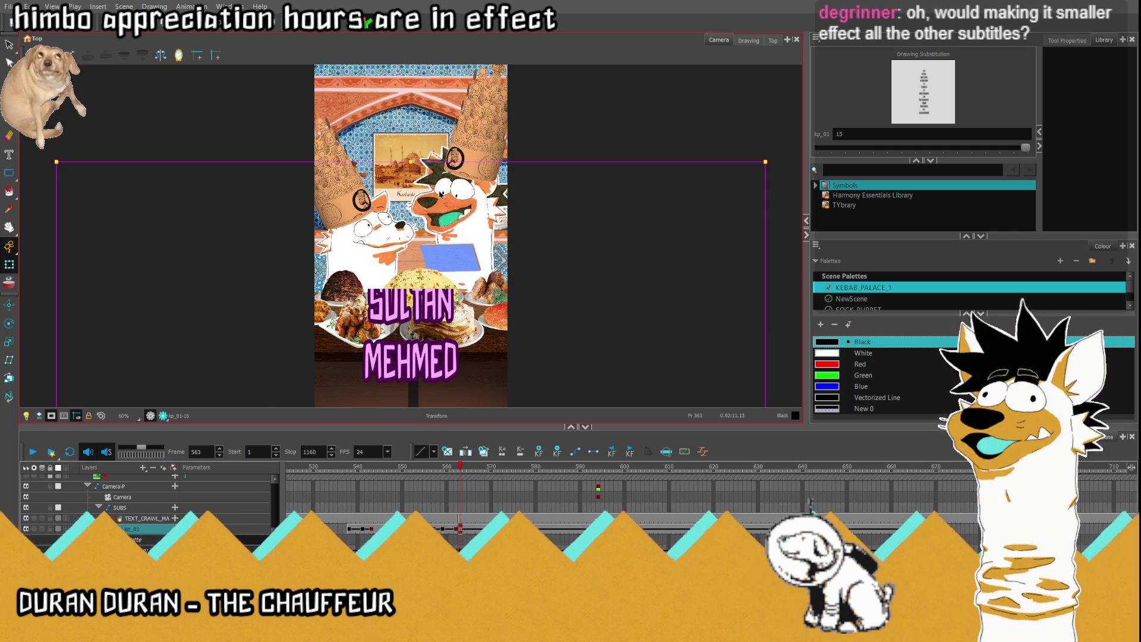
{"action": "left_click_drag", "start_coordinate": [415, 141], "coordinate": [406, 177]}
{"action": "scroll", "coordinate": [406, 178], "scroll_direction": "down", "scroll_amount": 2}
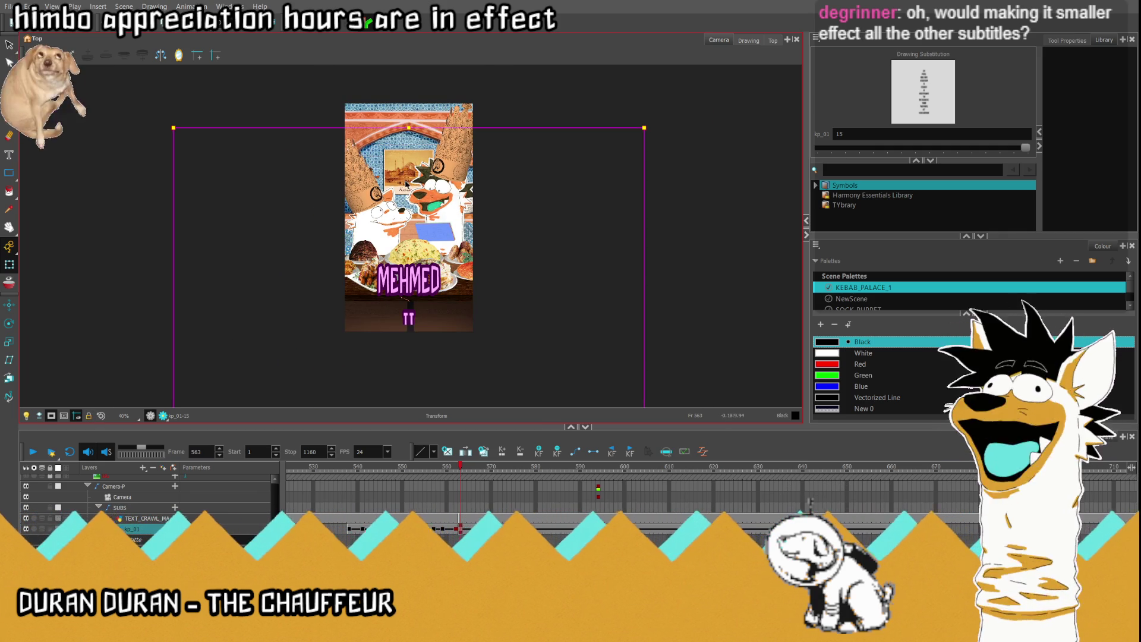
{"action": "scroll", "coordinate": [414, 286], "scroll_direction": "up", "scroll_amount": 3}
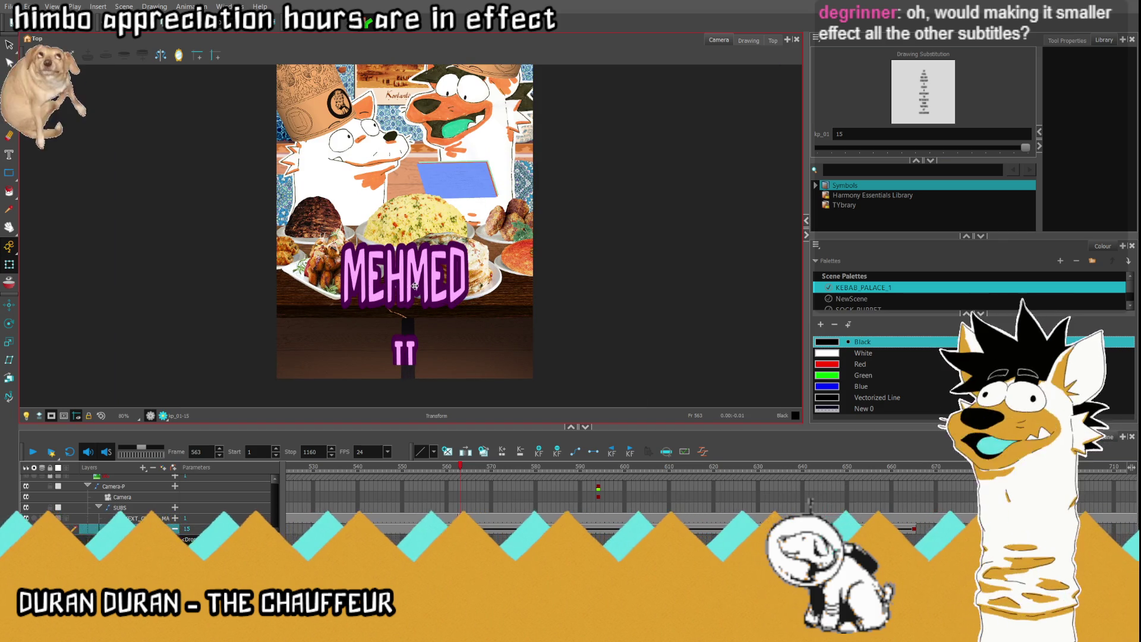
{"action": "scroll", "coordinate": [426, 349], "scroll_direction": "down", "scroll_amount": 3}
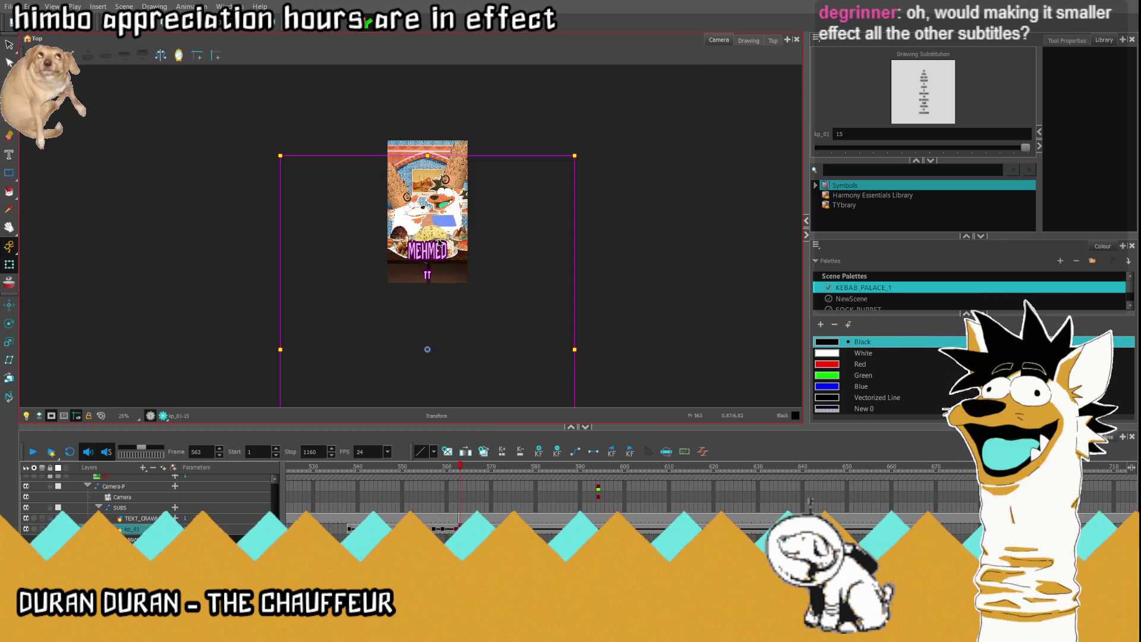
{"action": "scroll", "coordinate": [438, 339], "scroll_direction": "down", "scroll_amount": 1}
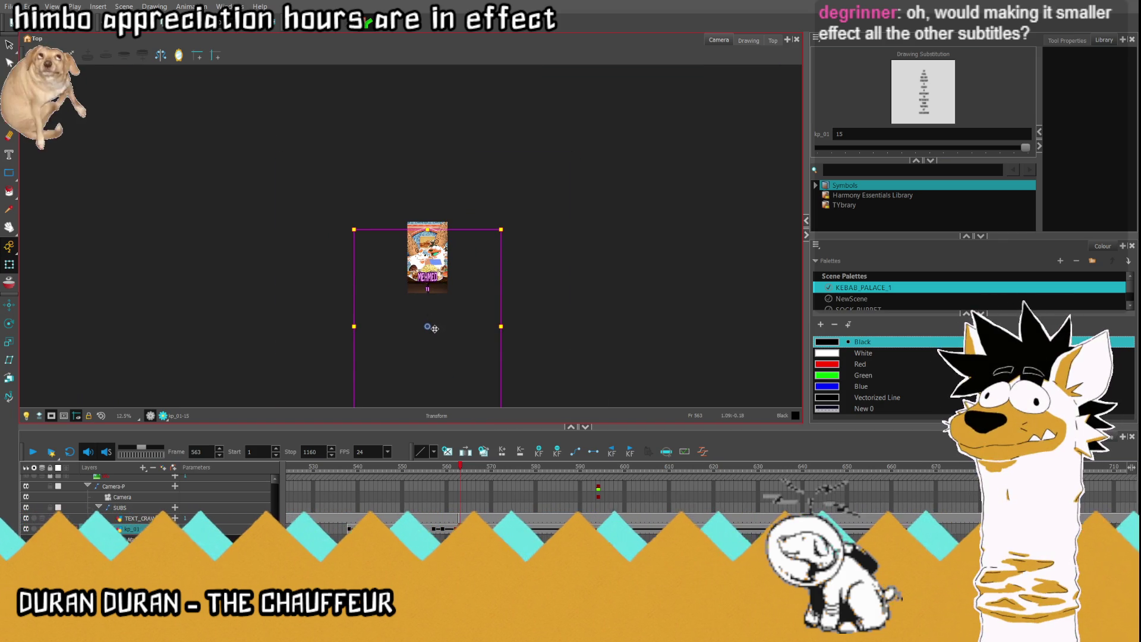
{"action": "left_click_drag", "start_coordinate": [428, 328], "coordinate": [427, 392]}
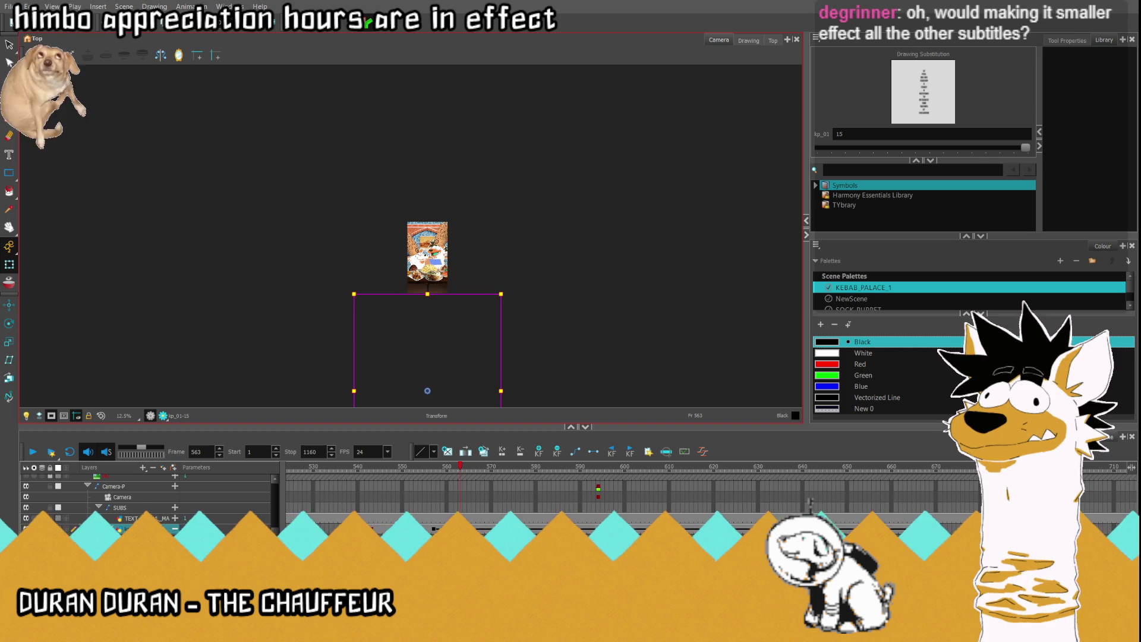
Step: At frame 664, drag the kp_01 caption up past the artwork and refit the view
{"action": "key", "text": "apostrophe"}
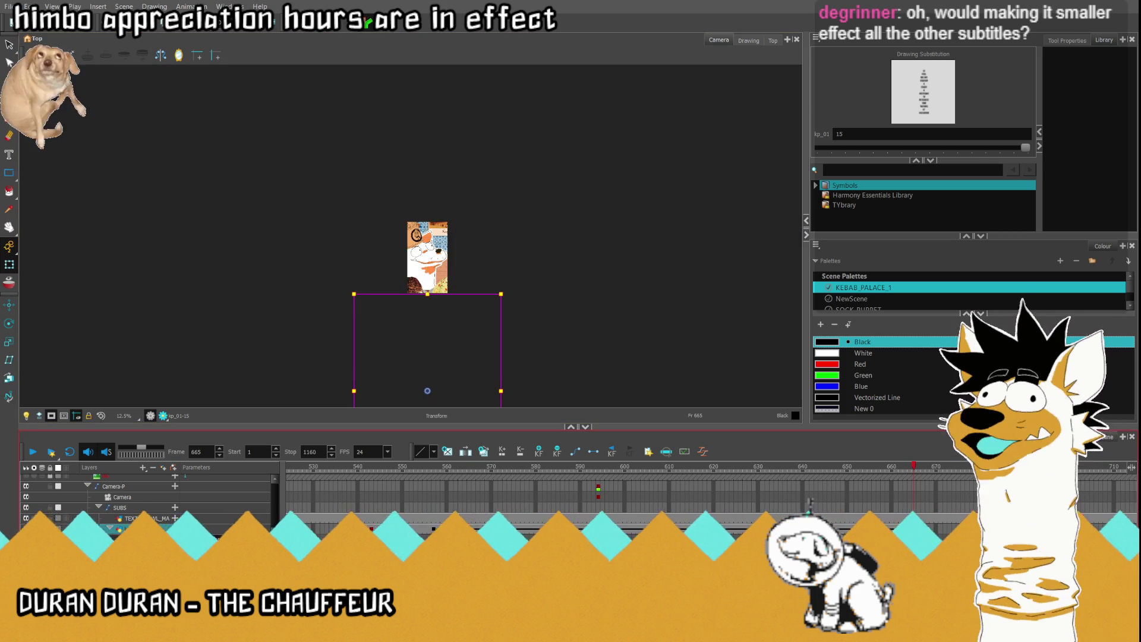
{"action": "left_click", "coordinate": [910, 529]}
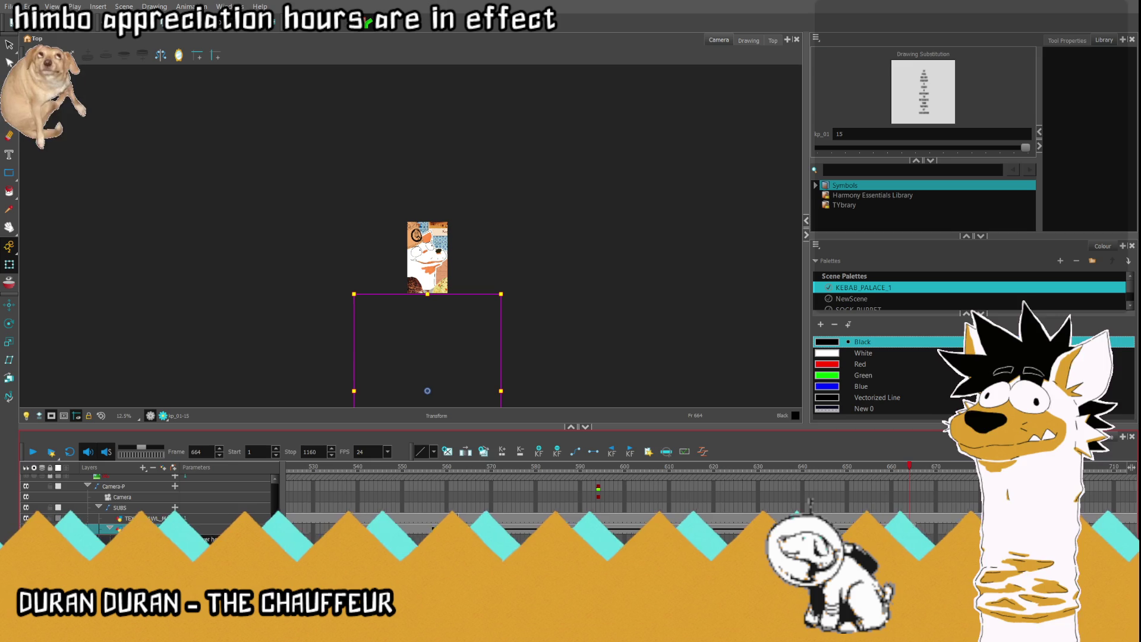
{"action": "left_click", "coordinate": [149, 528]}
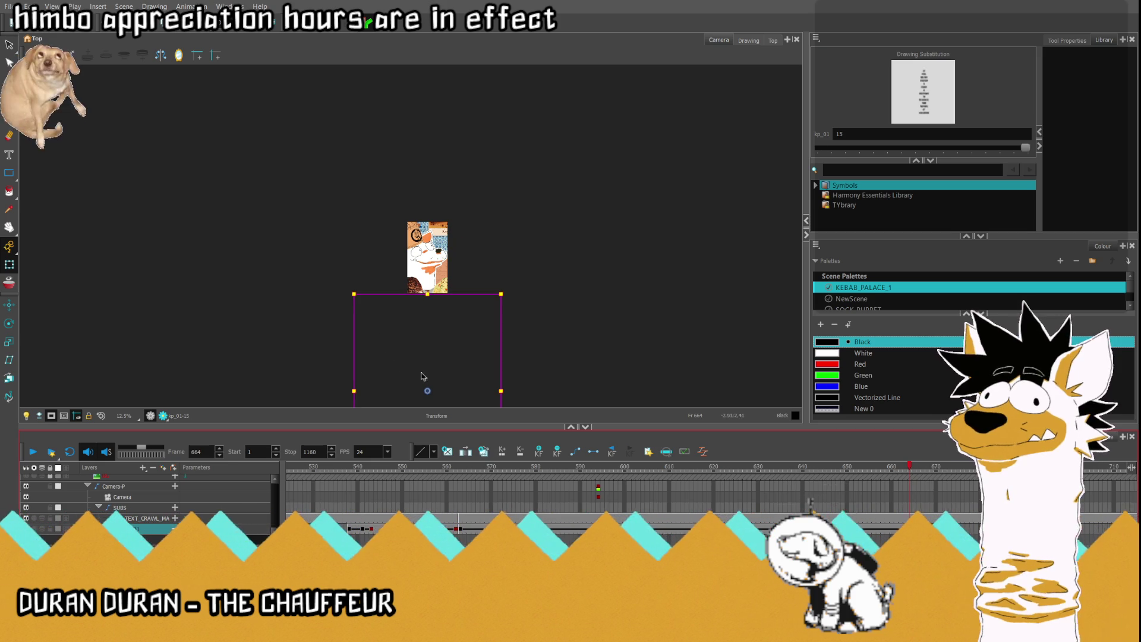
{"action": "left_click_drag", "start_coordinate": [428, 391], "coordinate": [427, 168]}
{"action": "left_click", "coordinate": [96, 417]}
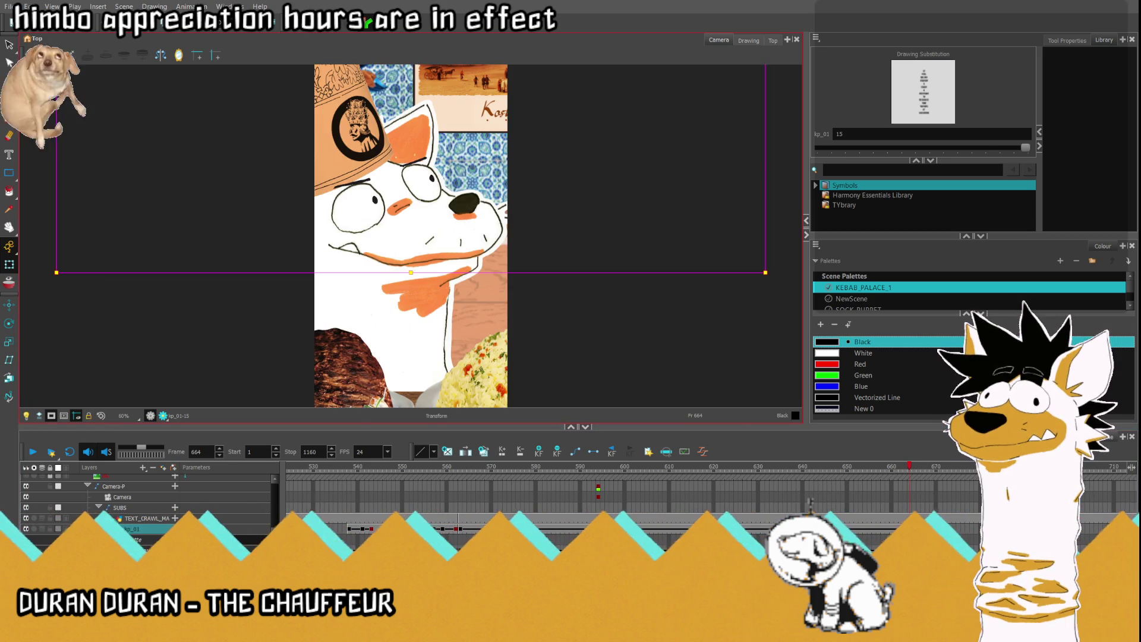
Step: Play the caption scroll from frame 547, scrub around frame 623, and turn on Render Preview
{"action": "left_click", "coordinate": [389, 529]}
{"action": "left_click", "coordinate": [32, 453]}
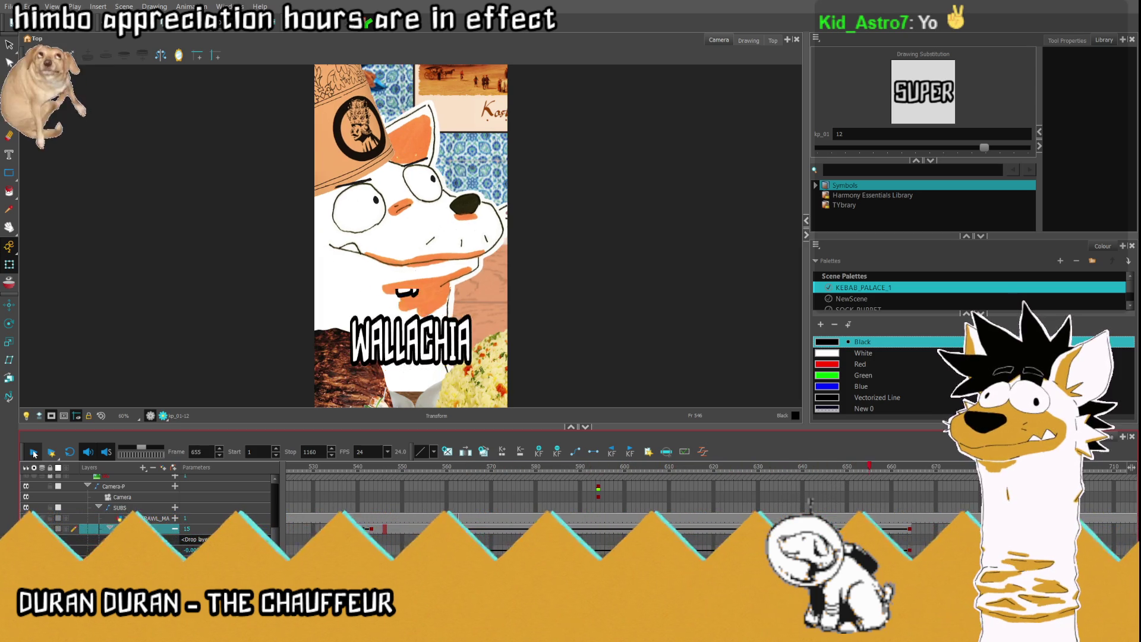
{"action": "left_click", "coordinate": [32, 454]}
{"action": "left_click", "coordinate": [564, 468]}
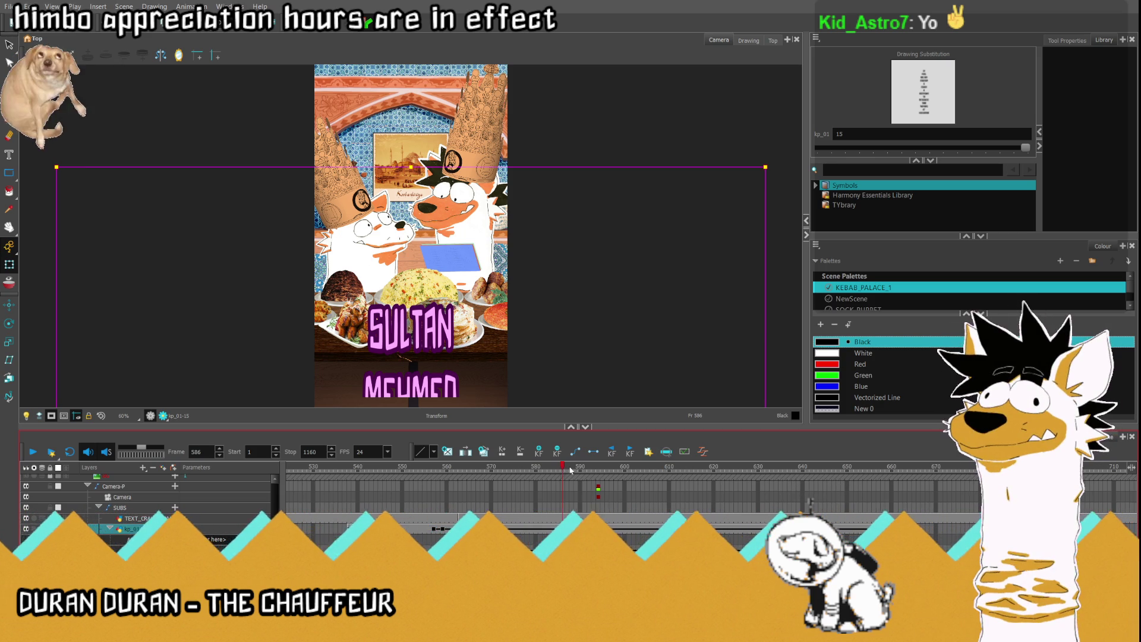
{"action": "left_click_drag", "start_coordinate": [565, 469], "coordinate": [722, 488]}
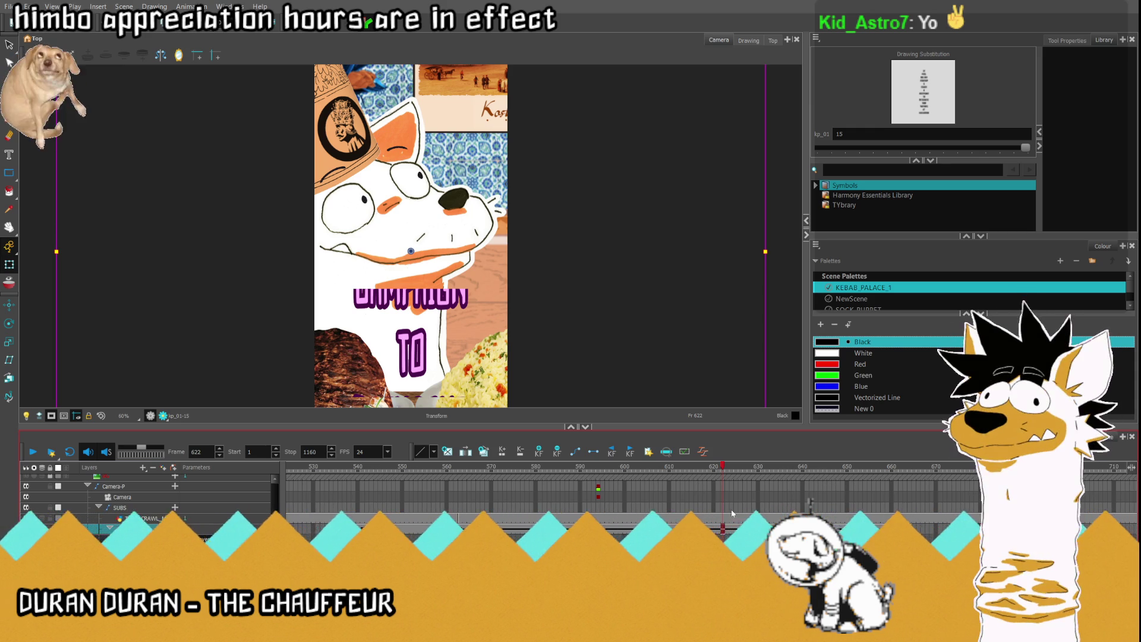
{"action": "mouse_move", "coordinate": [722, 475]}
{"action": "left_mouse_down"}
{"action": "mouse_move", "coordinate": [497, 477]}
{"action": "mouse_move", "coordinate": [727, 497]}
{"action": "left_mouse_up"}
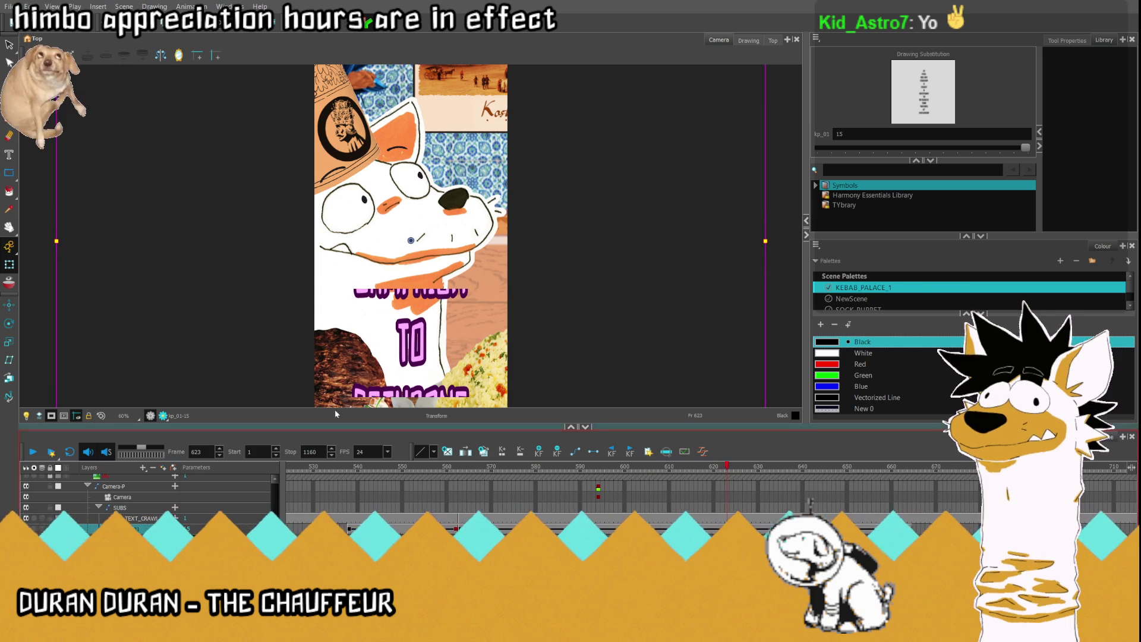
{"action": "left_click", "coordinate": [163, 416]}
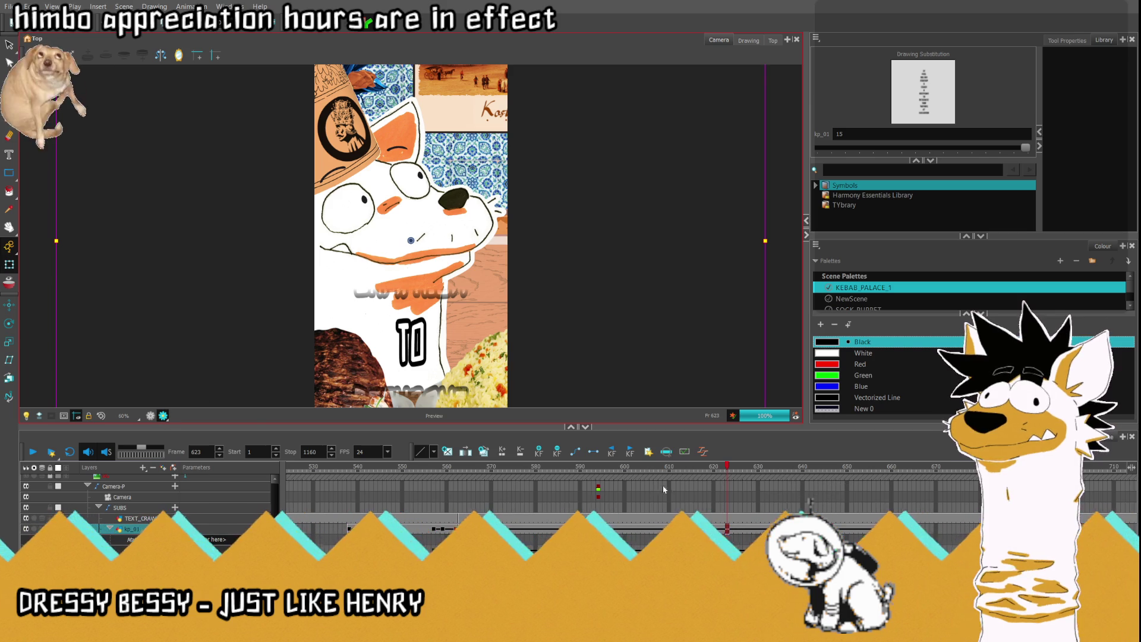
Step: At frame 622, enlarge the TEXT_CRAWL_MASK band so the word TO shows fully
{"action": "left_click", "coordinate": [723, 520]}
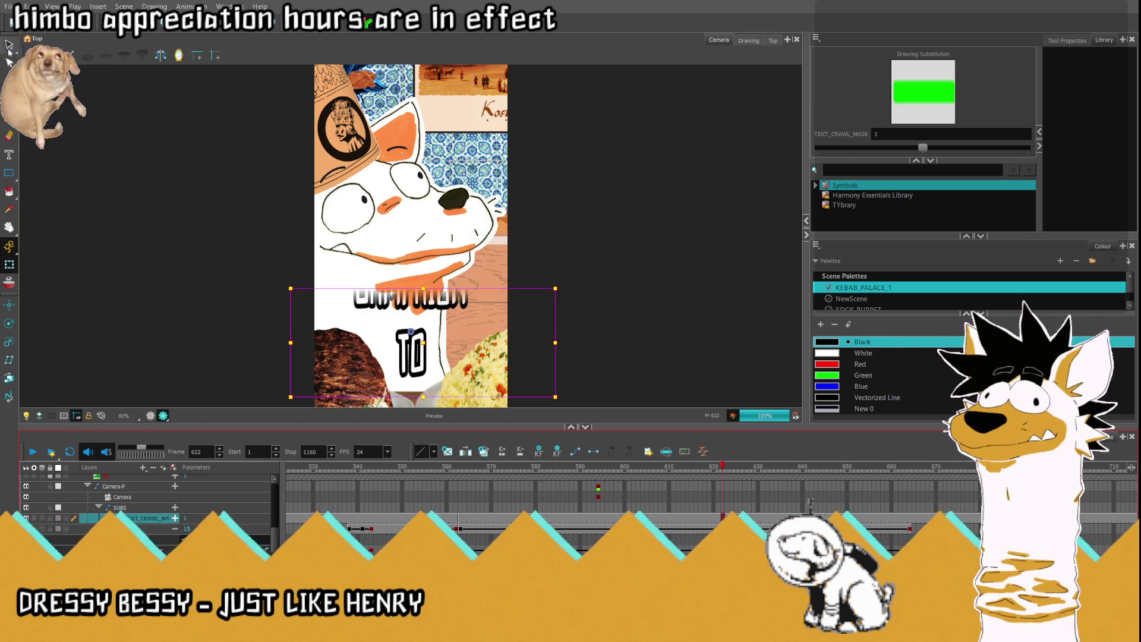
{"action": "left_click", "coordinate": [723, 528]}
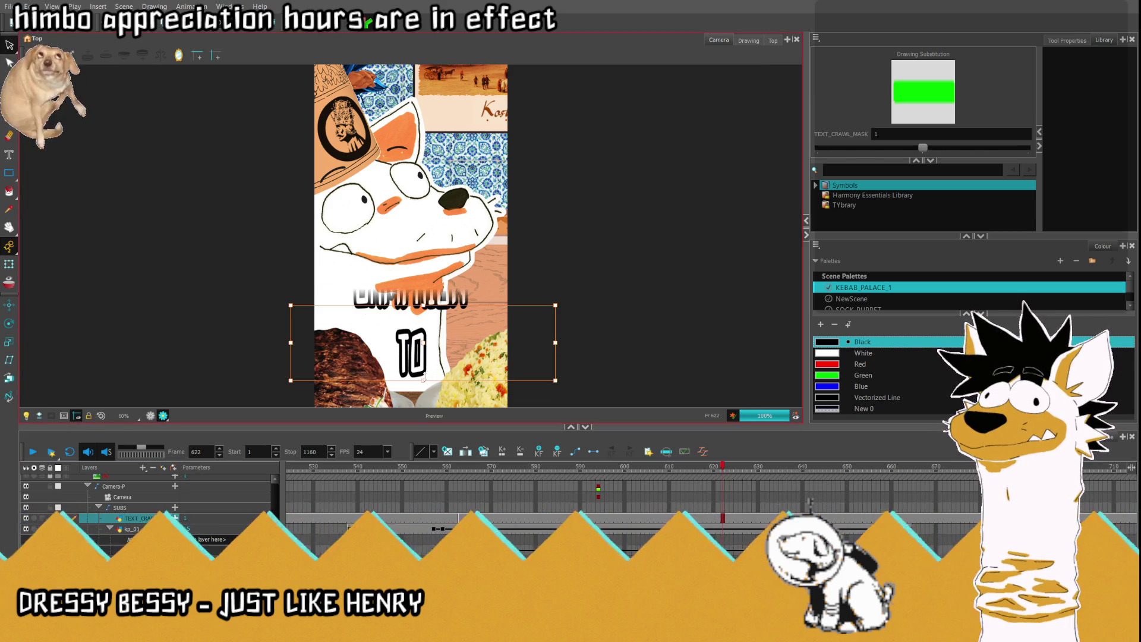
{"action": "left_click_drag", "start_coordinate": [423, 379], "coordinate": [423, 360]}
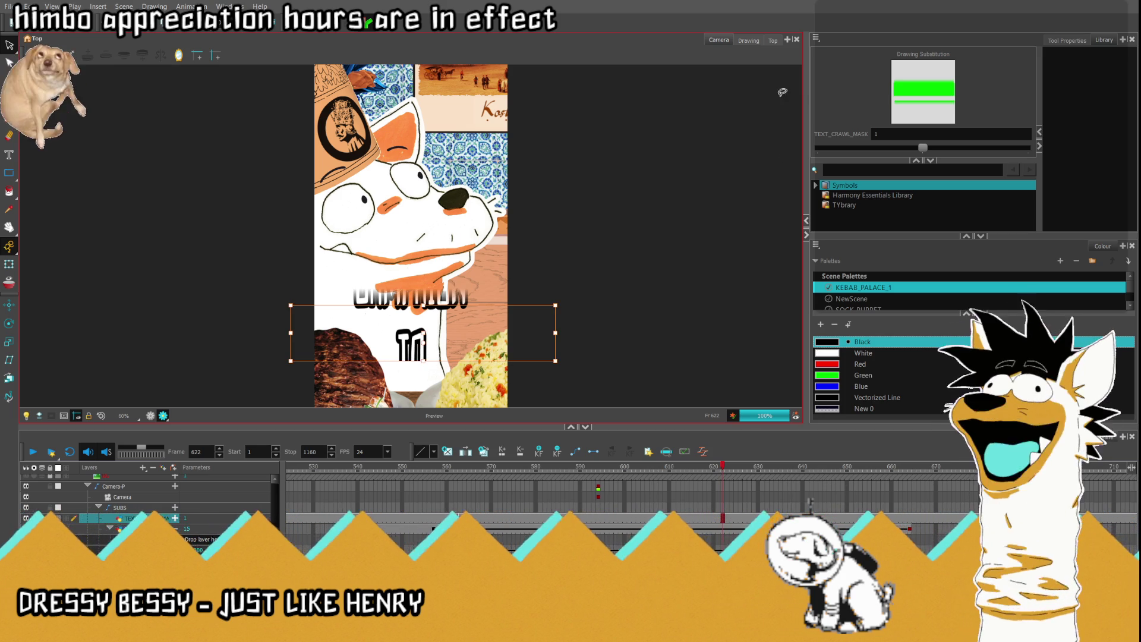
Step: Inspect the mask drawing's gradient strip, then return to the composited Camera view with TEXT_CRAWL_MASK selected
{"action": "left_click", "coordinate": [749, 41]}
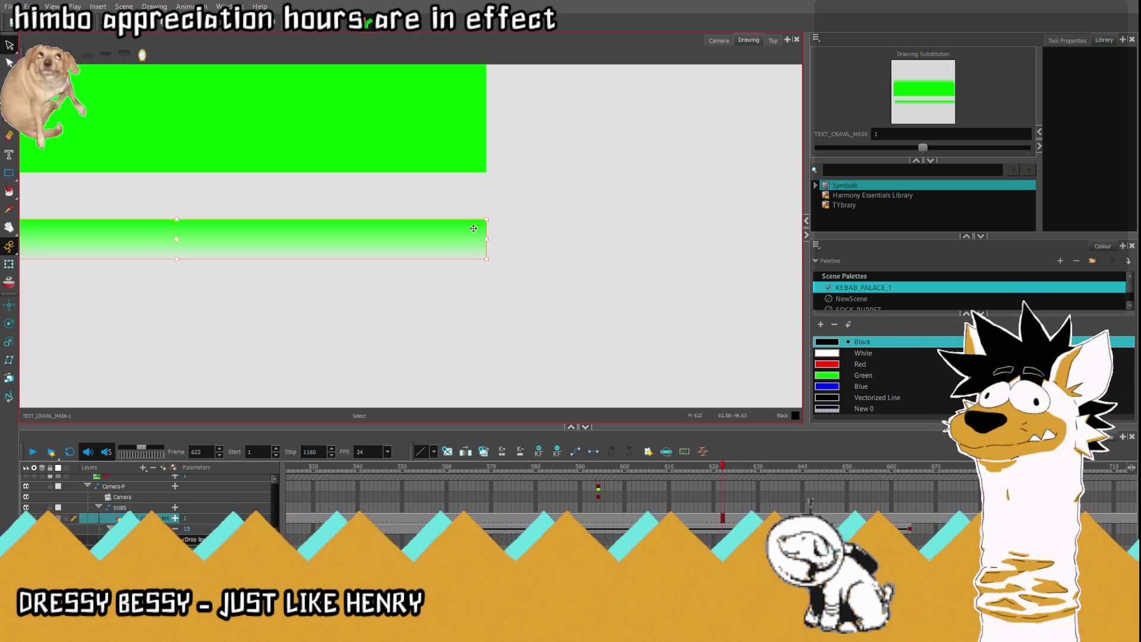
{"action": "left_click", "coordinate": [475, 190]}
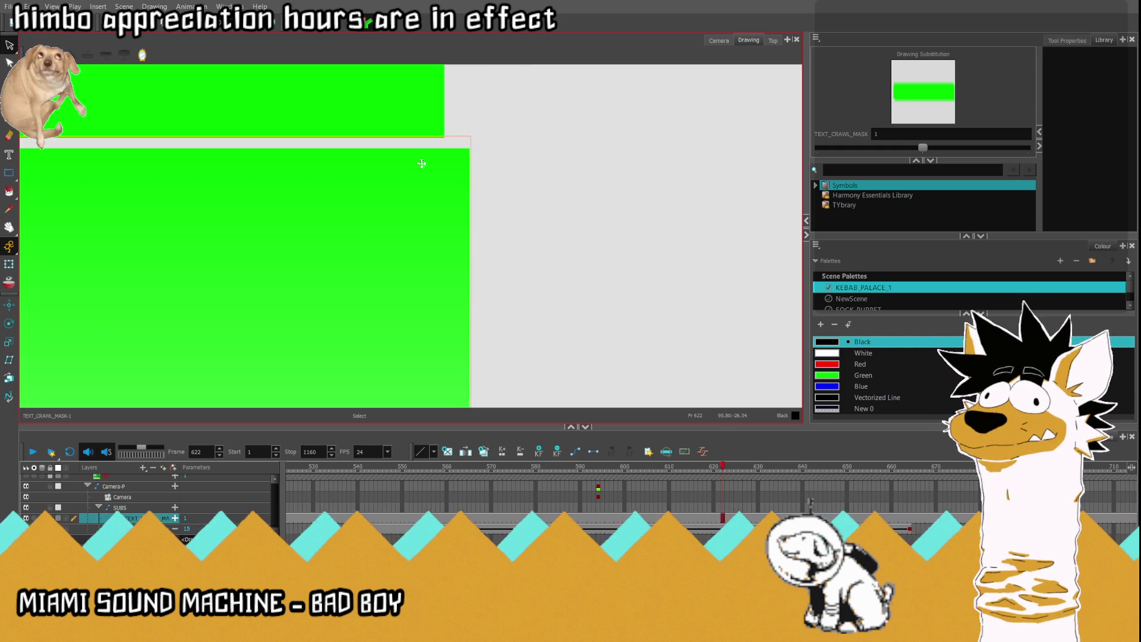
{"action": "left_click", "coordinate": [719, 40]}
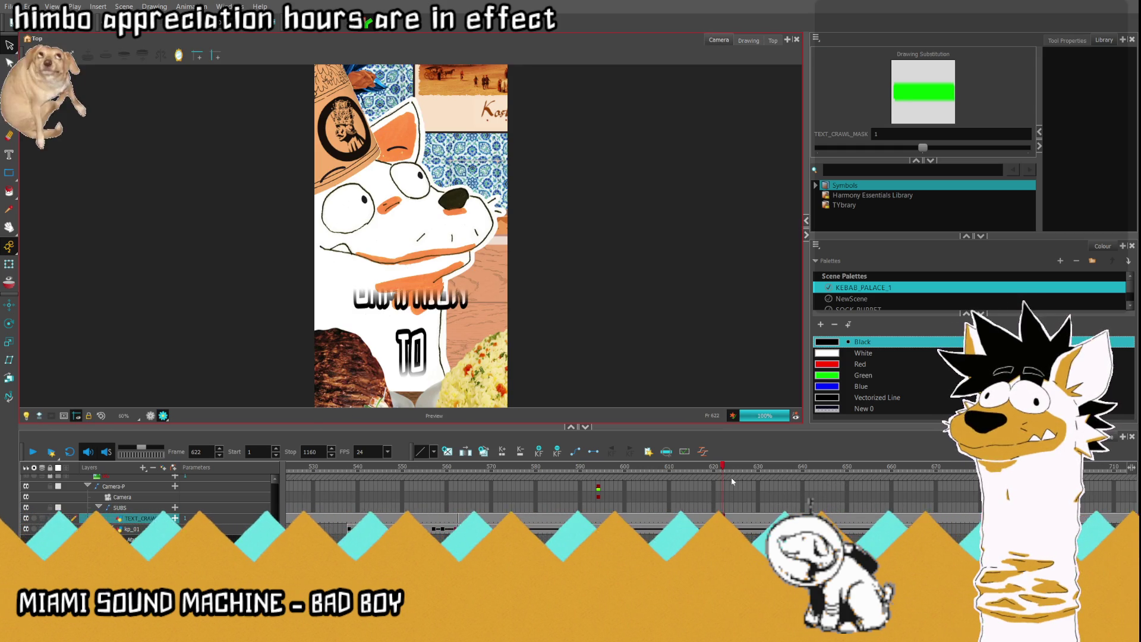
{"action": "left_click", "coordinate": [723, 518]}
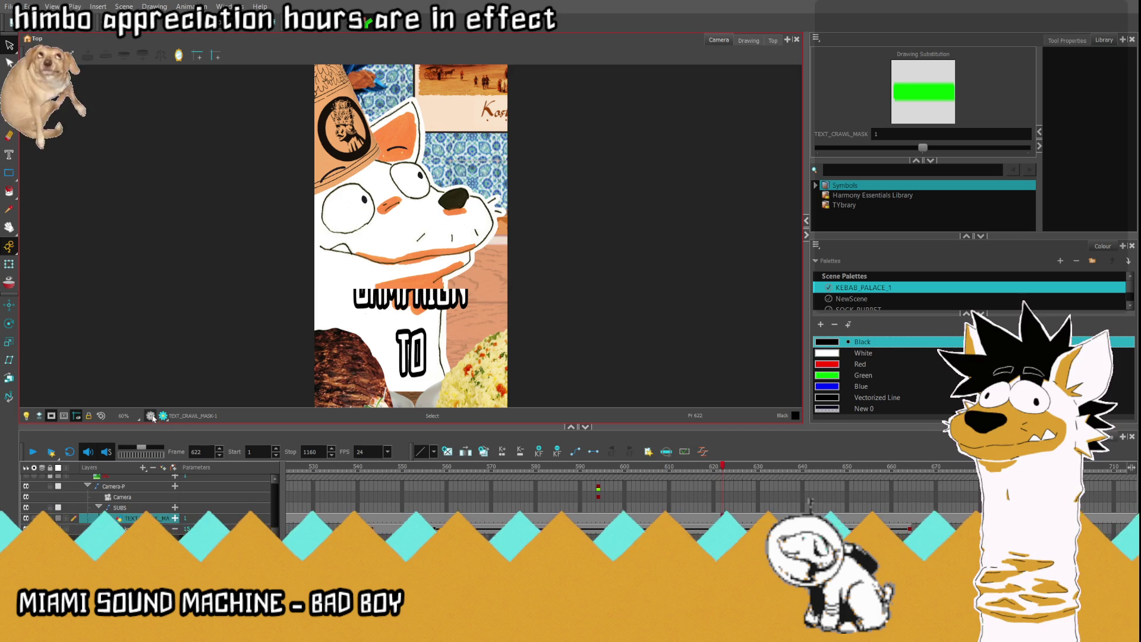
Step: At frame 563, nudge the kp_01 caption column slightly upward with the Transform tool
{"action": "left_click", "coordinate": [436, 517]}
{"action": "left_click", "coordinate": [460, 529]}
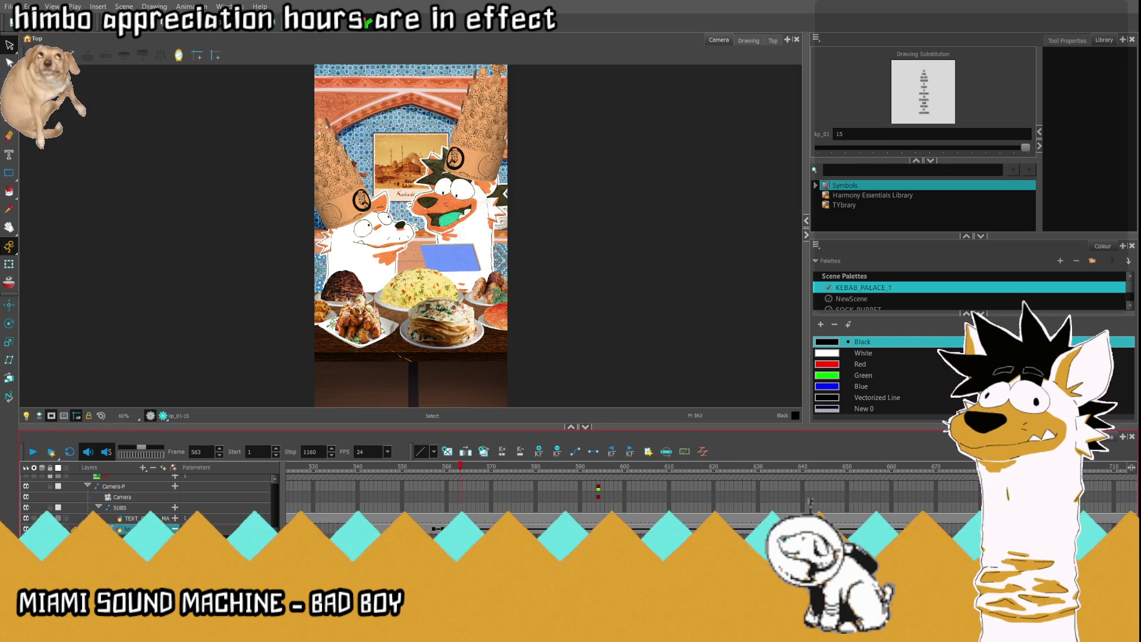
{"action": "left_click", "coordinate": [9, 264]}
{"action": "scroll", "coordinate": [396, 157], "scroll_direction": "down", "scroll_amount": 4}
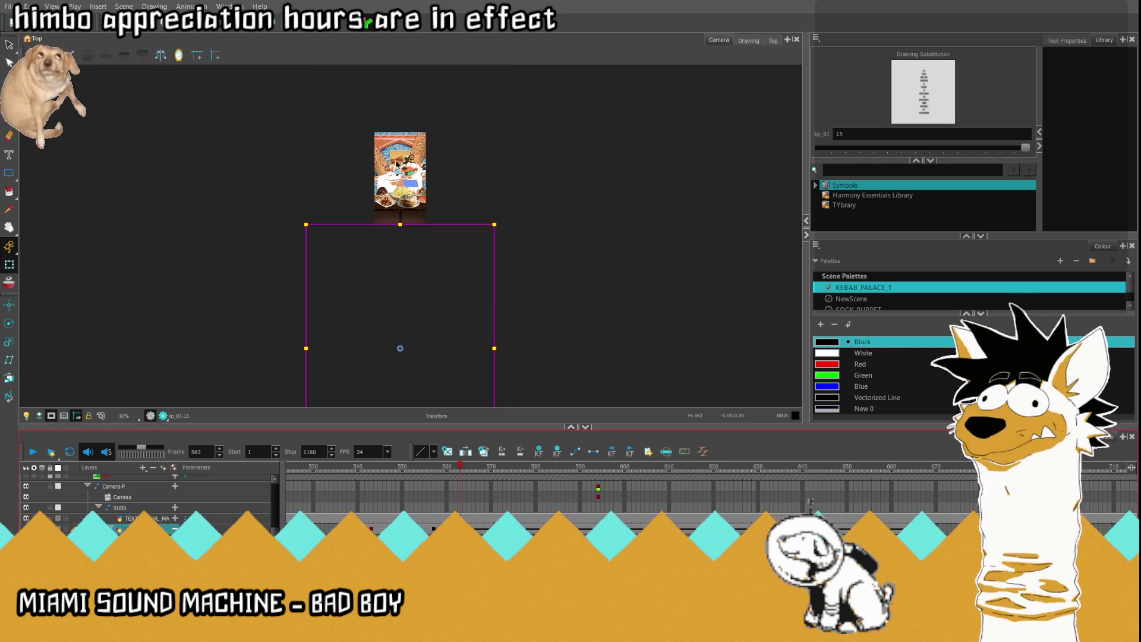
{"action": "scroll", "coordinate": [408, 208], "scroll_direction": "up", "scroll_amount": 2}
{"action": "scroll", "coordinate": [414, 256], "scroll_direction": "down", "scroll_amount": 2}
{"action": "left_click_drag", "start_coordinate": [408, 374], "coordinate": [410, 365]}
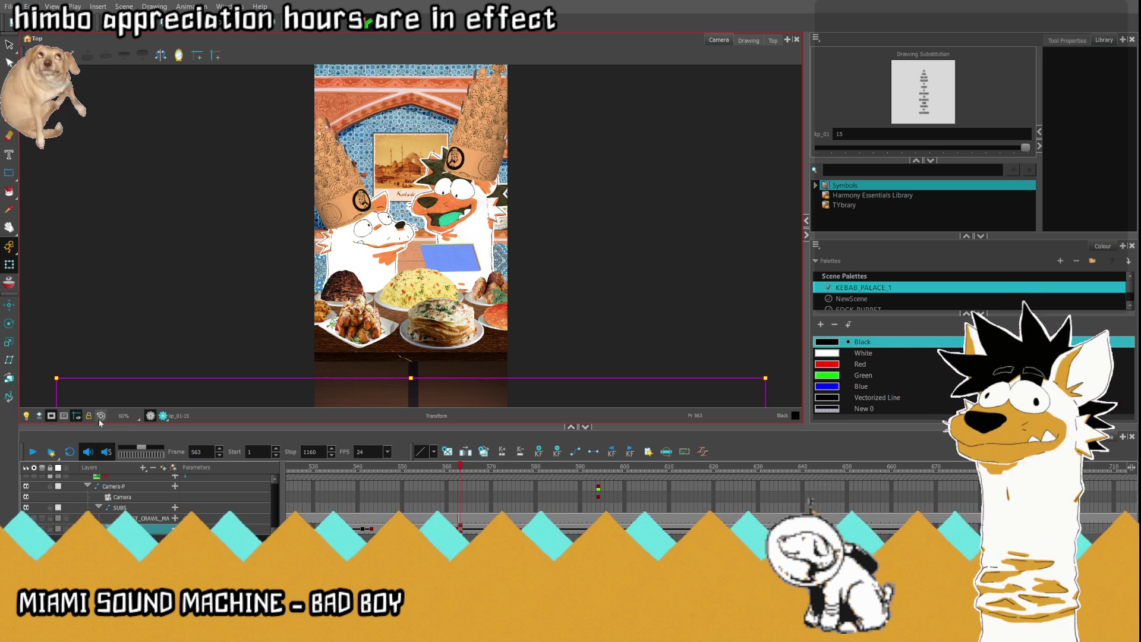
{"action": "key", "text": "shift+m"}
Step: Play and stop the caption crawl from frame 560 to check it through the mask band
{"action": "left_click", "coordinate": [30, 452]}
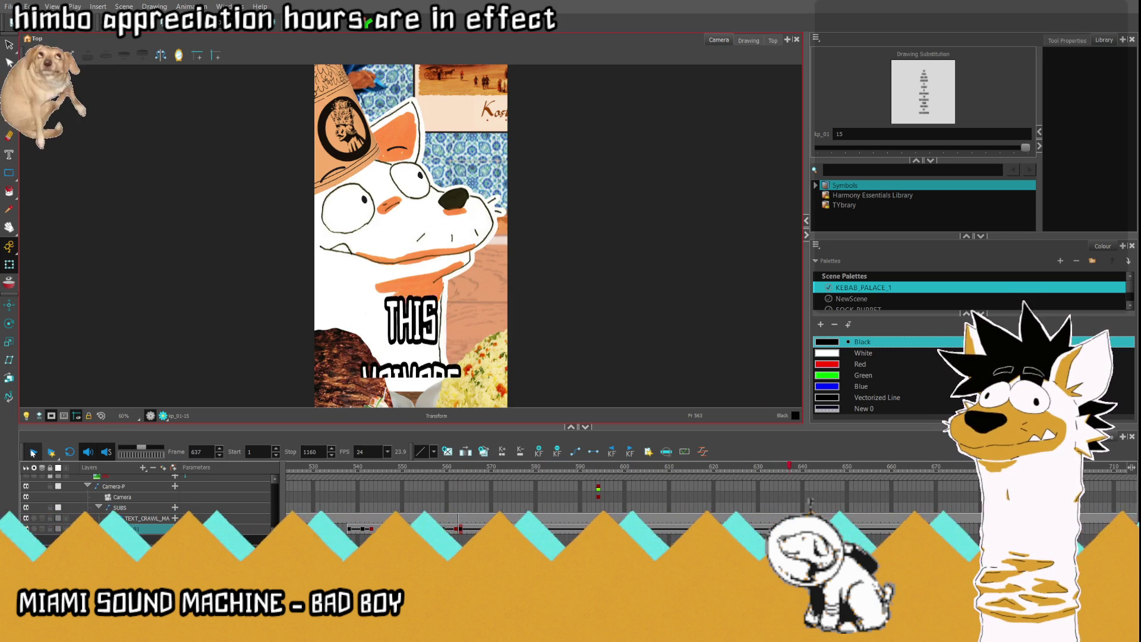
{"action": "left_click", "coordinate": [31, 452]}
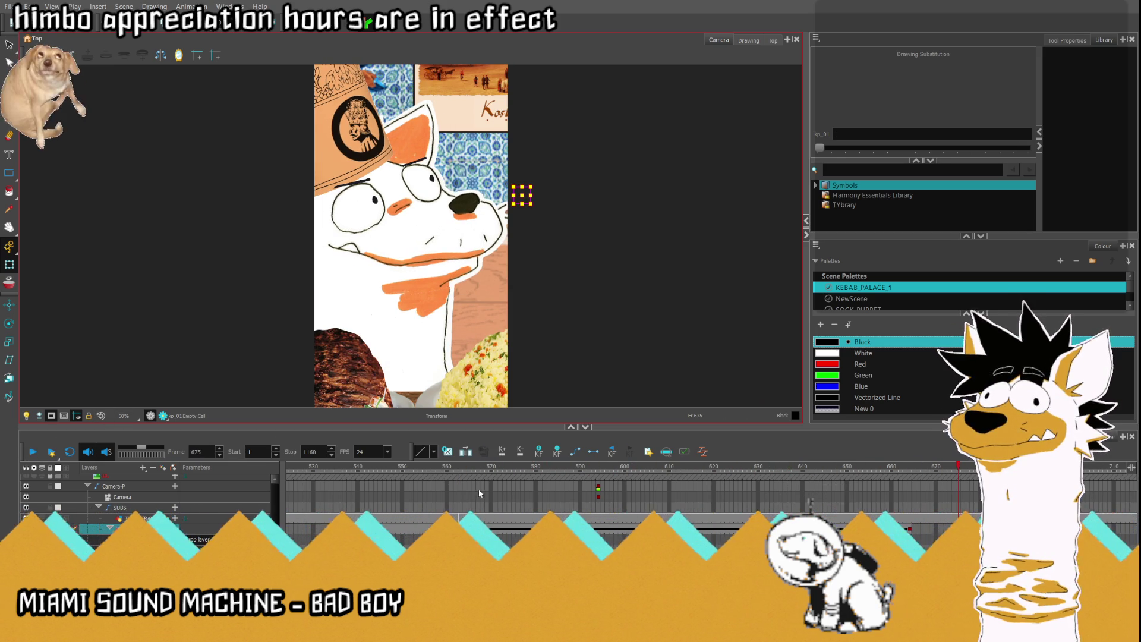
{"action": "left_click", "coordinate": [474, 518]}
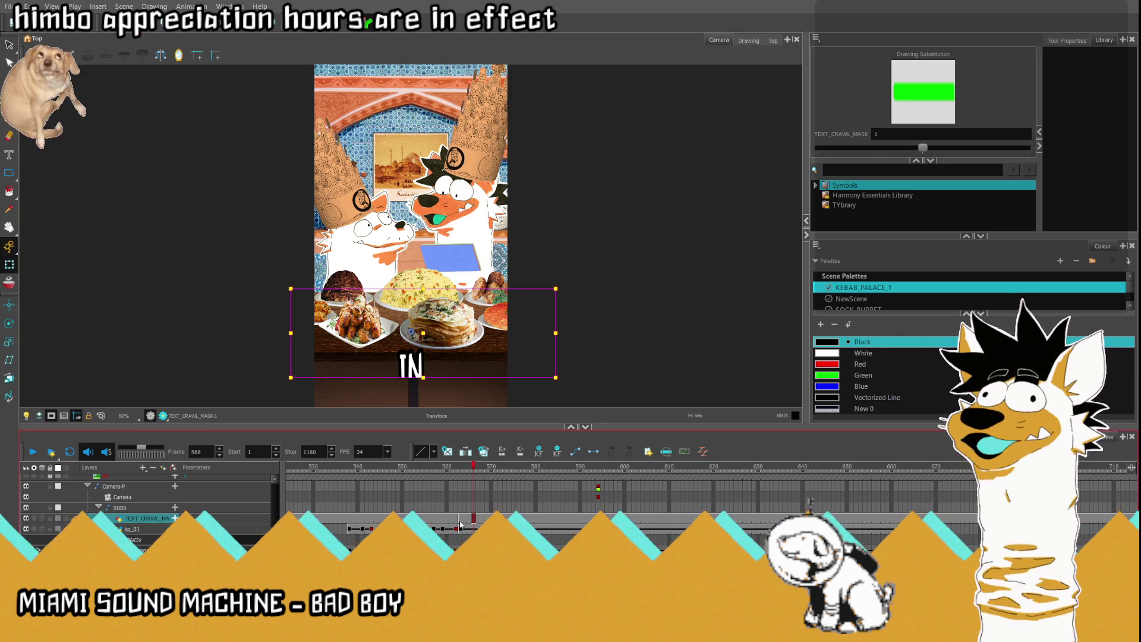
{"action": "left_click", "coordinate": [447, 520]}
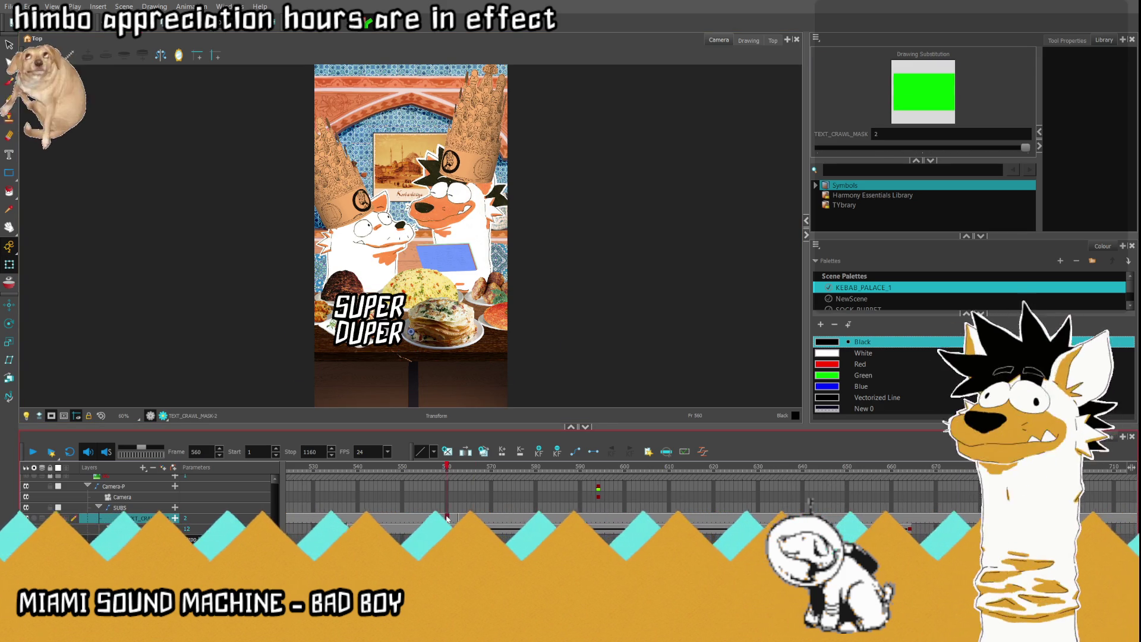
{"action": "left_click", "coordinate": [31, 453]}
{"action": "left_click", "coordinate": [31, 452]}
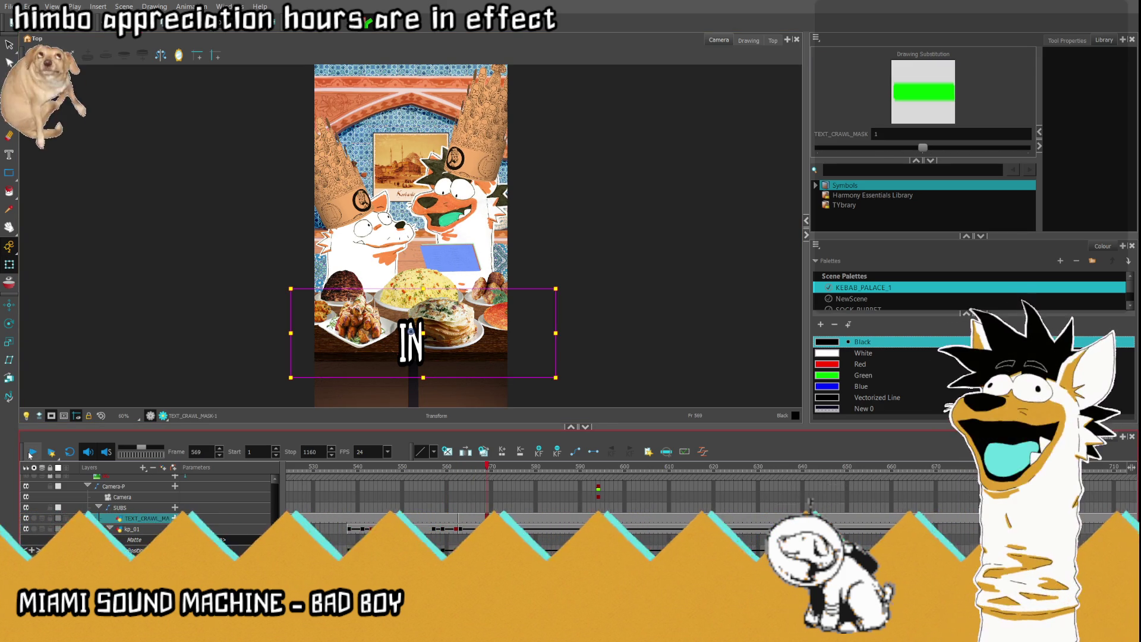
{"action": "left_click", "coordinate": [31, 452]}
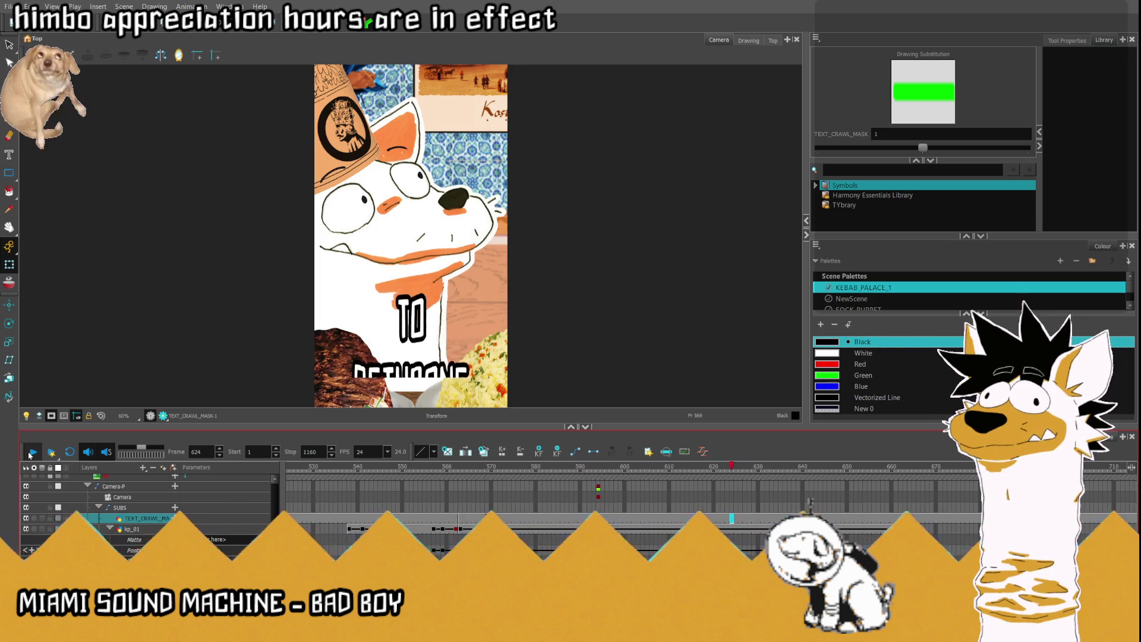
{"action": "left_click", "coordinate": [31, 452]}
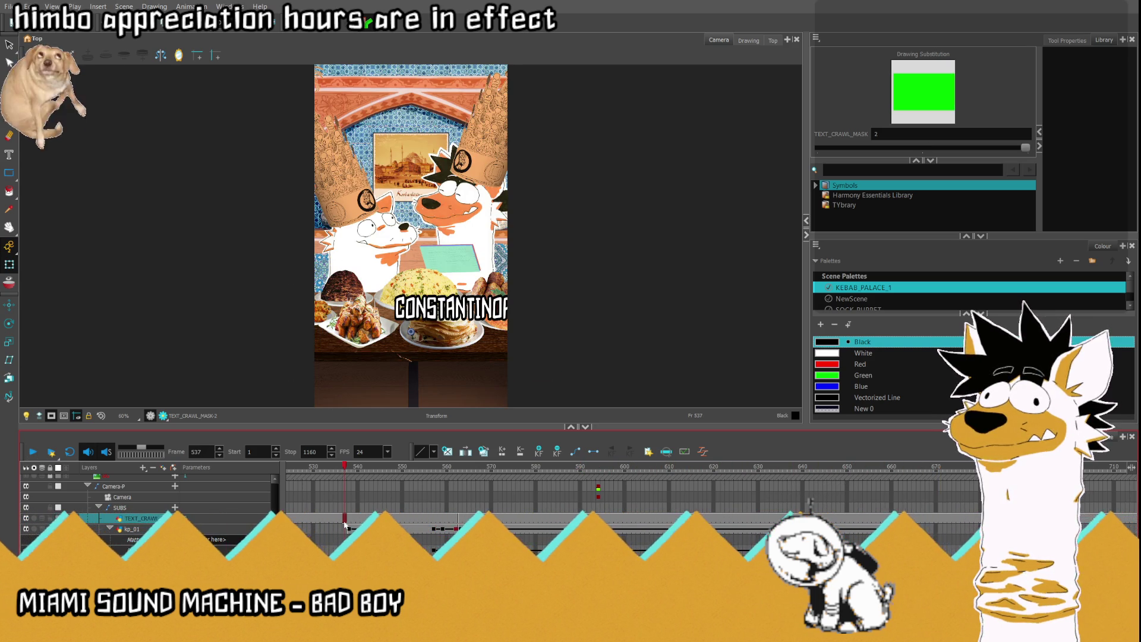
Step: Replay the captions from frame 537 to 670, then switch to Clip Studio Paint
{"action": "key", "text": "f"}
{"action": "left_click", "coordinate": [27, 453]}
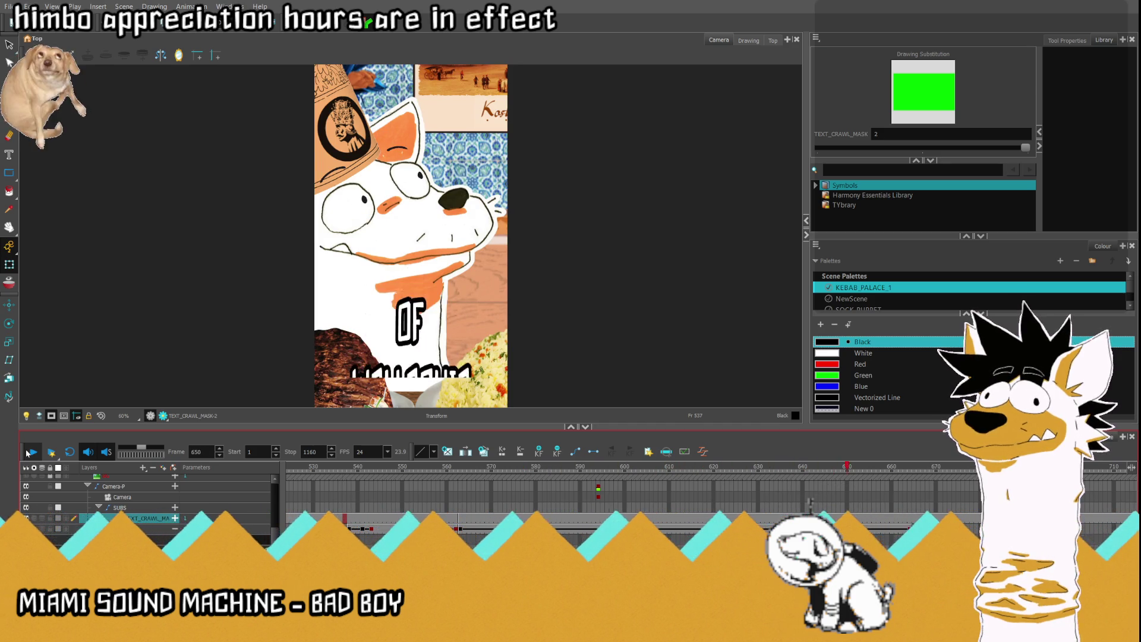
{"action": "left_click", "coordinate": [28, 453]}
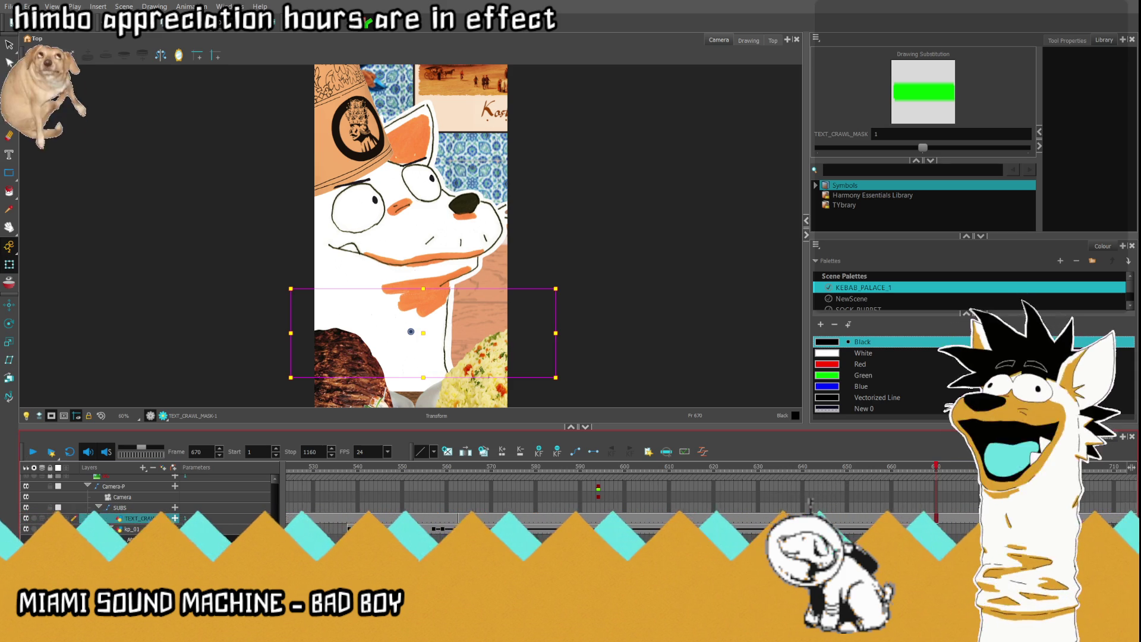
{"action": "key", "text": "alt+Tab"}
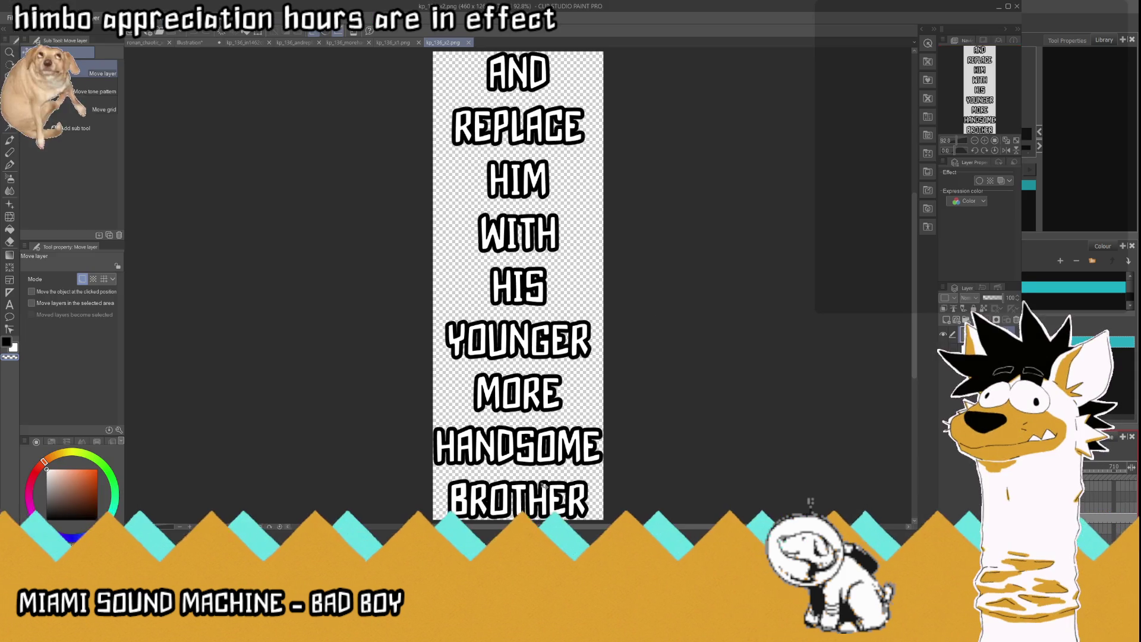
Step: From the Illustration canvas, create a new blank 1000 x 1000 document
{"action": "left_click", "coordinate": [202, 43]}
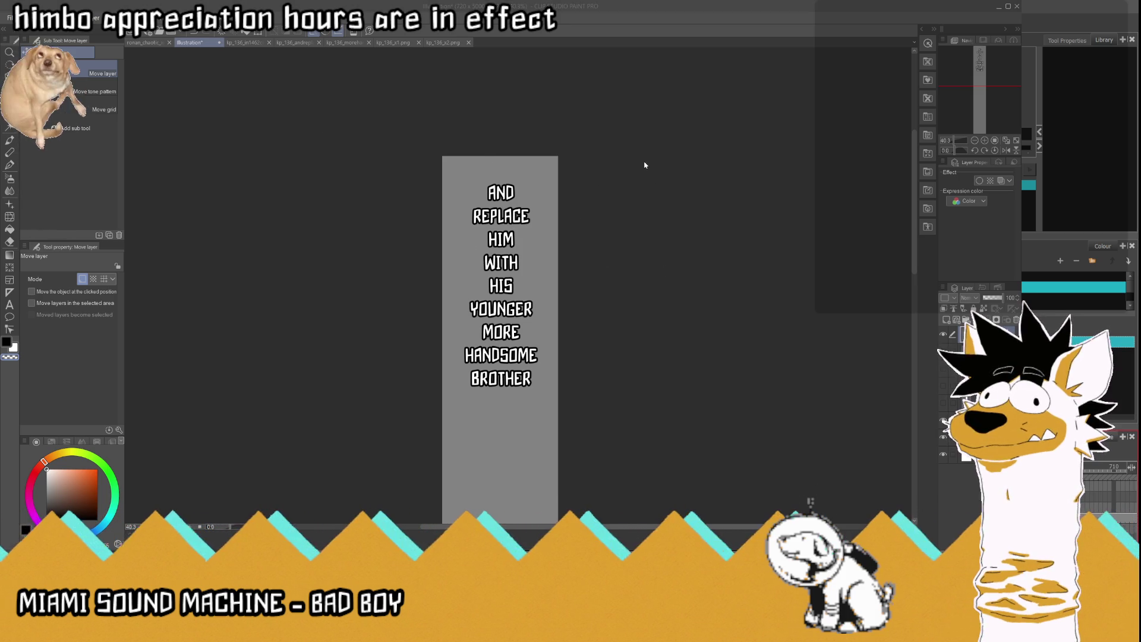
{"action": "key", "text": "ctrl+n"}
{"action": "key", "text": "Return"}
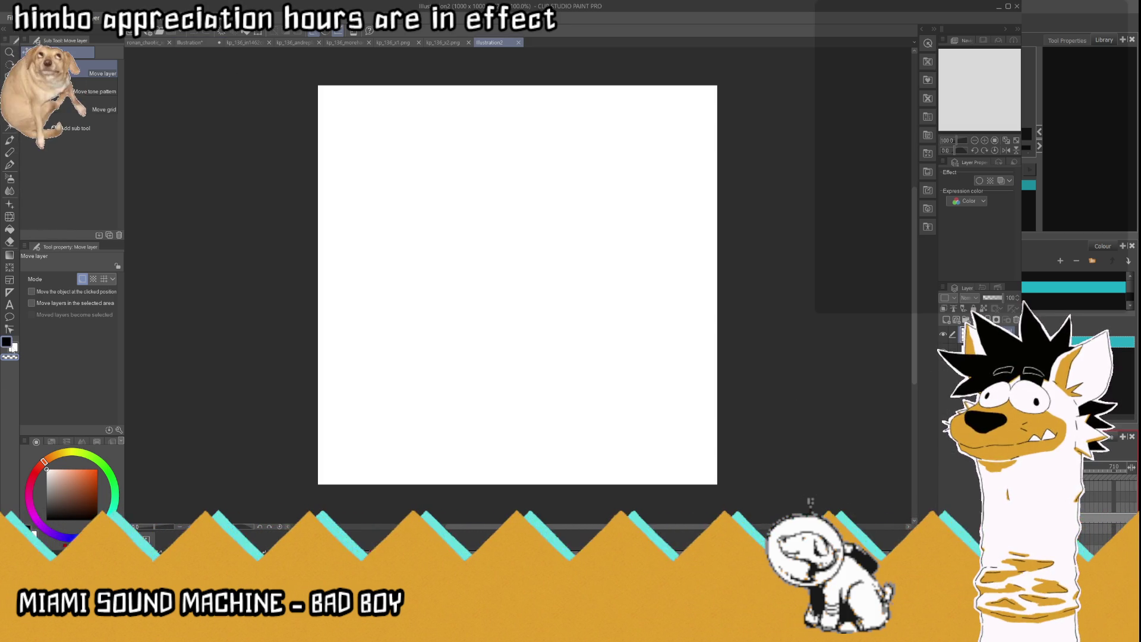
Step: Fill the new canvas grey and stretch it into a 9999 x 1000 strip
{"action": "left_click", "coordinate": [9, 229]}
{"action": "left_click", "coordinate": [534, 318]}
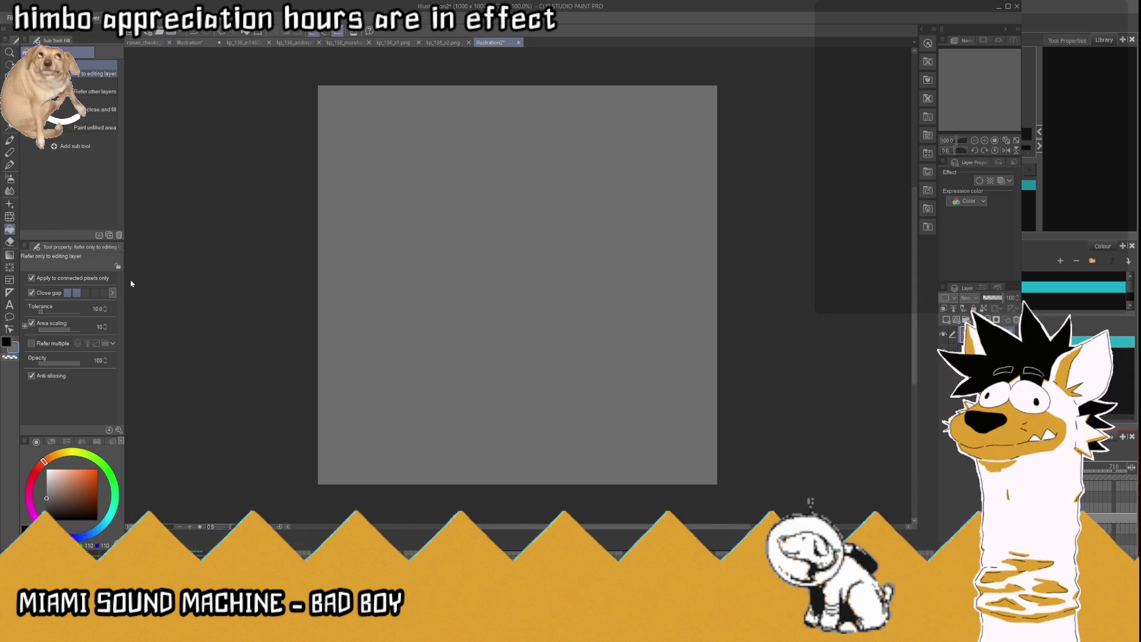
{"action": "key", "text": "ctrl+t"}
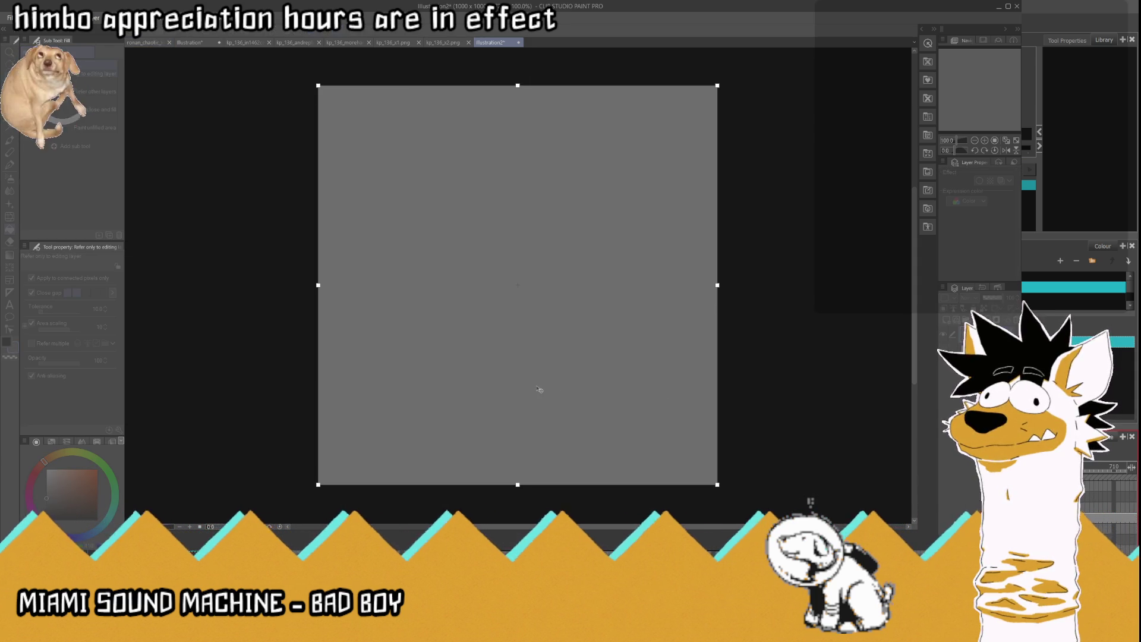
{"action": "key", "text": "Return"}
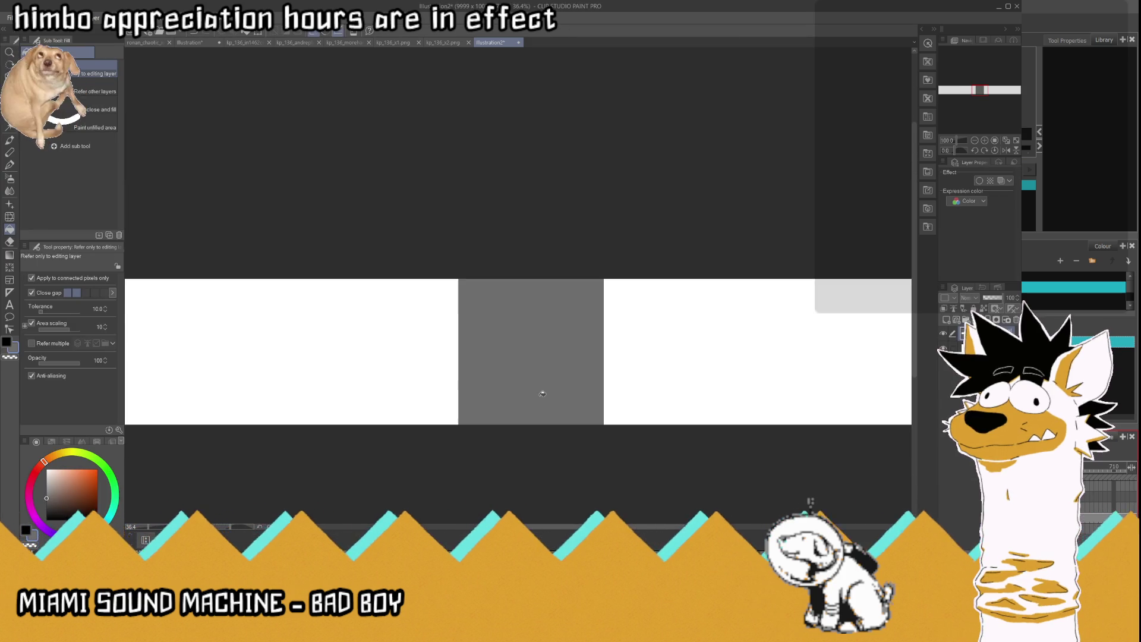
{"action": "scroll", "coordinate": [617, 367], "scroll_direction": "down", "scroll_amount": 3}
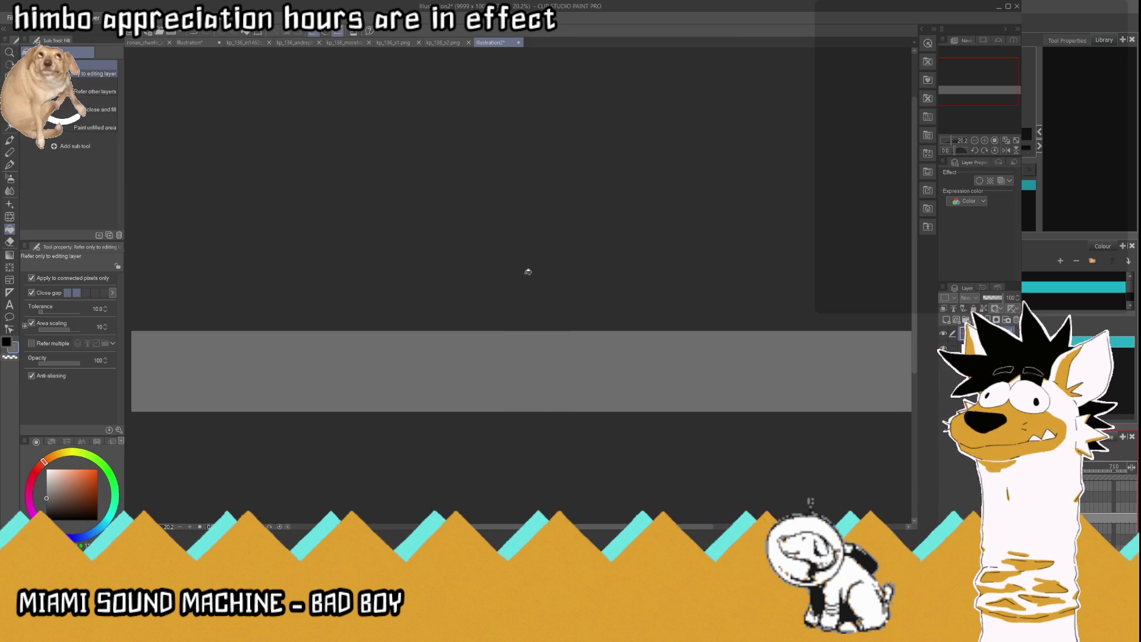
Step: Type 'IN 1985, SULTAN MEHMED II BEGAN A CAMPAIGN TO DETHRONE THIS VOIVODE OF WALLACHIA' across the strip
{"action": "key", "text": "ctrl+0"}
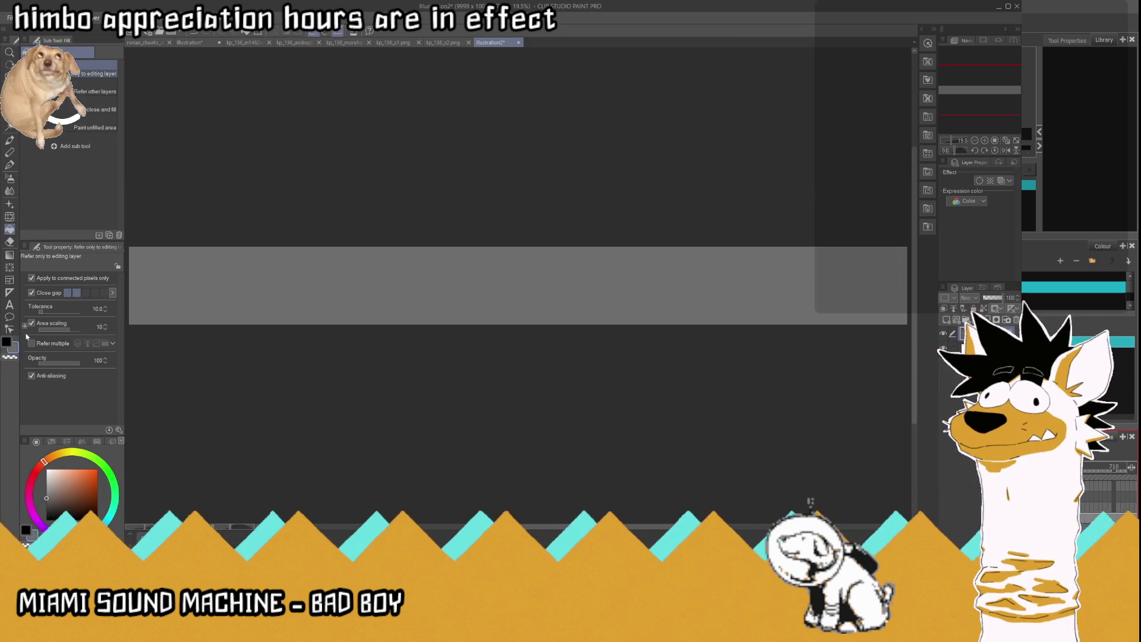
{"action": "left_click", "coordinate": [9, 305]}
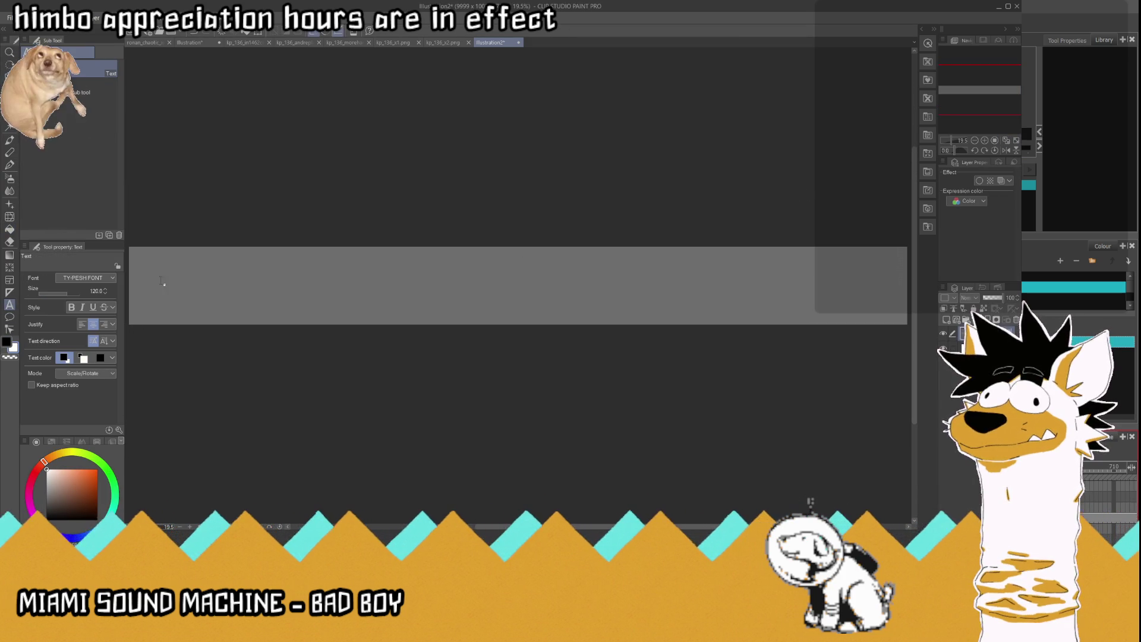
{"action": "left_click", "coordinate": [179, 289]}
{"action": "type", "text": "IN"}
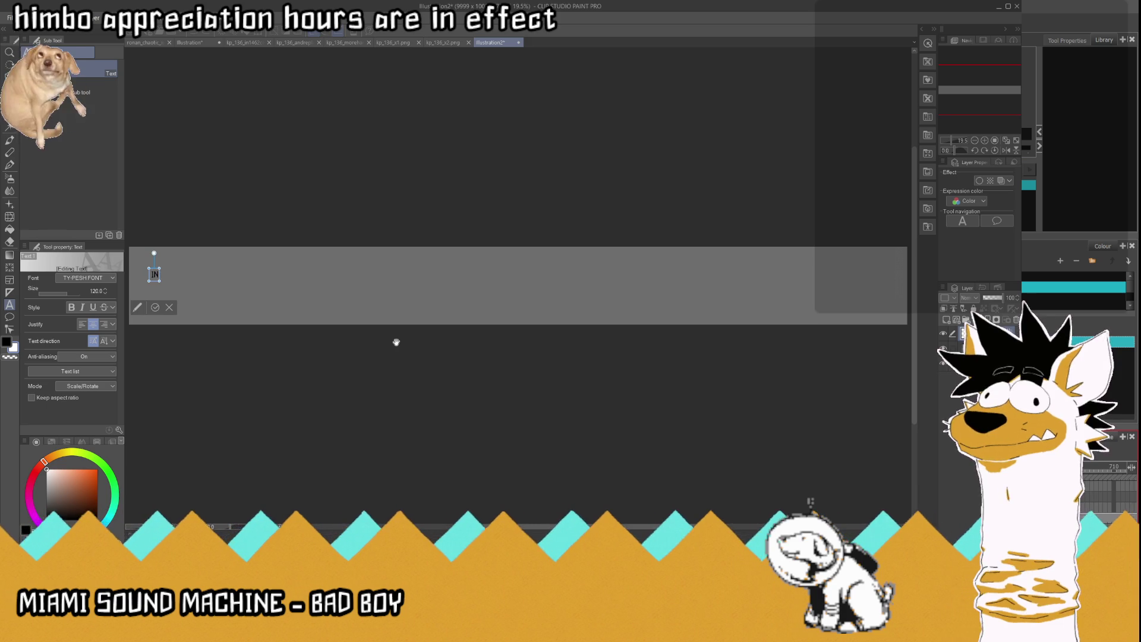
{"action": "type", "text": " 1985"}
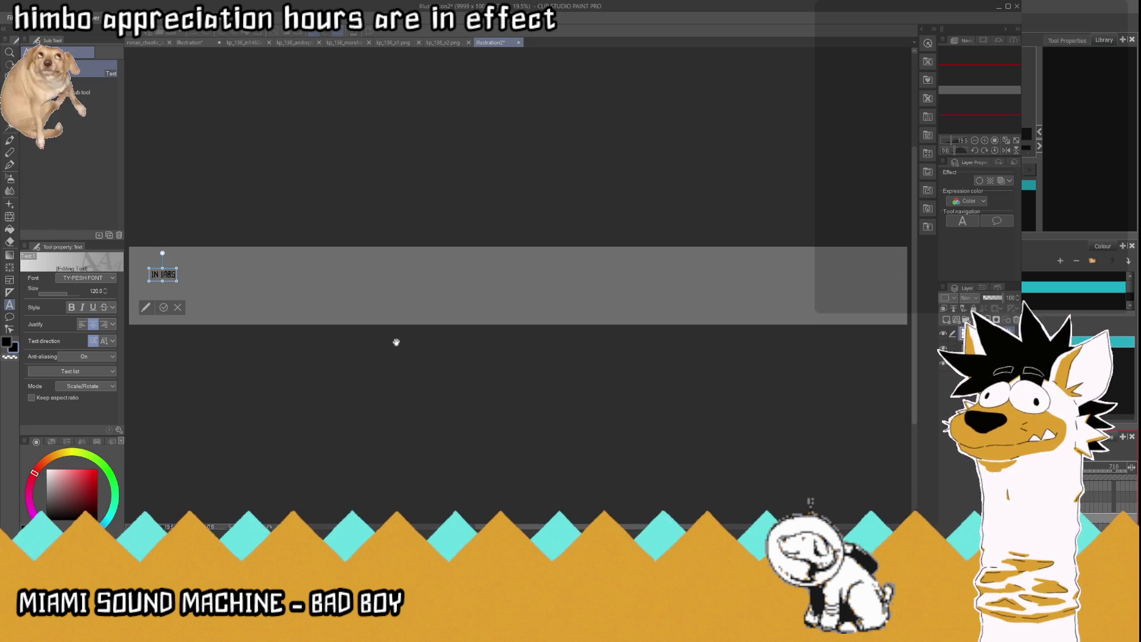
{"action": "type", "text": ", SULTAN M"}
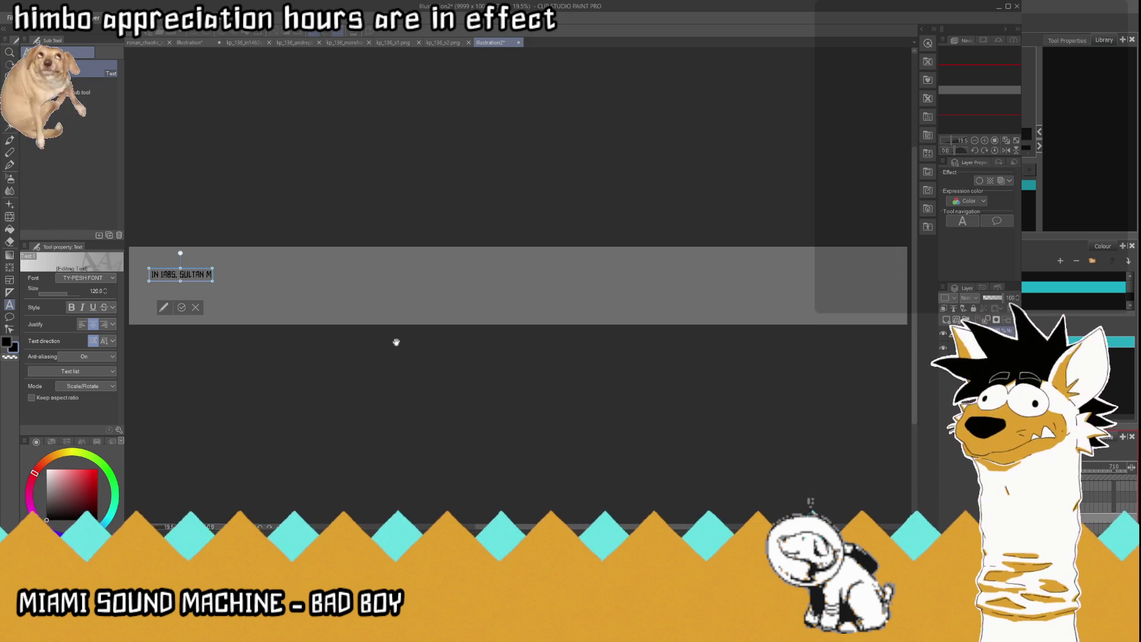
{"action": "type", "text": "EHMED II"}
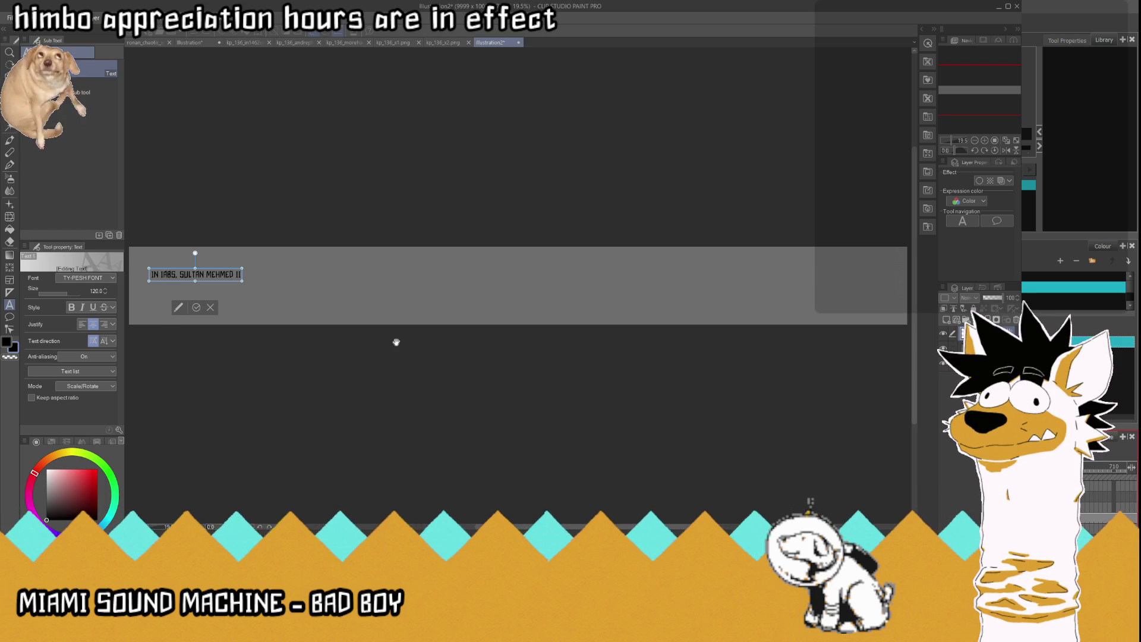
{"action": "type", "text": " BEGAN A"}
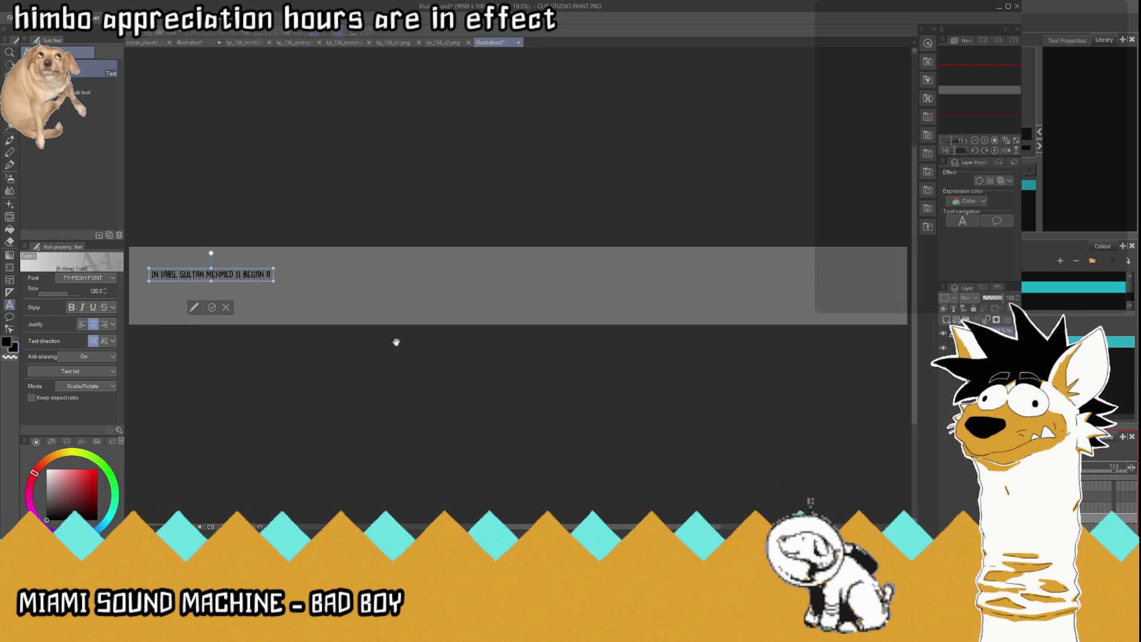
{"action": "type", "text": " CAMPAIGN TO"}
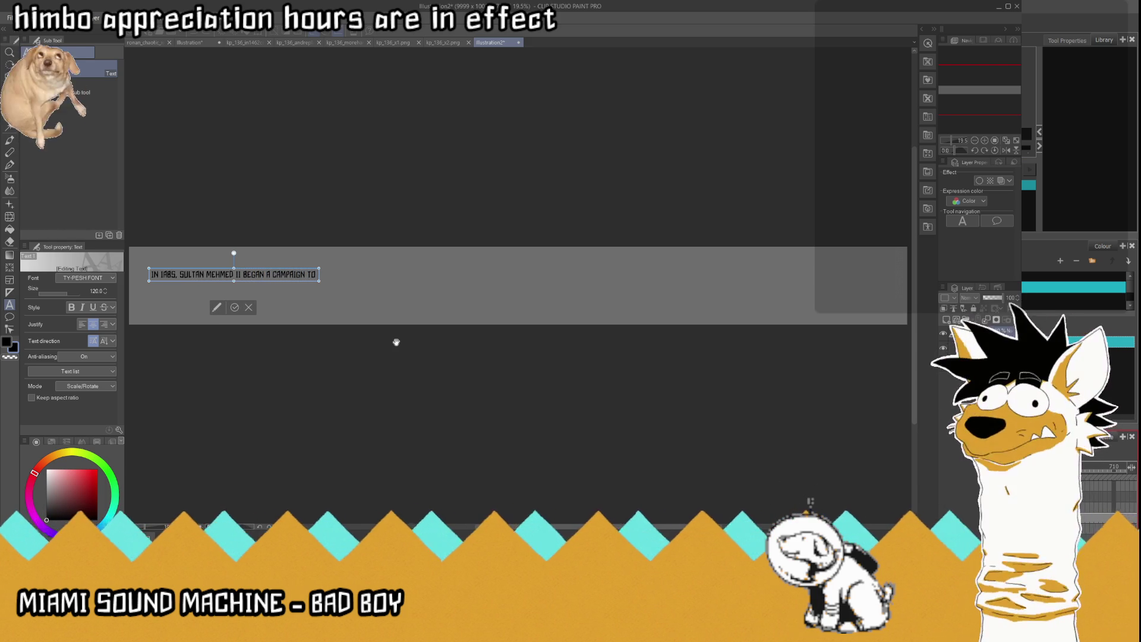
{"action": "type", "text": " DETHRONE TH"}
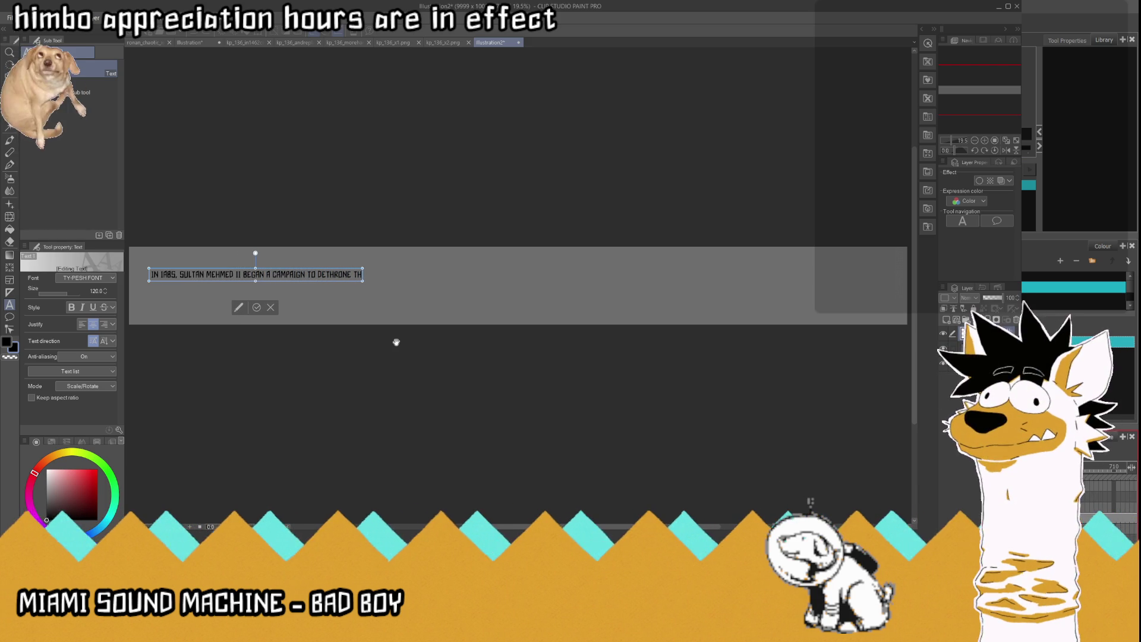
{"action": "type", "text": "IS VOIVOD"}
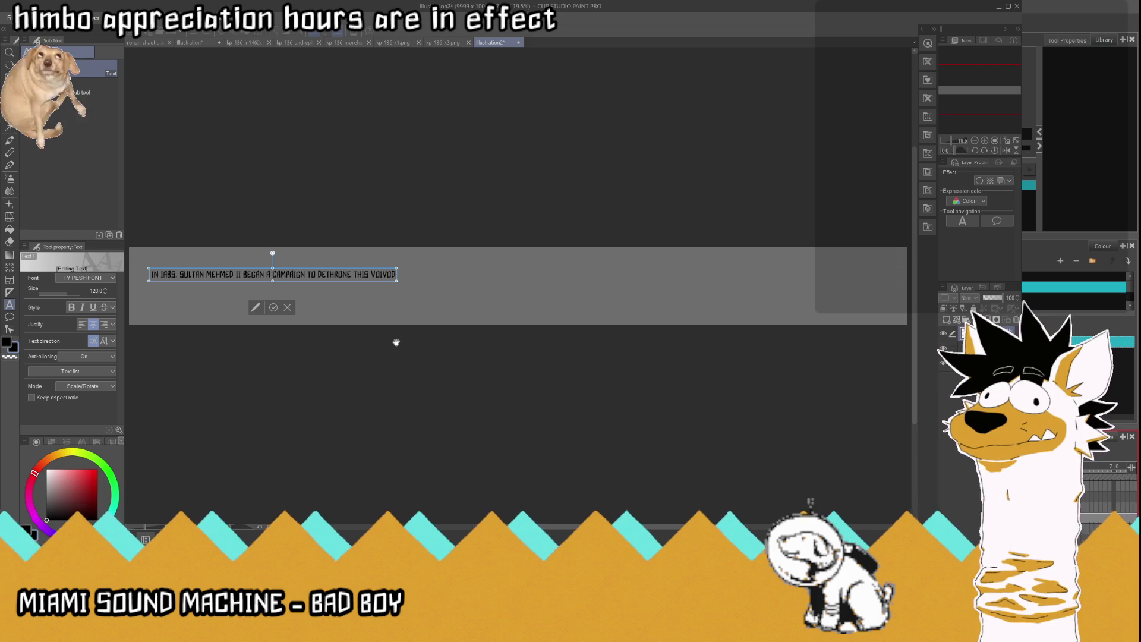
{"action": "type", "text": "E OF WALLACHIA"}
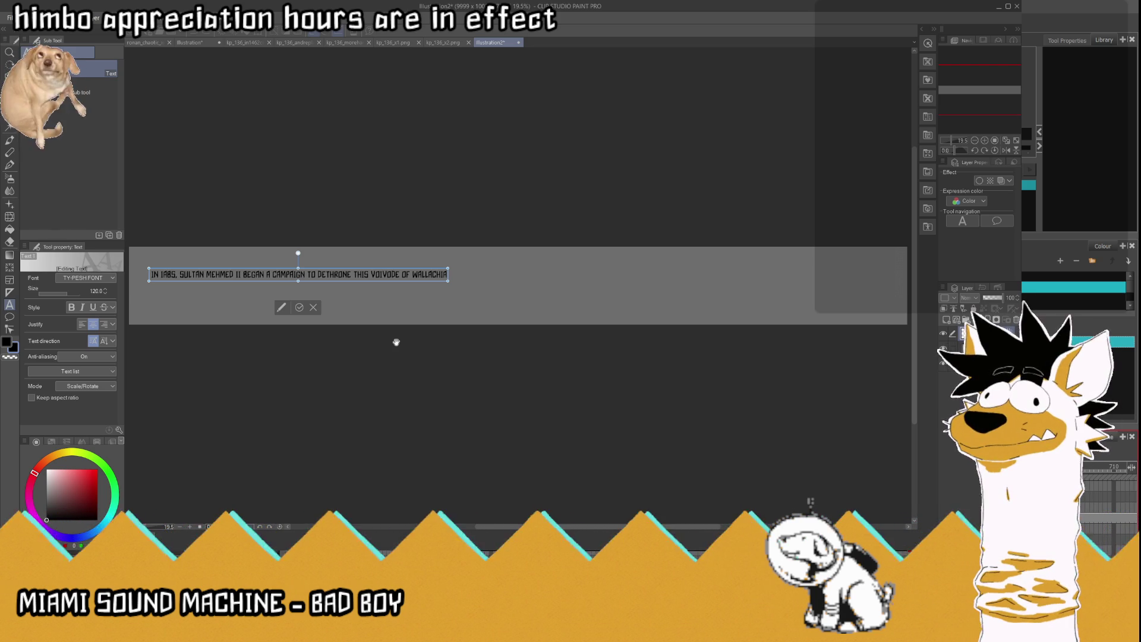
{"action": "scroll", "coordinate": [419, 306], "scroll_direction": "down", "scroll_amount": 1}
{"action": "scroll", "coordinate": [371, 312], "scroll_direction": "up", "scroll_amount": 3}
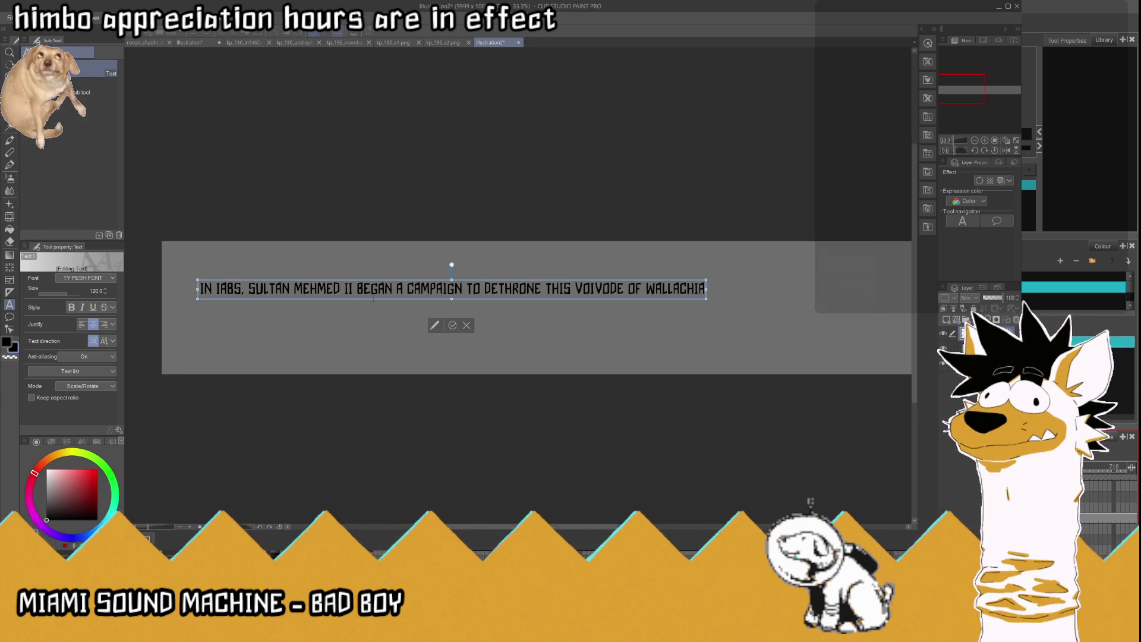
{"action": "left_click", "coordinate": [453, 325]}
{"action": "scroll", "coordinate": [529, 315], "scroll_direction": "down", "scroll_amount": 2}
{"action": "scroll", "coordinate": [383, 298], "scroll_direction": "up", "scroll_amount": 4}
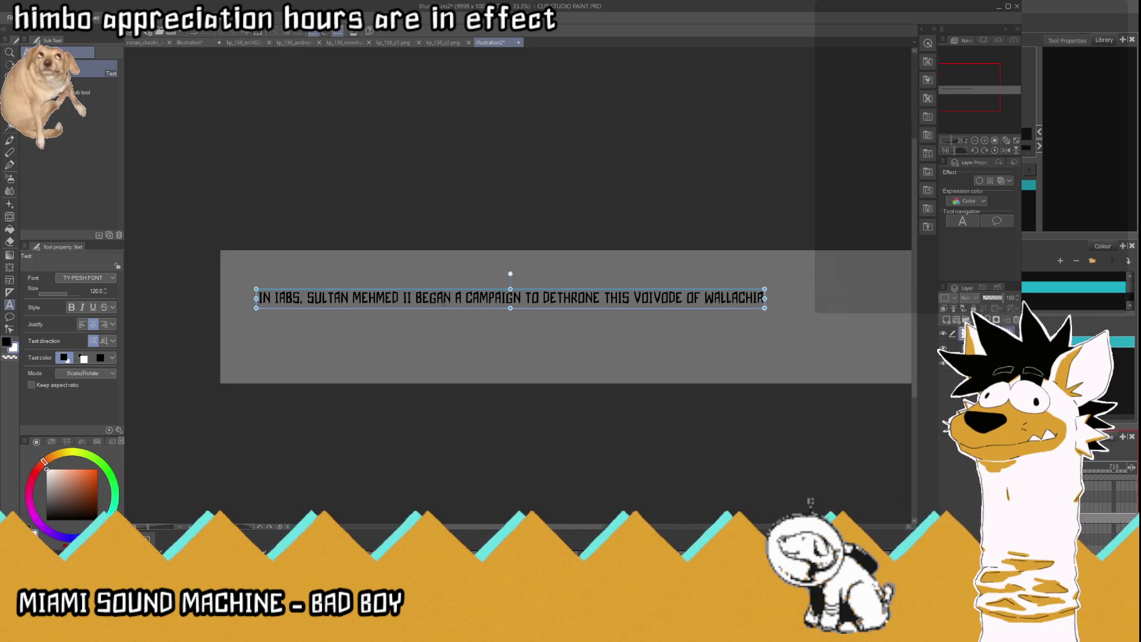
{"action": "scroll", "coordinate": [275, 293], "scroll_direction": "up", "scroll_amount": 1}
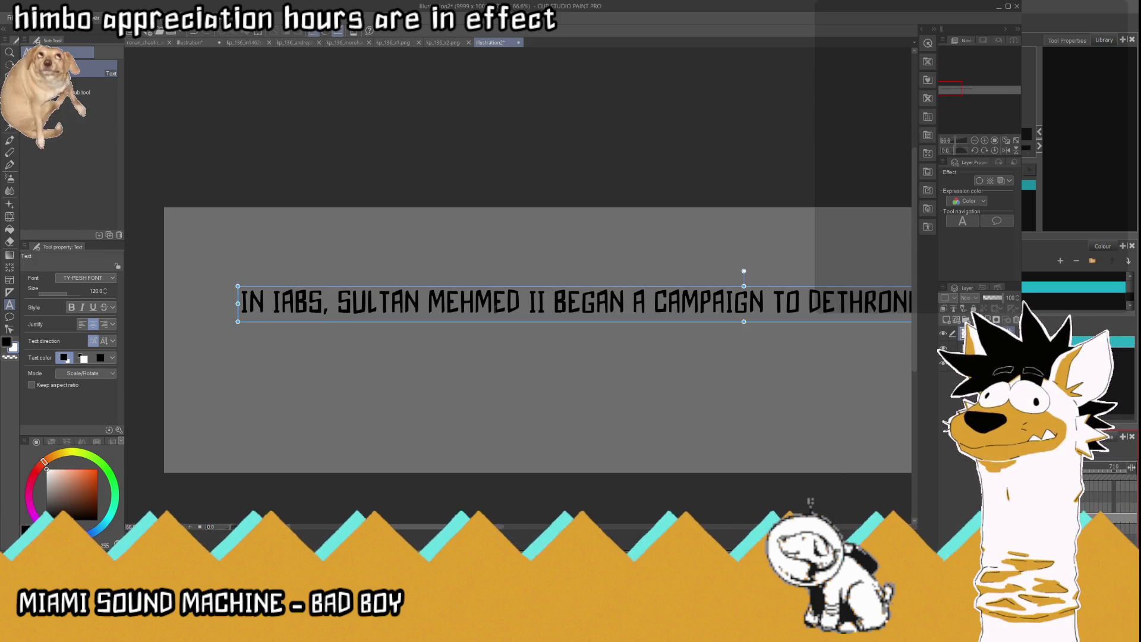
{"action": "left_click", "coordinate": [493, 303]}
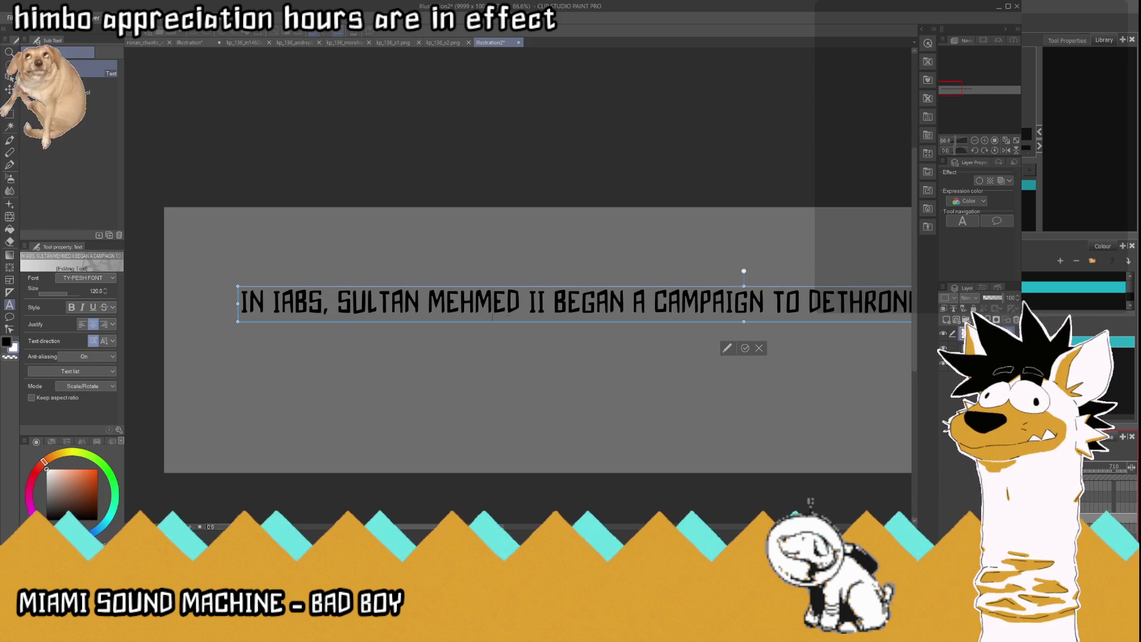
Step: Deselect the text, zoom in, and erase parts of the year digits to reshape them into 1465
{"action": "left_click", "coordinate": [759, 348]}
{"action": "key", "text": "Escape"}
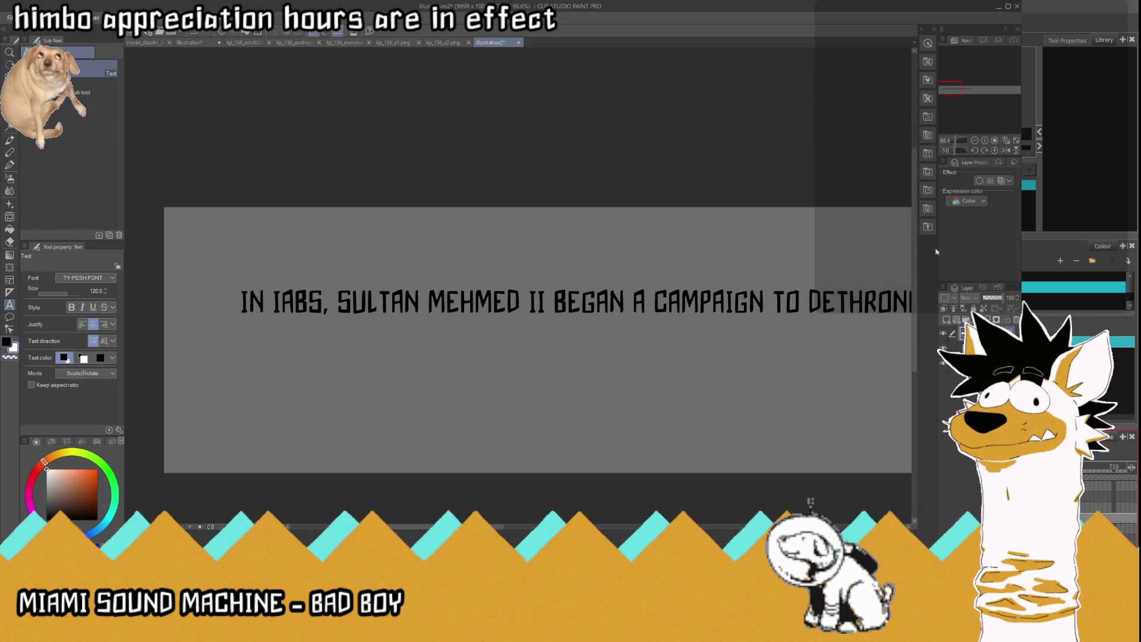
{"action": "scroll", "coordinate": [291, 285], "scroll_direction": "up", "scroll_amount": 5}
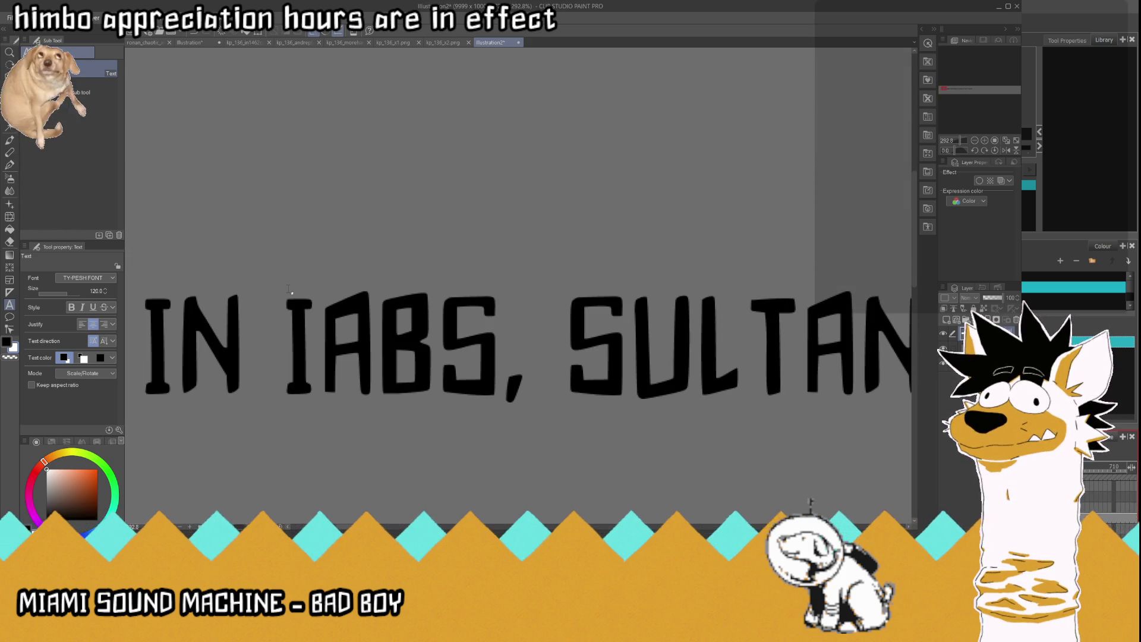
{"action": "scroll", "coordinate": [288, 290], "scroll_direction": "up", "scroll_amount": 2}
{"action": "left_click", "coordinate": [10, 243]}
{"action": "scroll", "coordinate": [379, 389], "scroll_direction": "up", "scroll_amount": 3}
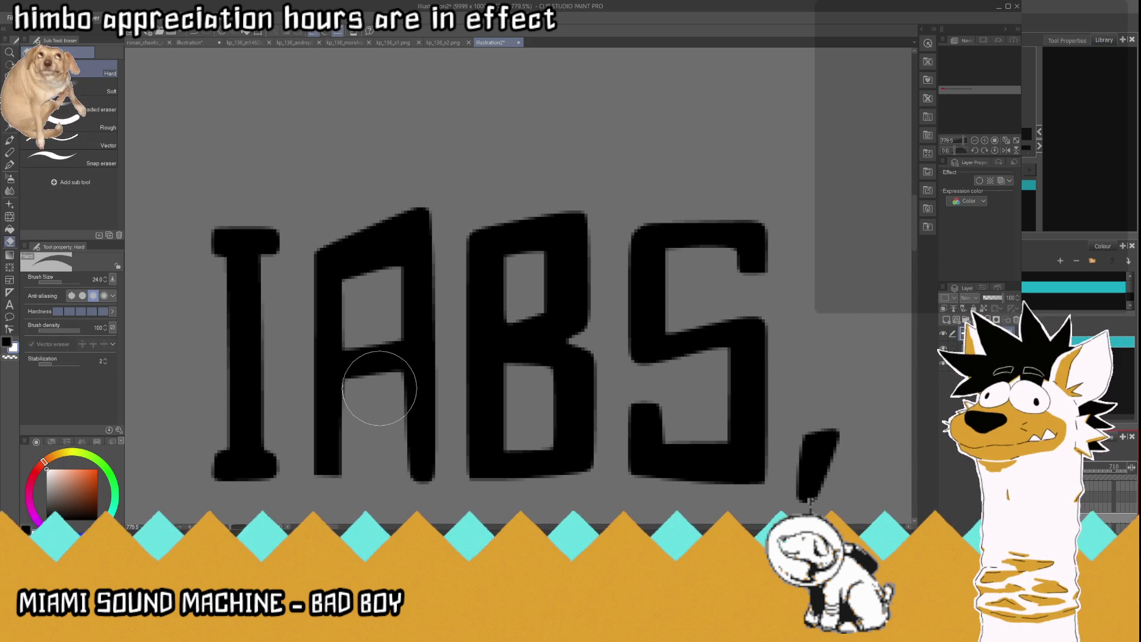
{"action": "mouse_move", "coordinate": [260, 244]}
{"action": "left_mouse_down"}
{"action": "mouse_move", "coordinate": [280, 262]}
{"action": "mouse_move", "coordinate": [248, 237]}
{"action": "left_mouse_up"}
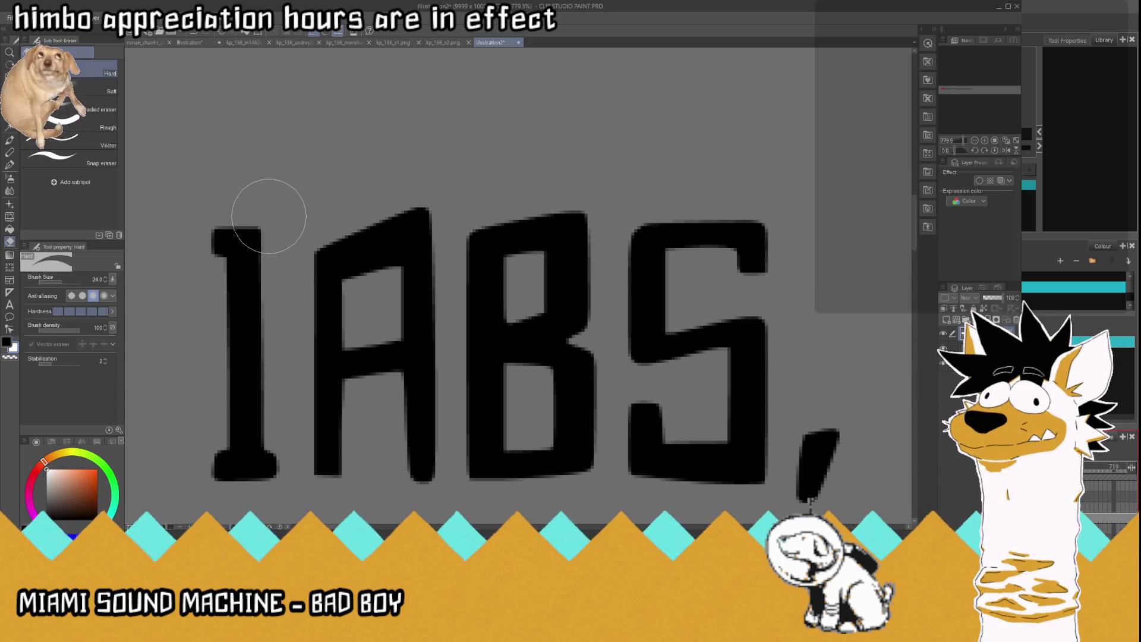
{"action": "mouse_move", "coordinate": [313, 383]}
{"action": "left_mouse_down"}
{"action": "mouse_move", "coordinate": [387, 380]}
{"action": "mouse_move", "coordinate": [319, 382]}
{"action": "mouse_move", "coordinate": [351, 383]}
{"action": "mouse_move", "coordinate": [324, 419]}
{"action": "mouse_move", "coordinate": [337, 452]}
{"action": "left_mouse_up"}
{"action": "mouse_move", "coordinate": [347, 272]}
{"action": "left_mouse_down"}
{"action": "mouse_move", "coordinate": [349, 242]}
{"action": "mouse_move", "coordinate": [357, 267]}
{"action": "mouse_move", "coordinate": [371, 212]}
{"action": "mouse_move", "coordinate": [390, 272]}
{"action": "mouse_move", "coordinate": [390, 224]}
{"action": "mouse_move", "coordinate": [391, 266]}
{"action": "mouse_move", "coordinate": [389, 244]}
{"action": "left_mouse_up"}
{"action": "mouse_move", "coordinate": [522, 318]}
{"action": "left_mouse_down"}
{"action": "mouse_move", "coordinate": [591, 324]}
{"action": "mouse_move", "coordinate": [571, 280]}
{"action": "left_mouse_up"}
{"action": "mouse_move", "coordinate": [514, 318]}
{"action": "left_mouse_down"}
{"action": "mouse_move", "coordinate": [582, 336]}
{"action": "mouse_move", "coordinate": [560, 327]}
{"action": "left_mouse_up"}
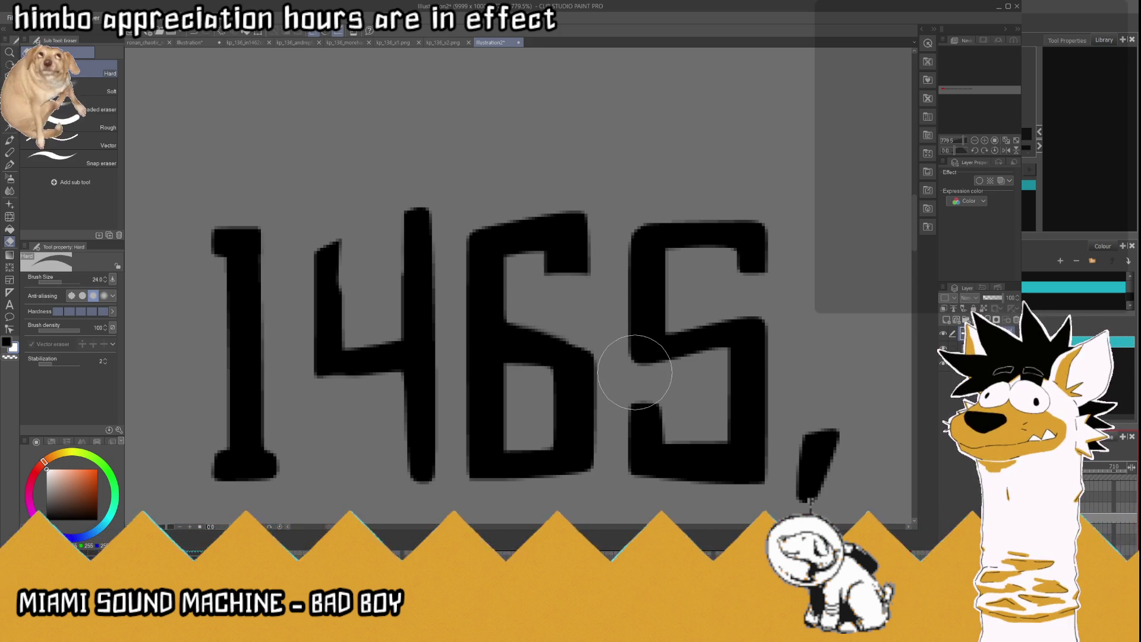
{"action": "mouse_move", "coordinate": [624, 433]}
{"action": "left_mouse_down"}
{"action": "mouse_move", "coordinate": [683, 434]}
{"action": "mouse_move", "coordinate": [628, 432]}
{"action": "mouse_move", "coordinate": [668, 403]}
{"action": "mouse_move", "coordinate": [638, 405]}
{"action": "mouse_move", "coordinate": [642, 428]}
{"action": "mouse_move", "coordinate": [651, 421]}
{"action": "mouse_move", "coordinate": [642, 399]}
{"action": "mouse_move", "coordinate": [607, 452]}
{"action": "mouse_move", "coordinate": [645, 438]}
{"action": "left_mouse_up"}
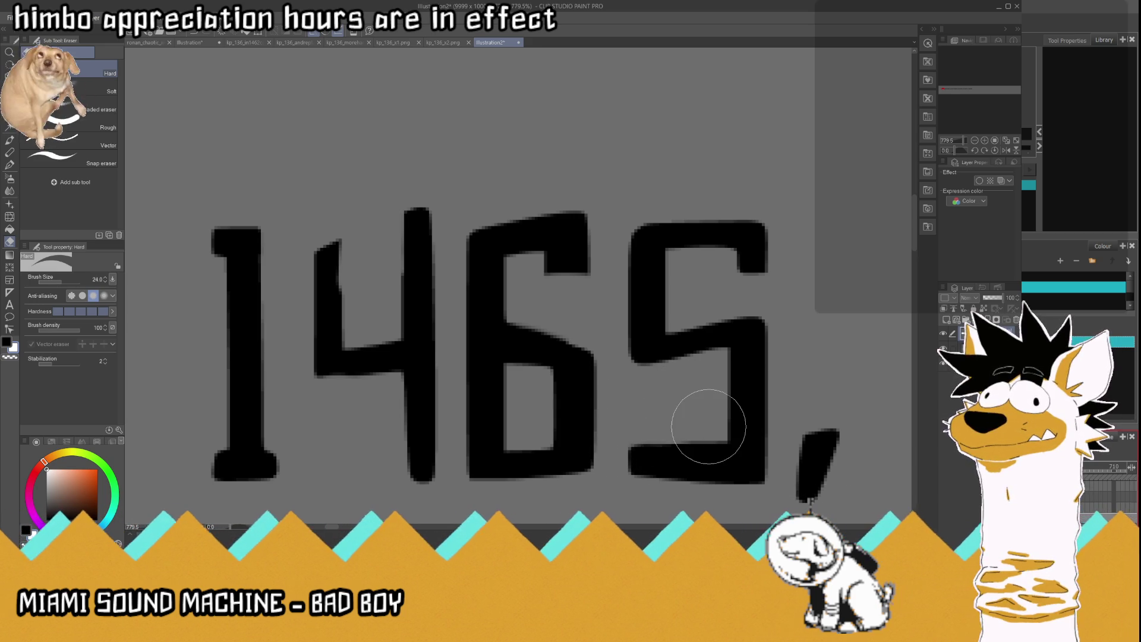
Step: Try a pen stroke extending the 4's left stem, then undo it
{"action": "key", "text": "p"}
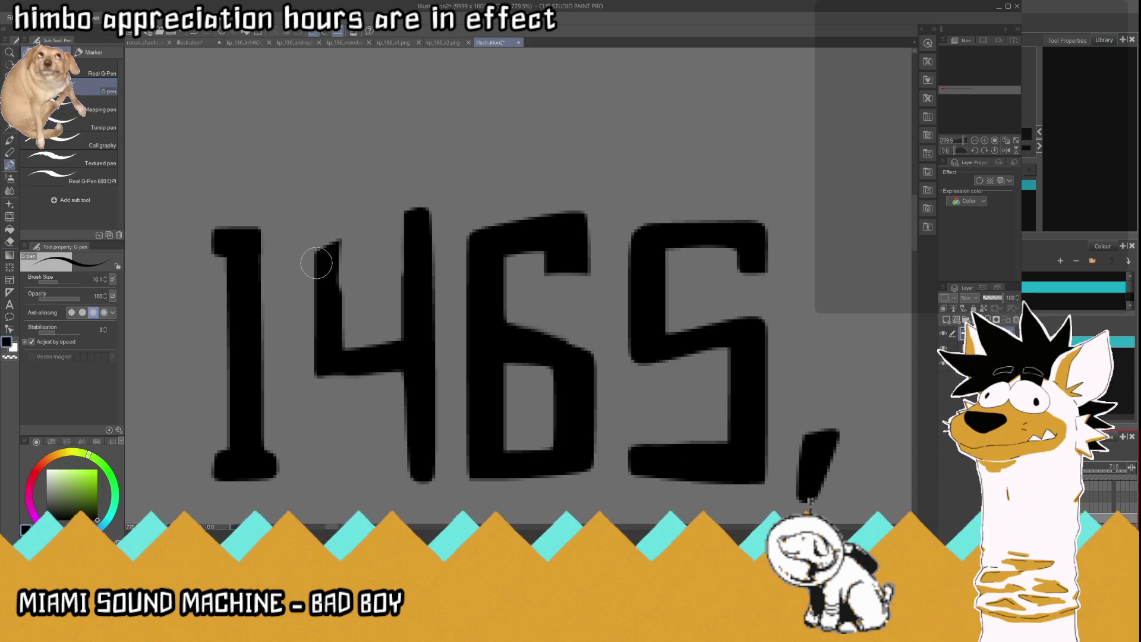
{"action": "mouse_move", "coordinate": [317, 241]}
{"action": "left_mouse_down"}
{"action": "mouse_move", "coordinate": [332, 228]}
{"action": "mouse_move", "coordinate": [341, 238]}
{"action": "mouse_move", "coordinate": [339, 274]}
{"action": "mouse_move", "coordinate": [318, 240]}
{"action": "mouse_move", "coordinate": [333, 229]}
{"action": "left_mouse_up"}
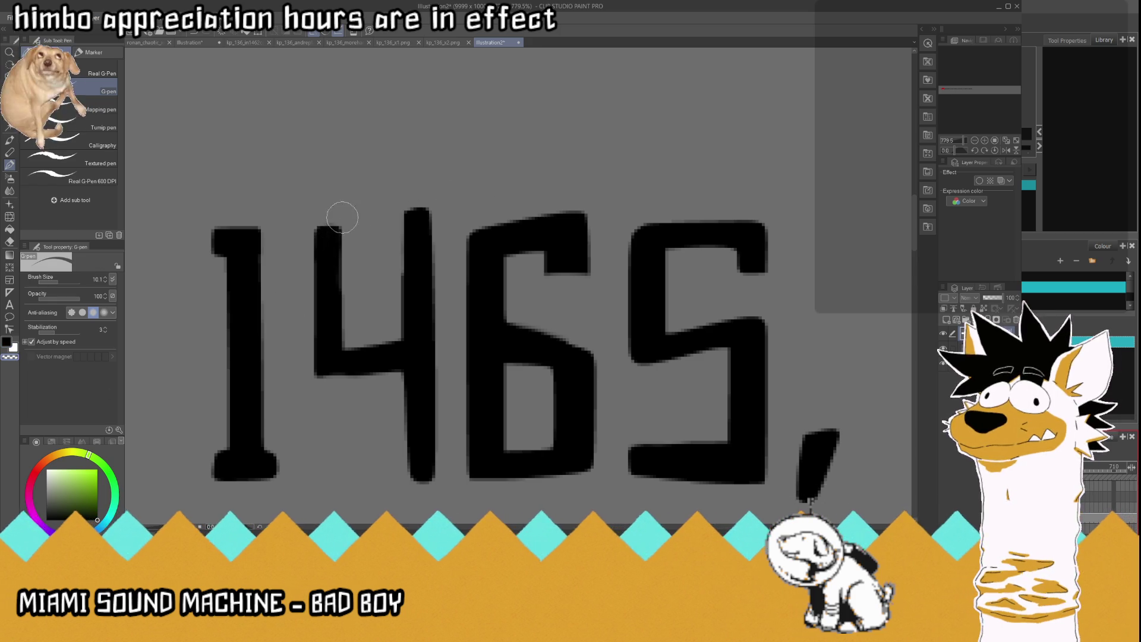
{"action": "key", "text": "ctrl+z"}
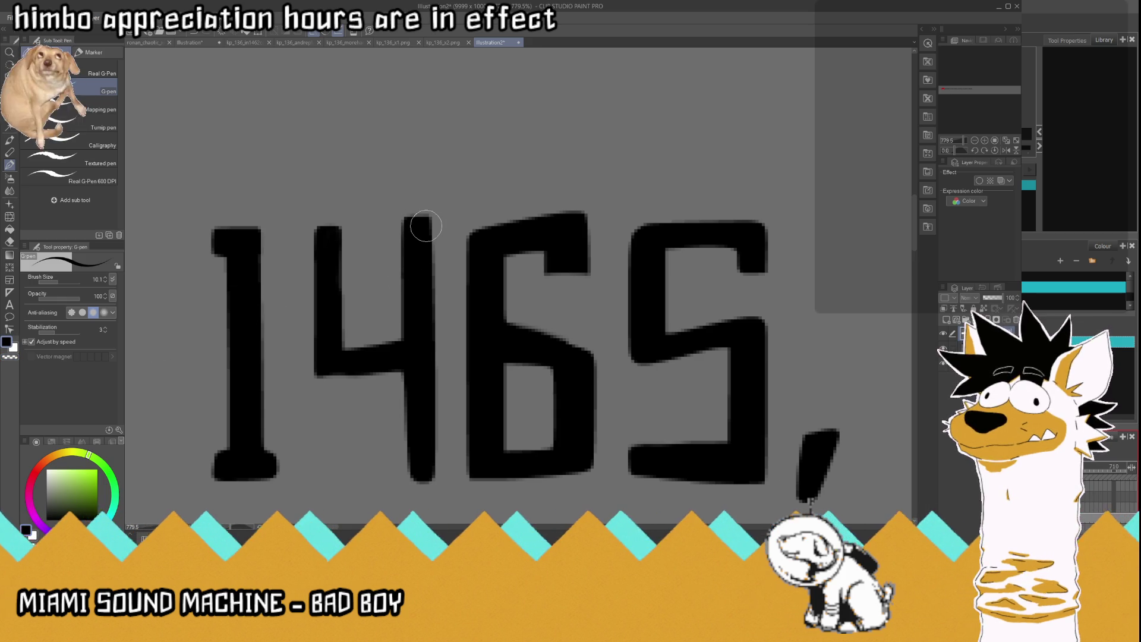
{"action": "scroll", "coordinate": [428, 226], "scroll_direction": "down", "scroll_amount": 3}
{"action": "key", "text": "m"}
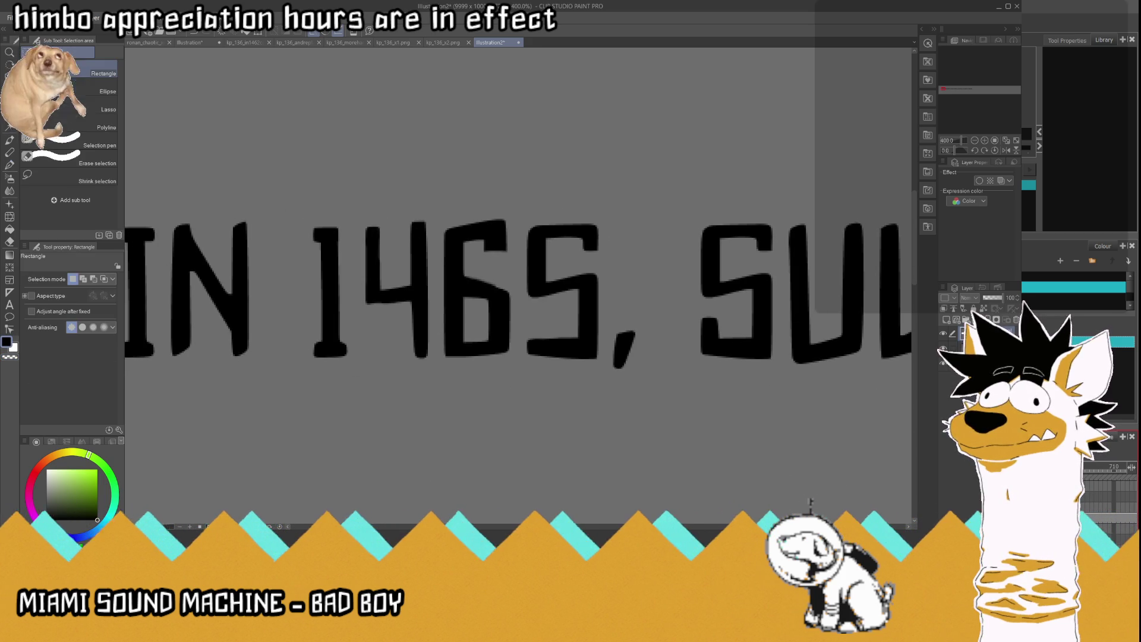
Step: Select the final 5 and flip it horizontally so the year reads 1462
{"action": "left_click_drag", "start_coordinate": [527, 220], "coordinate": [600, 372]}
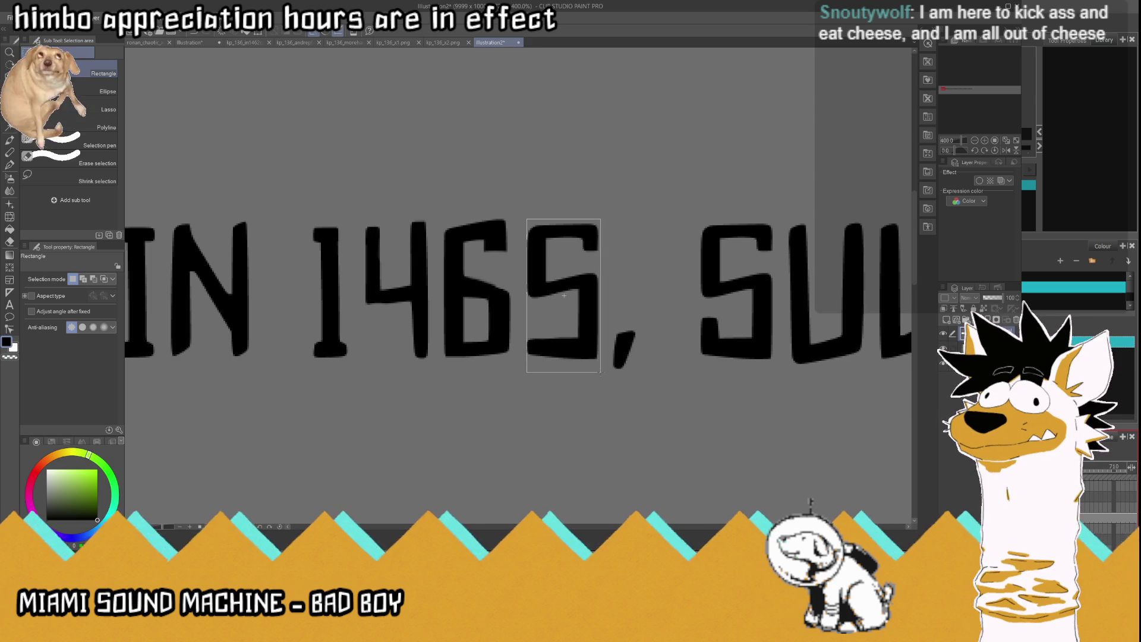
{"action": "scroll", "coordinate": [586, 297], "scroll_direction": "up", "scroll_amount": 4}
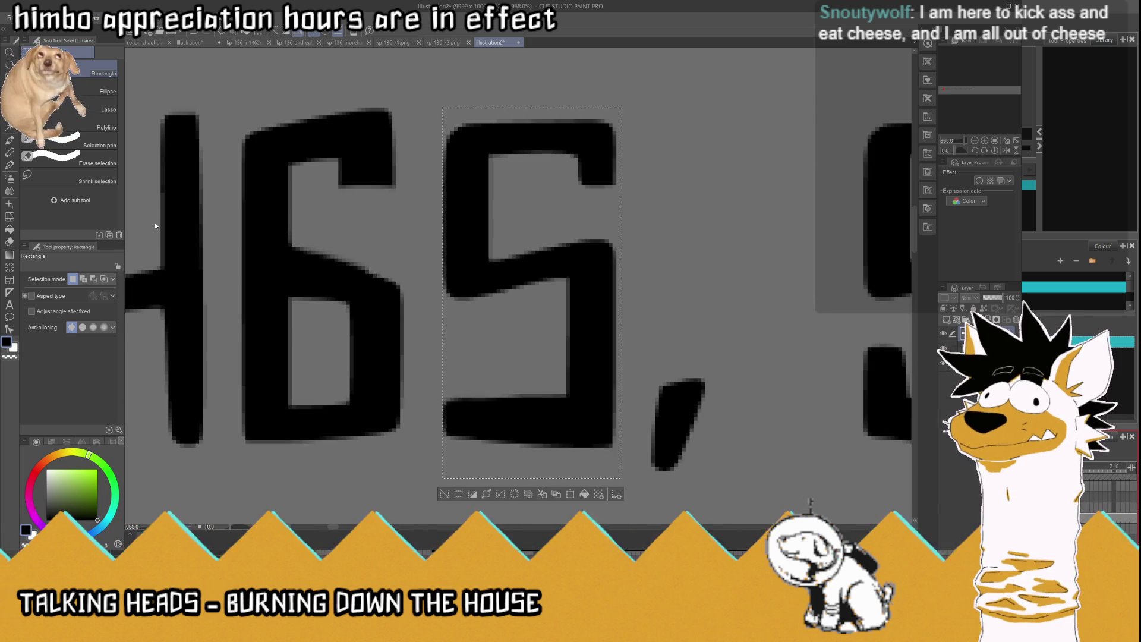
{"action": "key", "text": "h"}
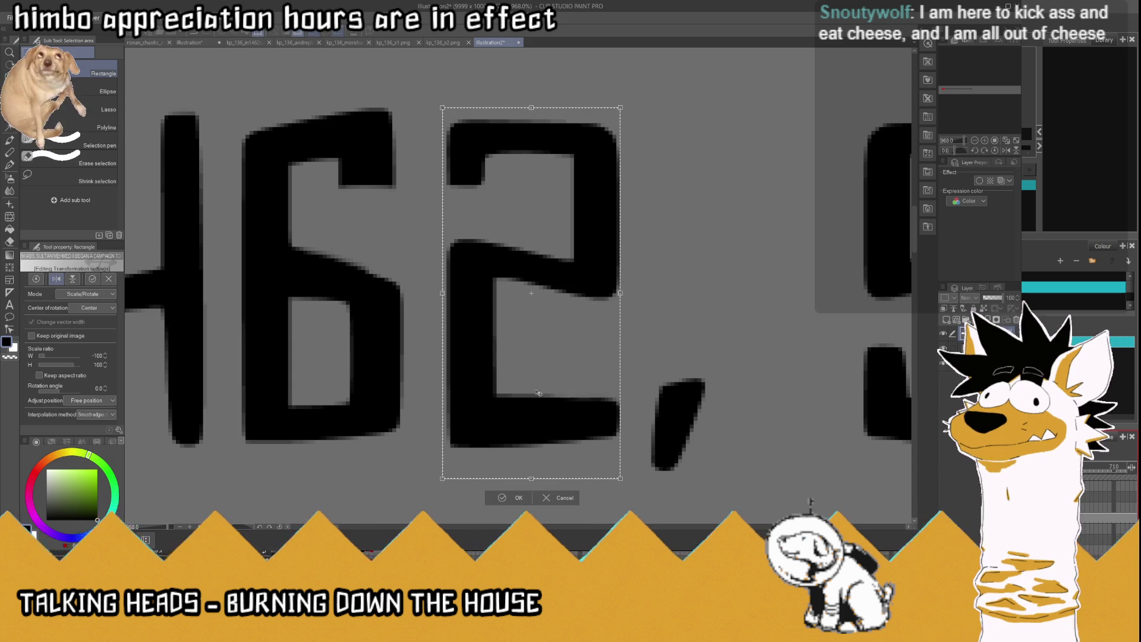
{"action": "left_click", "coordinate": [503, 497]}
{"action": "scroll", "coordinate": [511, 367], "scroll_direction": "down", "scroll_amount": 8}
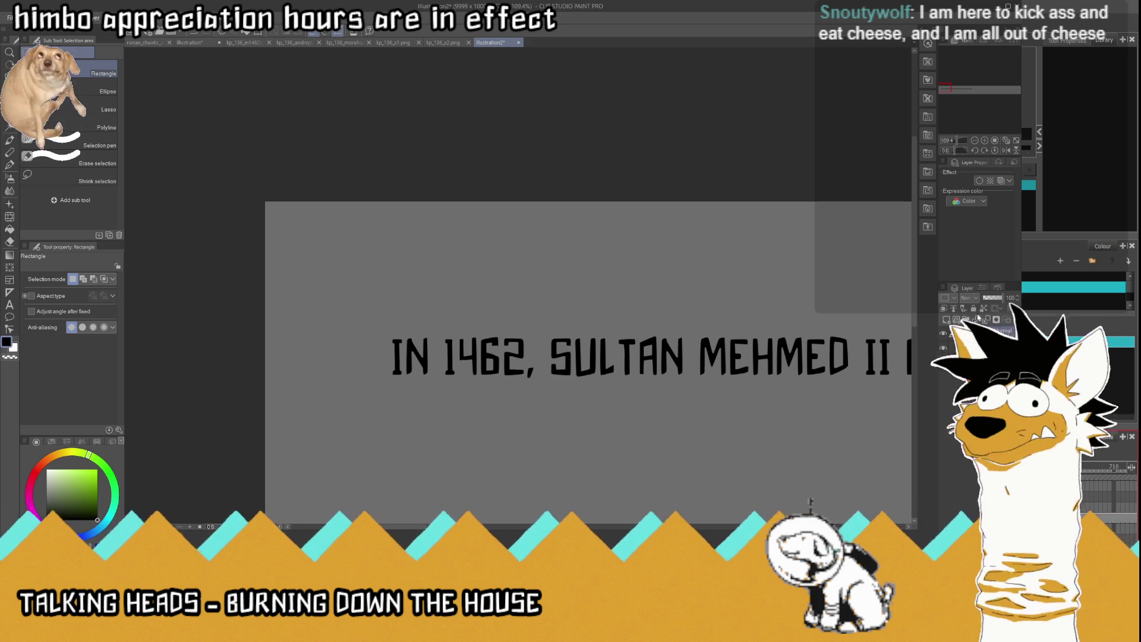
Step: Give the caption layer a black border effect with thickness 10
{"action": "left_click", "coordinate": [979, 182]}
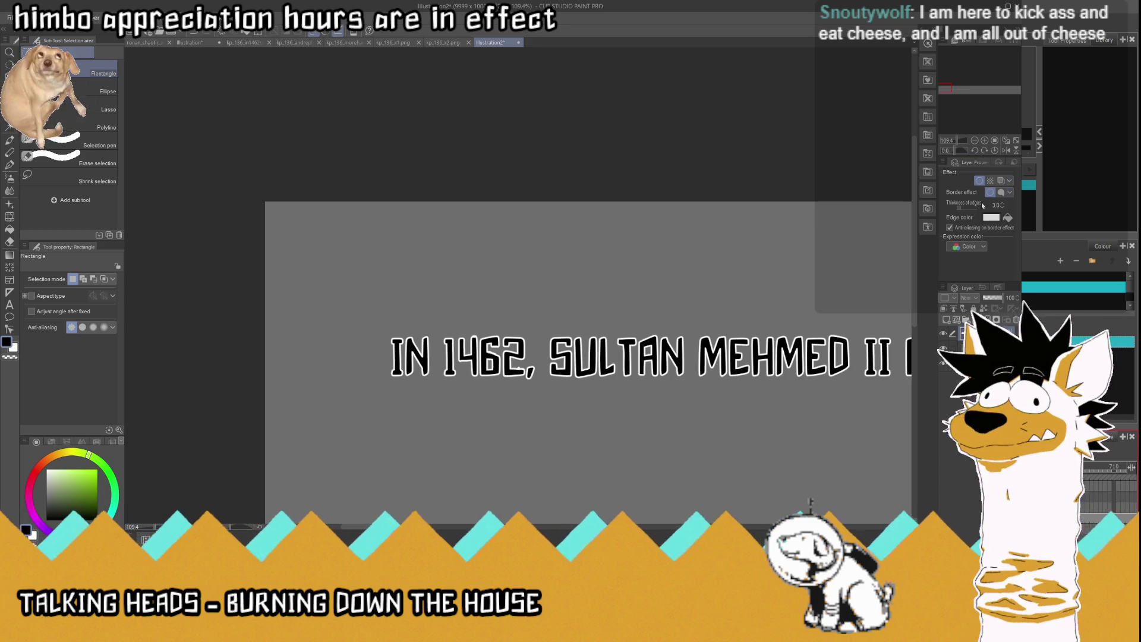
{"action": "left_click", "coordinate": [991, 218]}
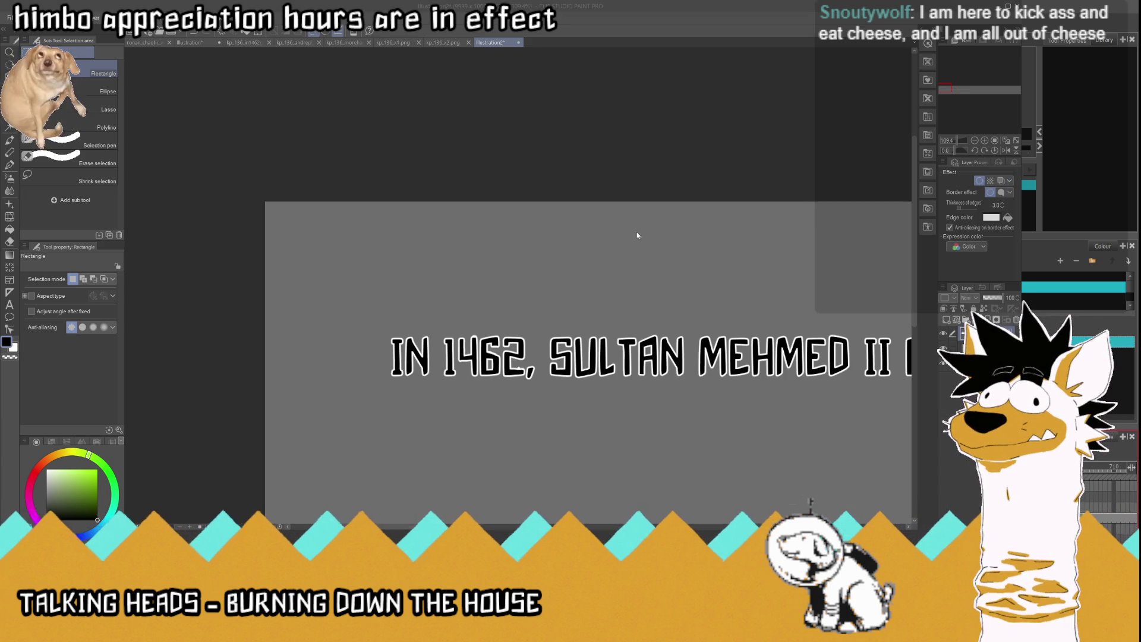
{"action": "left_click", "coordinate": [992, 208]}
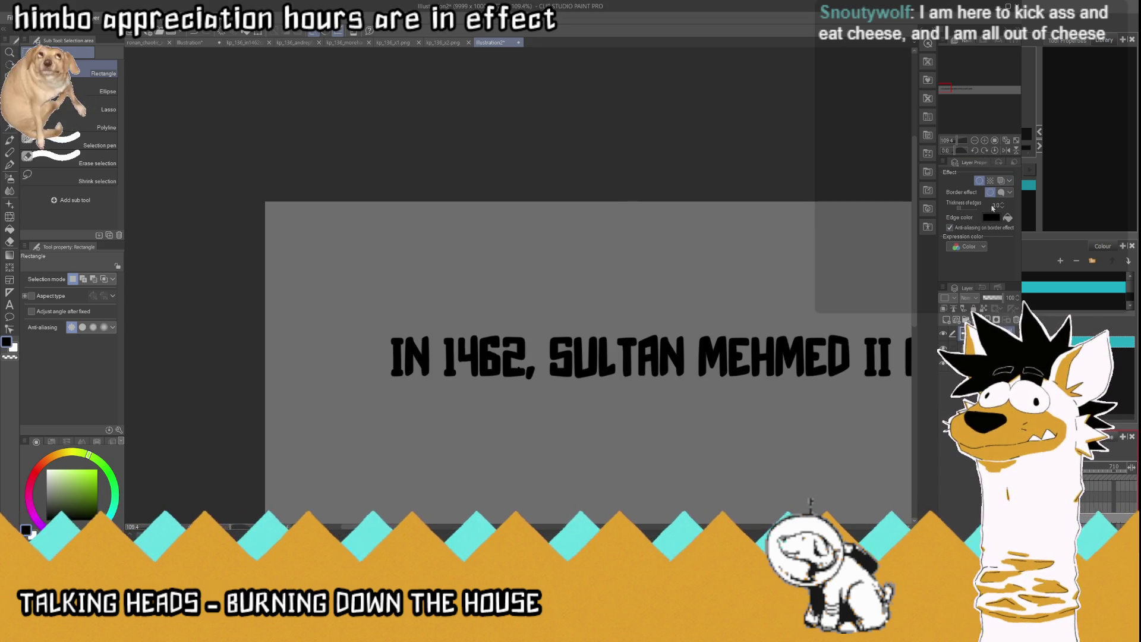
{"action": "key", "text": "Return"}
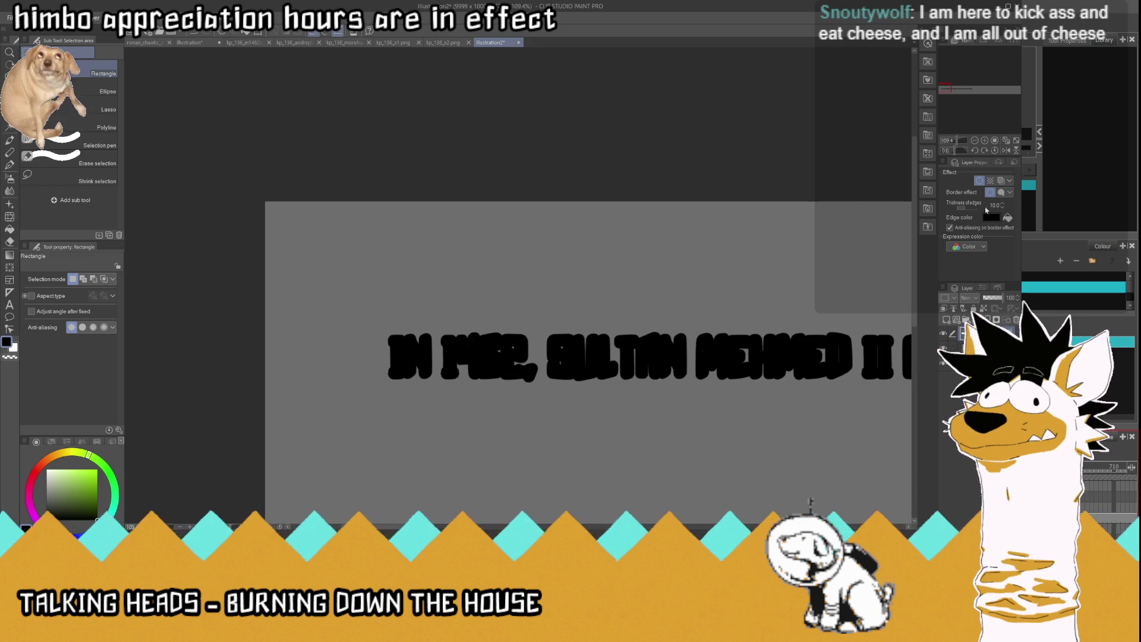
{"action": "key", "text": "ctrl+minus"}
Step: Erase to reshape the 4 in 1462, then undo to remove the border effect
{"action": "scroll", "coordinate": [477, 319], "scroll_direction": "up", "scroll_amount": 10}
{"action": "key", "text": "e"}
{"action": "mouse_move", "coordinate": [377, 395]}
{"action": "left_mouse_down"}
{"action": "mouse_move", "coordinate": [344, 357]}
{"action": "mouse_move", "coordinate": [372, 377]}
{"action": "mouse_move", "coordinate": [387, 343]}
{"action": "mouse_move", "coordinate": [311, 331]}
{"action": "mouse_move", "coordinate": [386, 341]}
{"action": "left_mouse_up"}
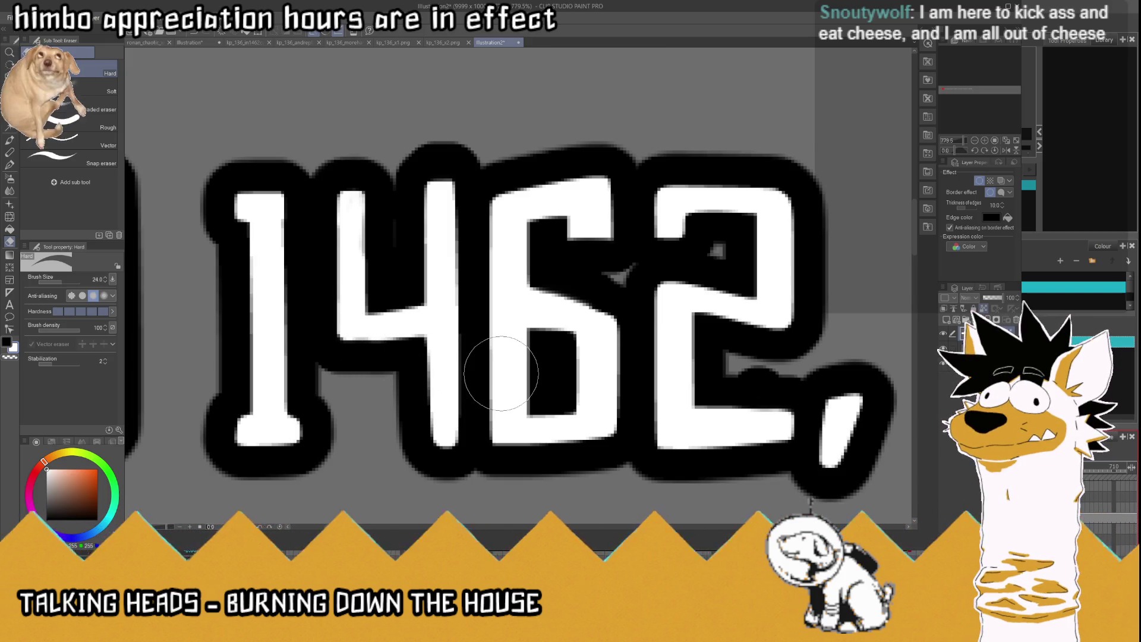
{"action": "scroll", "coordinate": [440, 333], "scroll_direction": "down", "scroll_amount": 2}
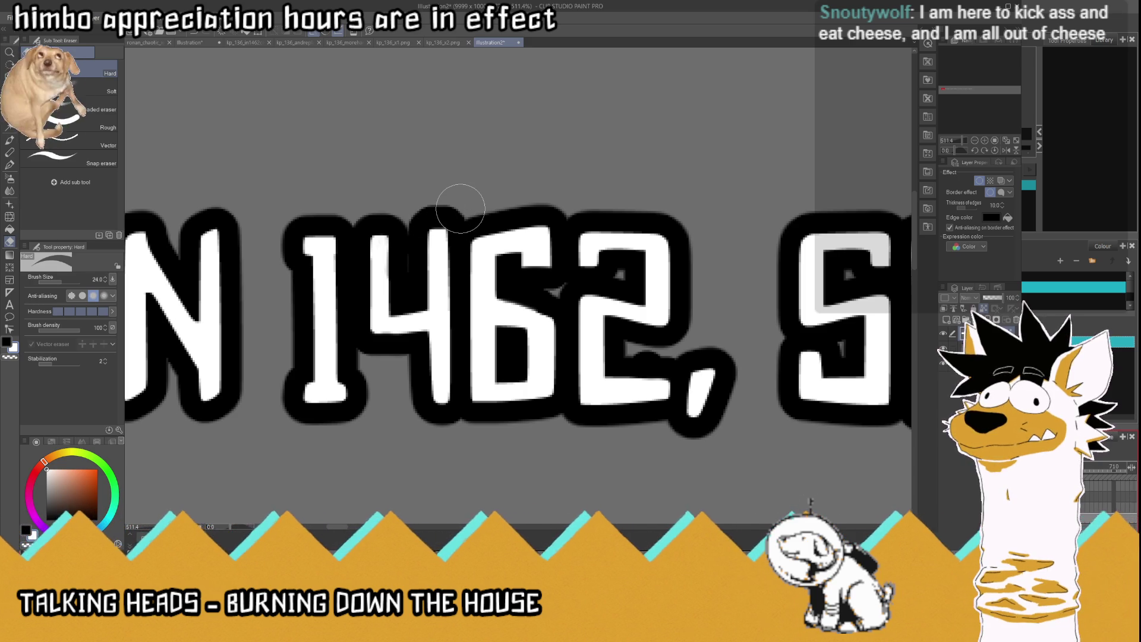
{"action": "scroll", "coordinate": [461, 209], "scroll_direction": "down", "scroll_amount": 2}
{"action": "scroll", "coordinate": [261, 243], "scroll_direction": "down", "scroll_amount": 2}
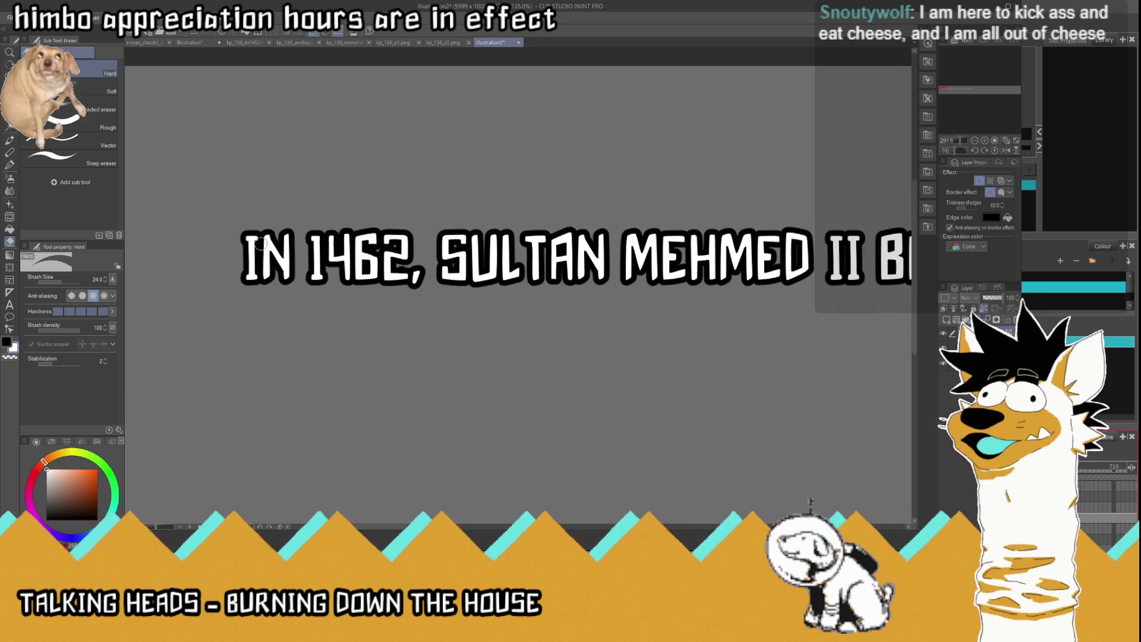
{"action": "scroll", "coordinate": [277, 262], "scroll_direction": "down", "scroll_amount": 4}
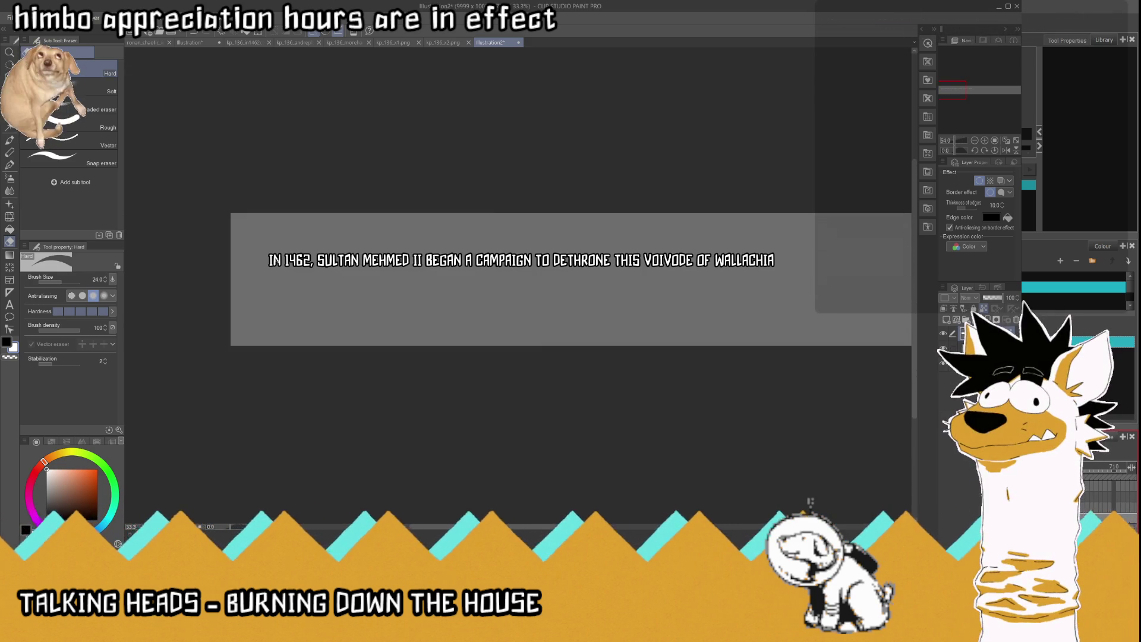
{"action": "scroll", "coordinate": [412, 189], "scroll_direction": "up", "scroll_amount": 1}
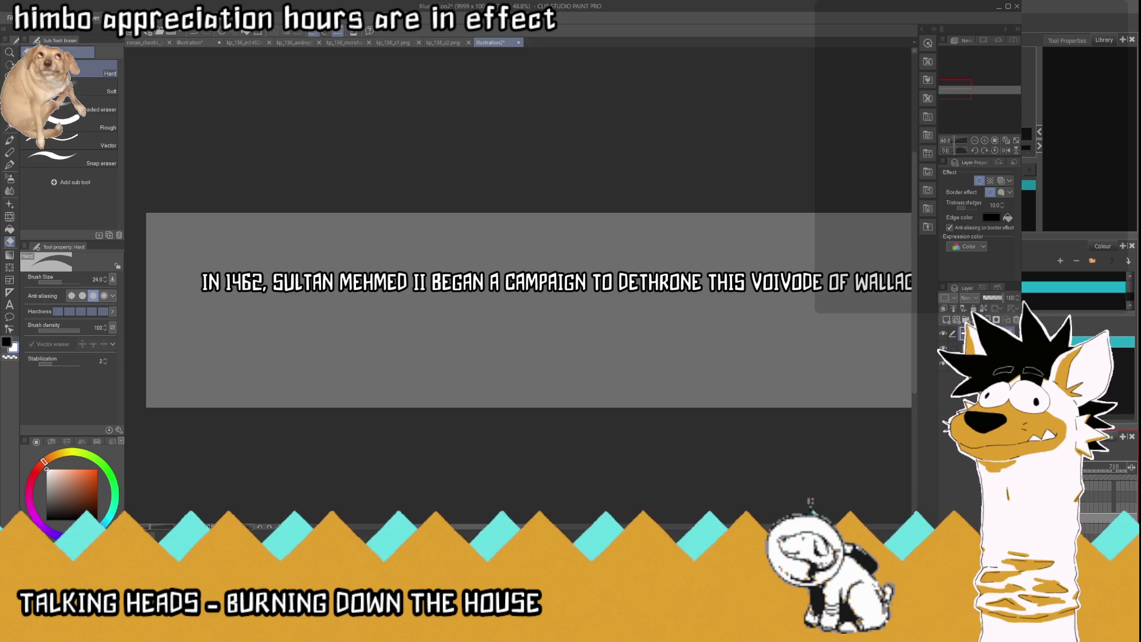
{"action": "key", "text": "ctrl+z"}
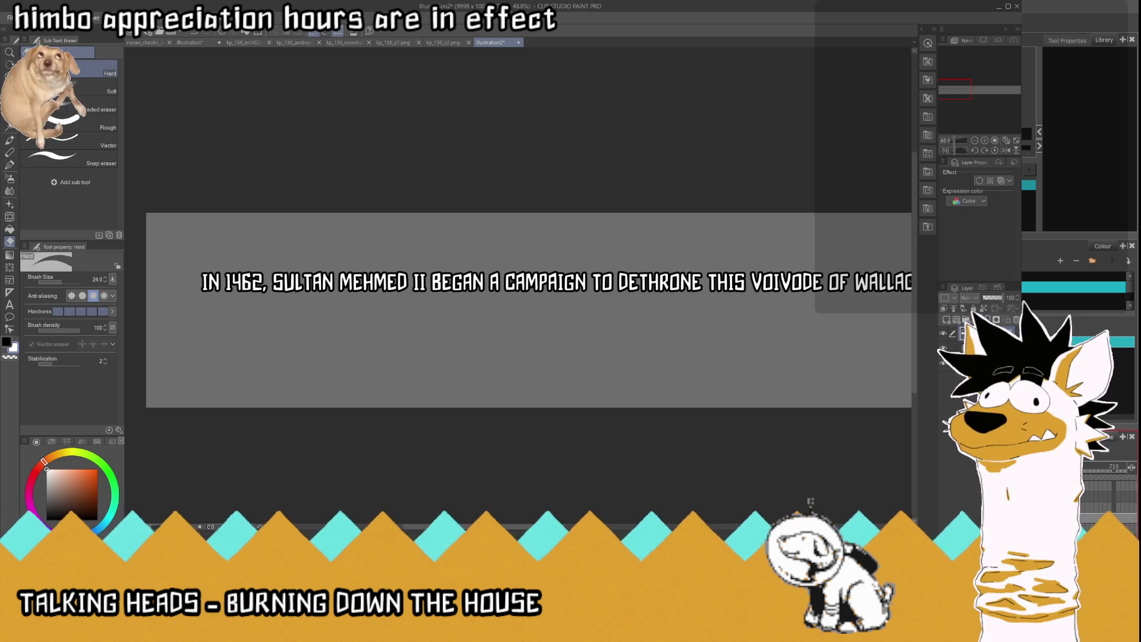
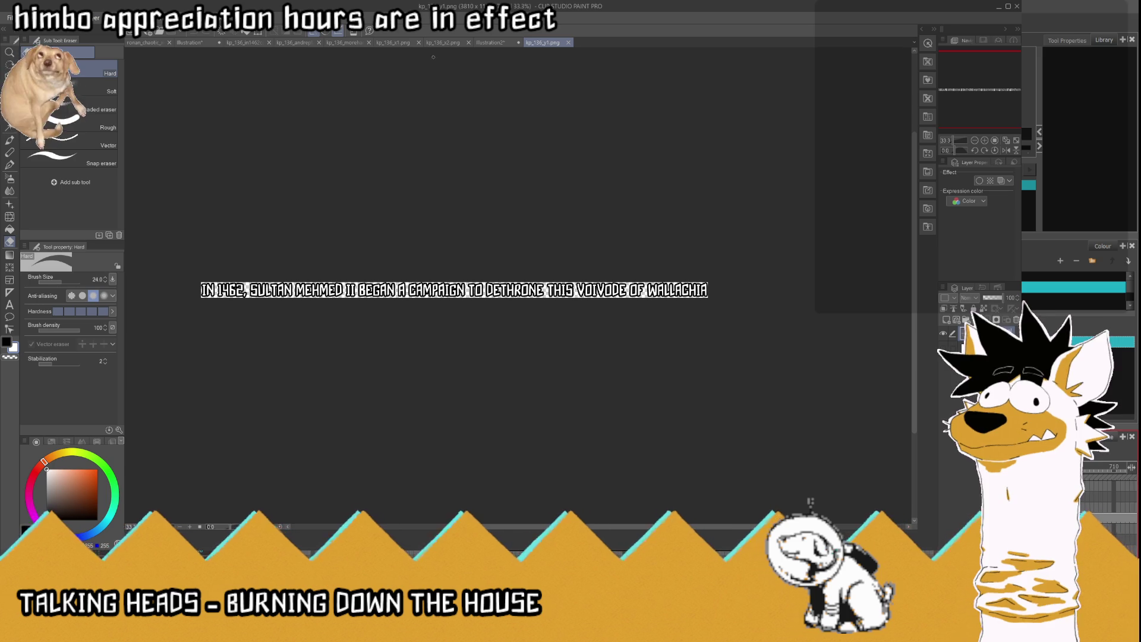
Step: Bring up the Illustration2 document and zoom out until the whole caption fits
{"action": "left_click", "coordinate": [491, 42]}
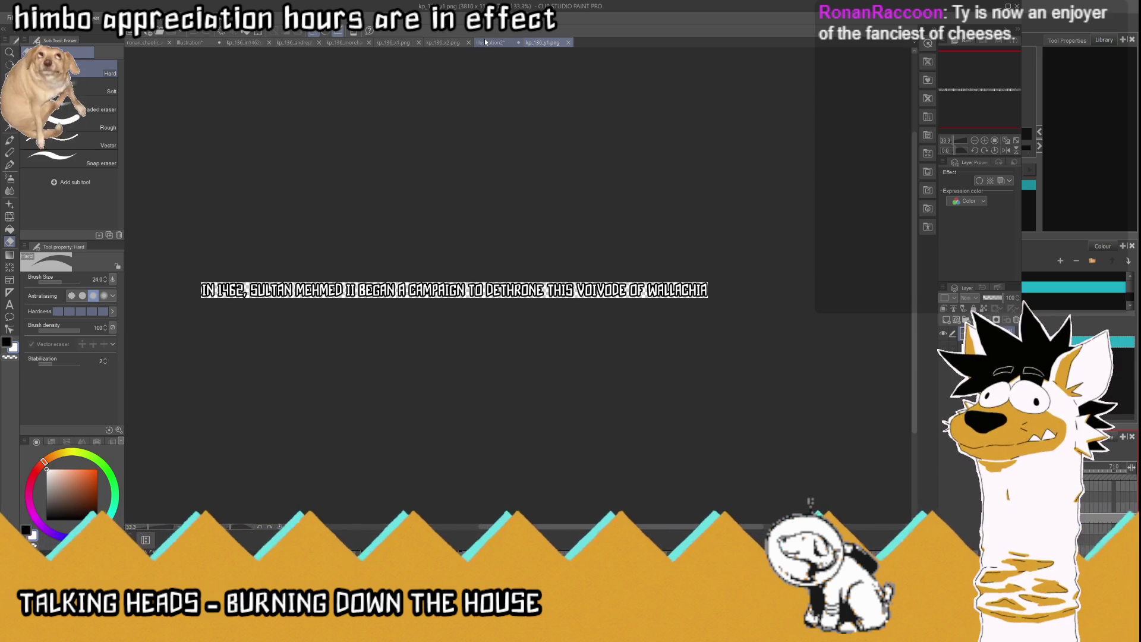
{"action": "key", "text": "ctrl+minus"}
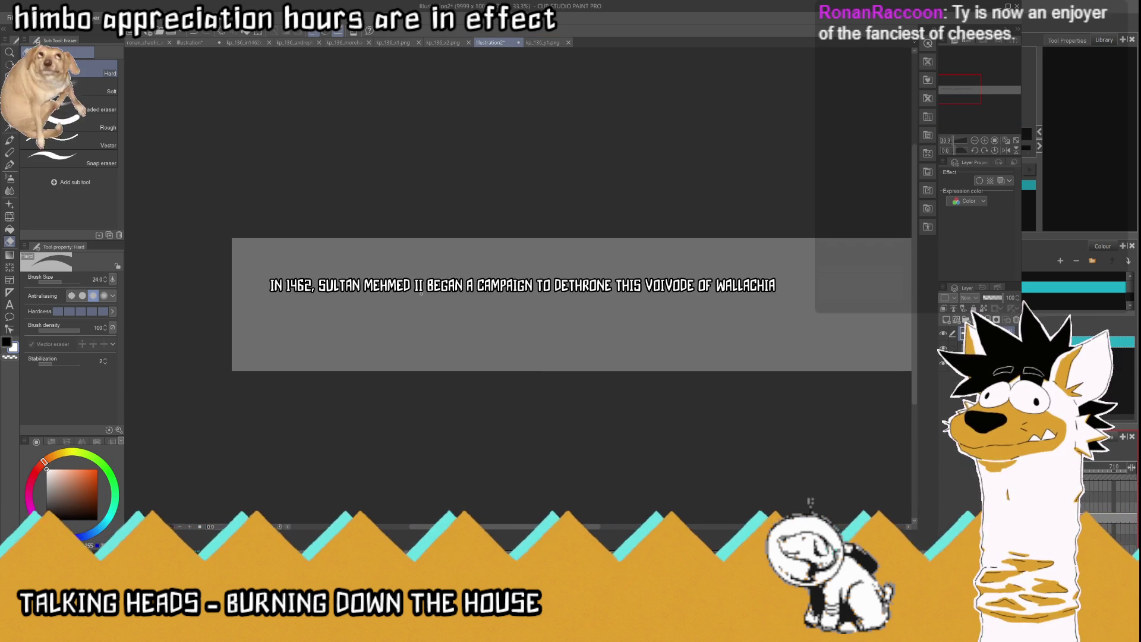
{"action": "key", "text": "ctrl+minus"}
Step: Toggle the caption's border off, undo and redo through earlier edits, then edit the caption text
{"action": "left_click", "coordinate": [979, 180]}
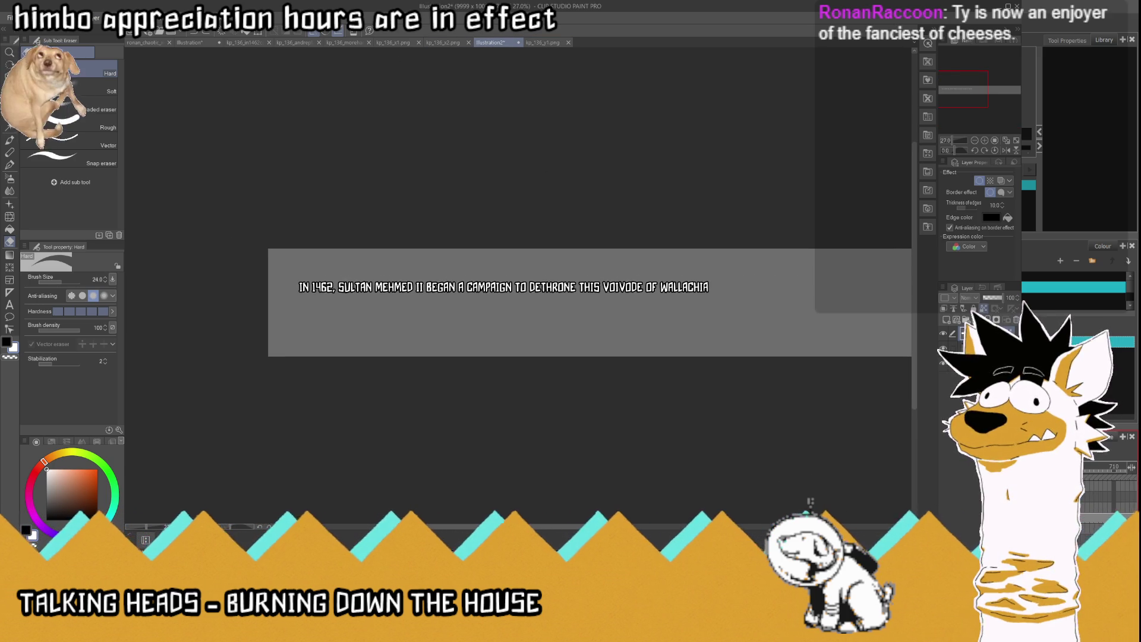
{"action": "key", "text": "ctrl+z"}
{"action": "key", "text": "ctrl+z"}
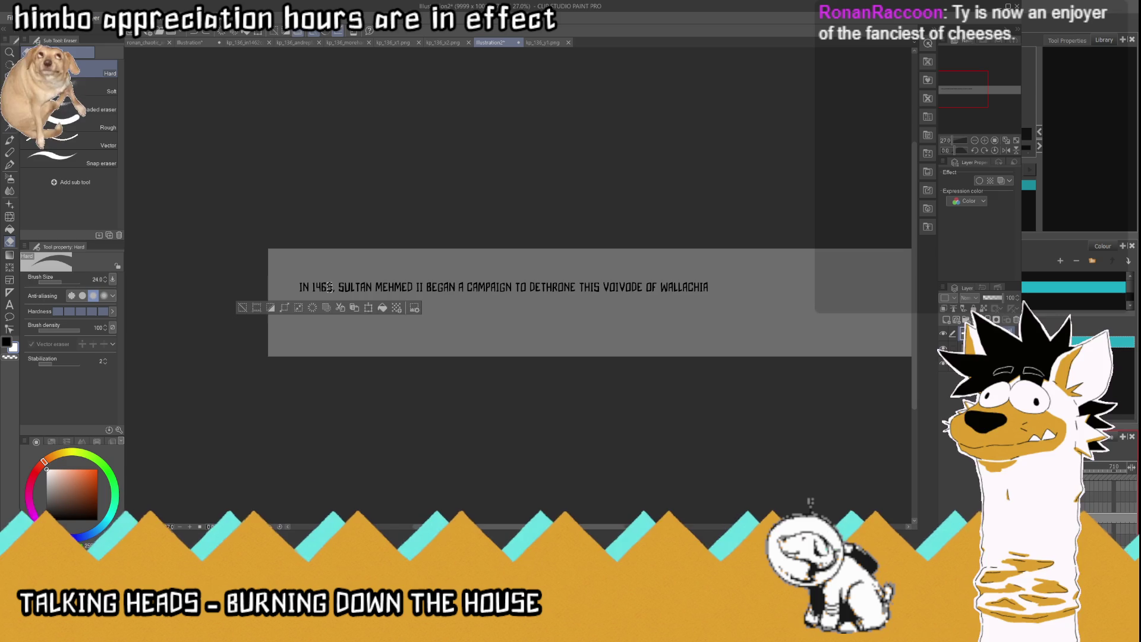
{"action": "key", "text": "ctrl+z"}
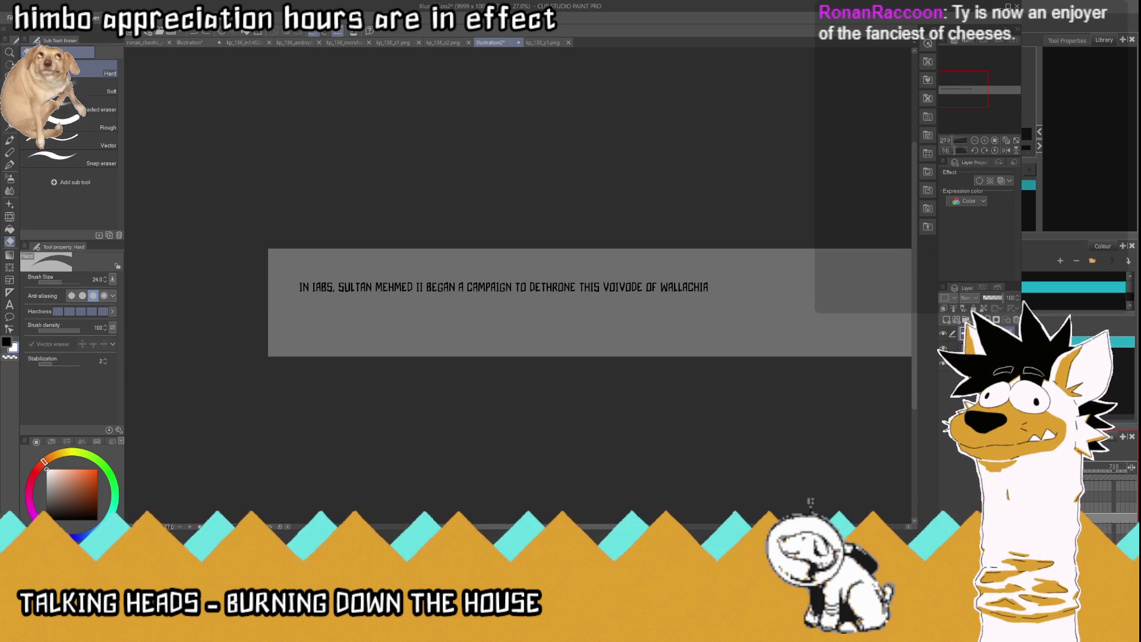
{"action": "key", "text": "ctrl+z"}
{"action": "key", "text": "ctrl+y"}
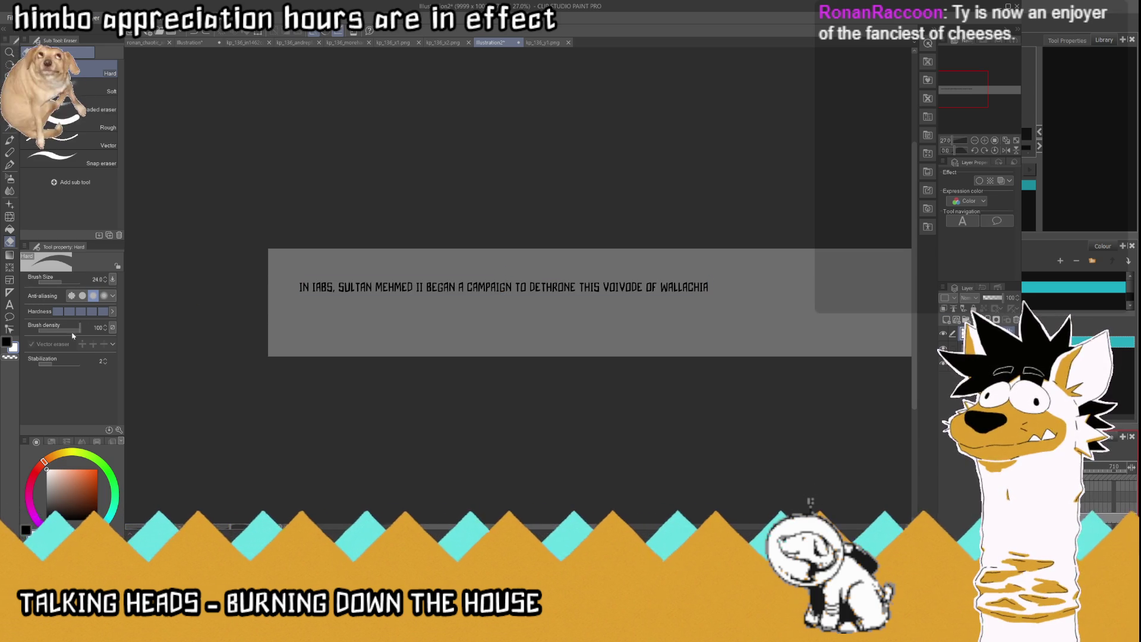
{"action": "left_click", "coordinate": [10, 306]}
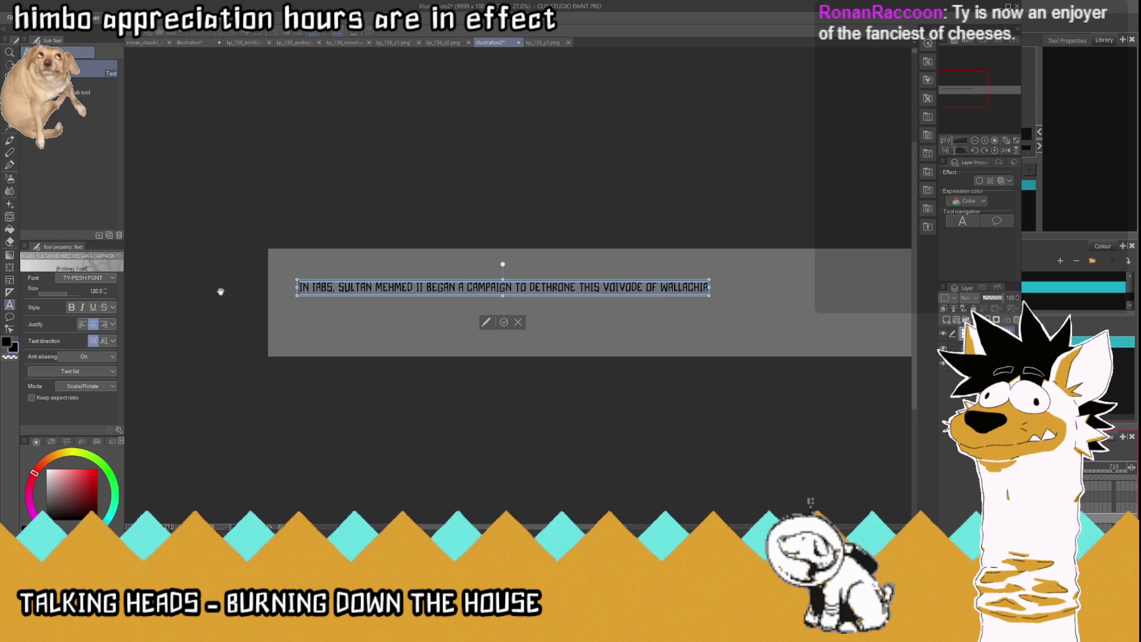
Step: Change the caption to 'AND REPLACE HIM WITH HIS YOUNGER, MORE HANDSOME BROTHER' in white with a border
{"action": "type", "text": "AND REPLAC"}
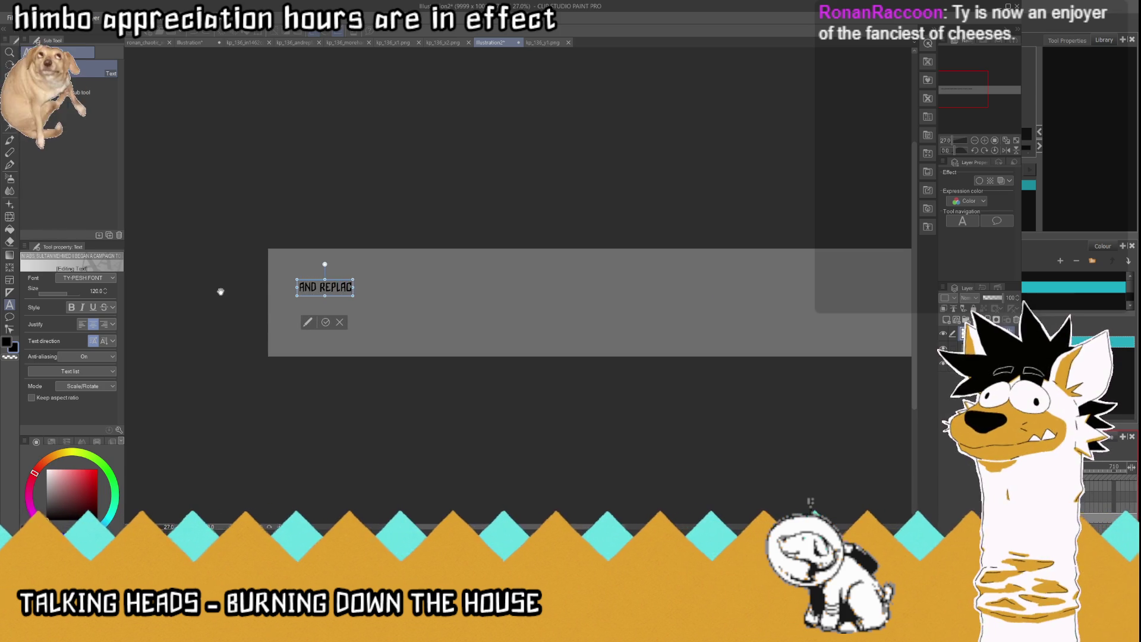
{"action": "type", "text": "E HIM WITH"}
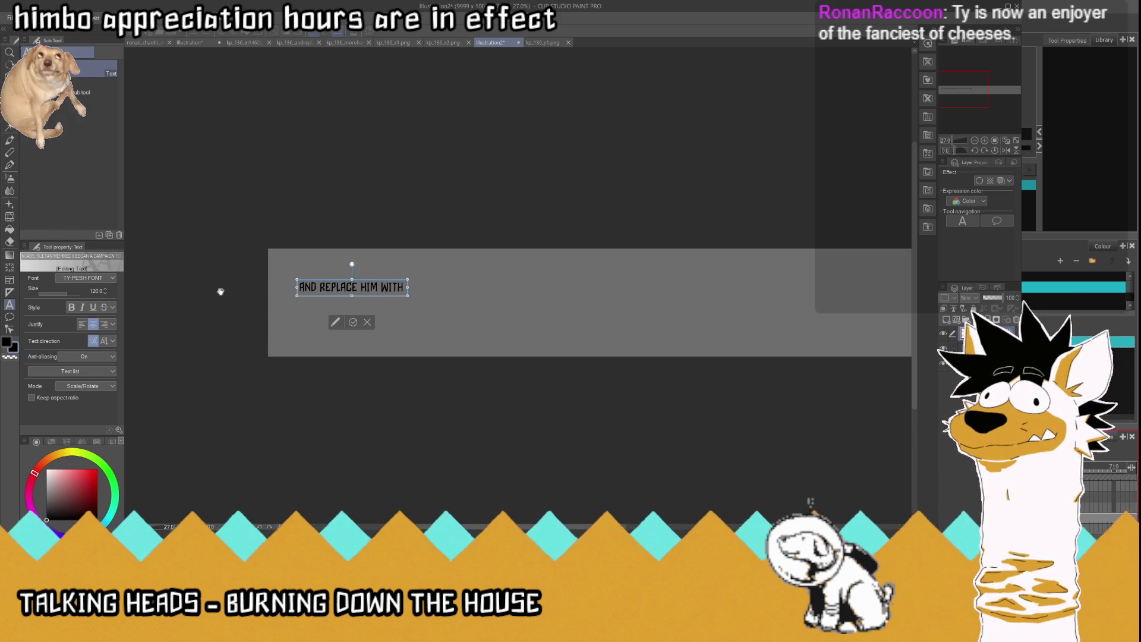
{"action": "type", "text": " HIM"}
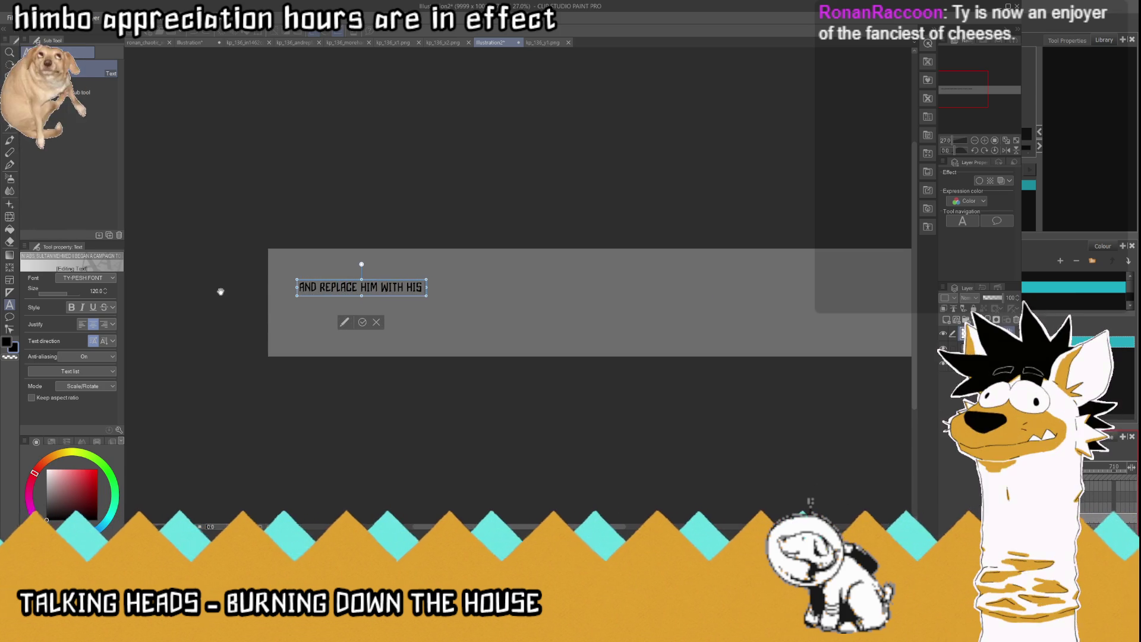
{"action": "type", "text": "UNGER"}
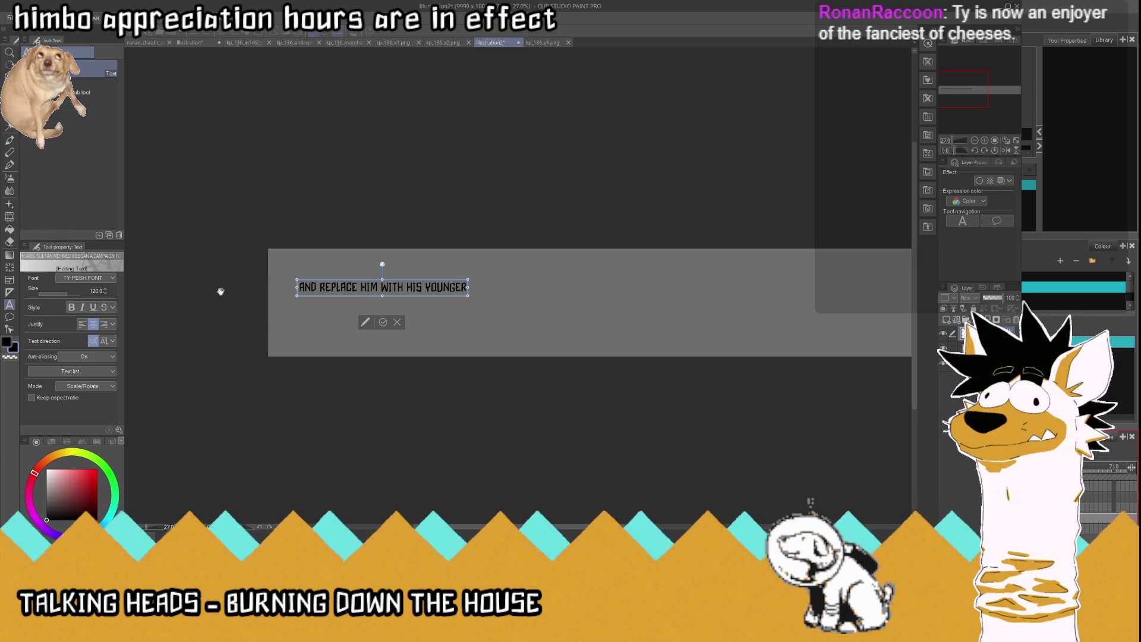
{"action": "type", "text": ", MORE HANDSOME B"}
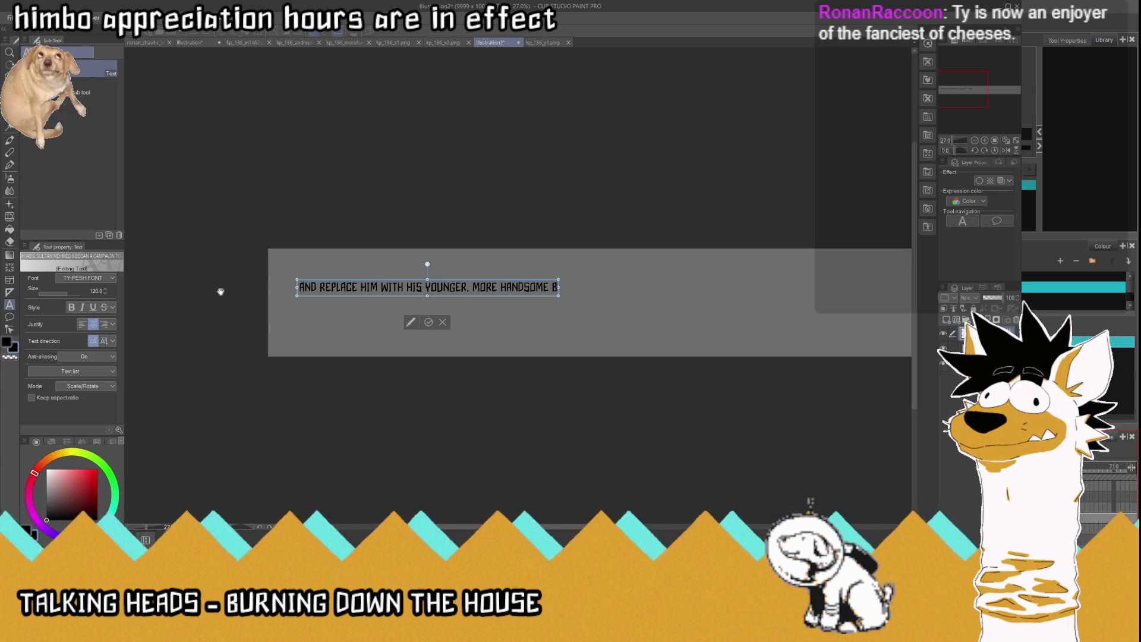
{"action": "type", "text": "ROTHER"}
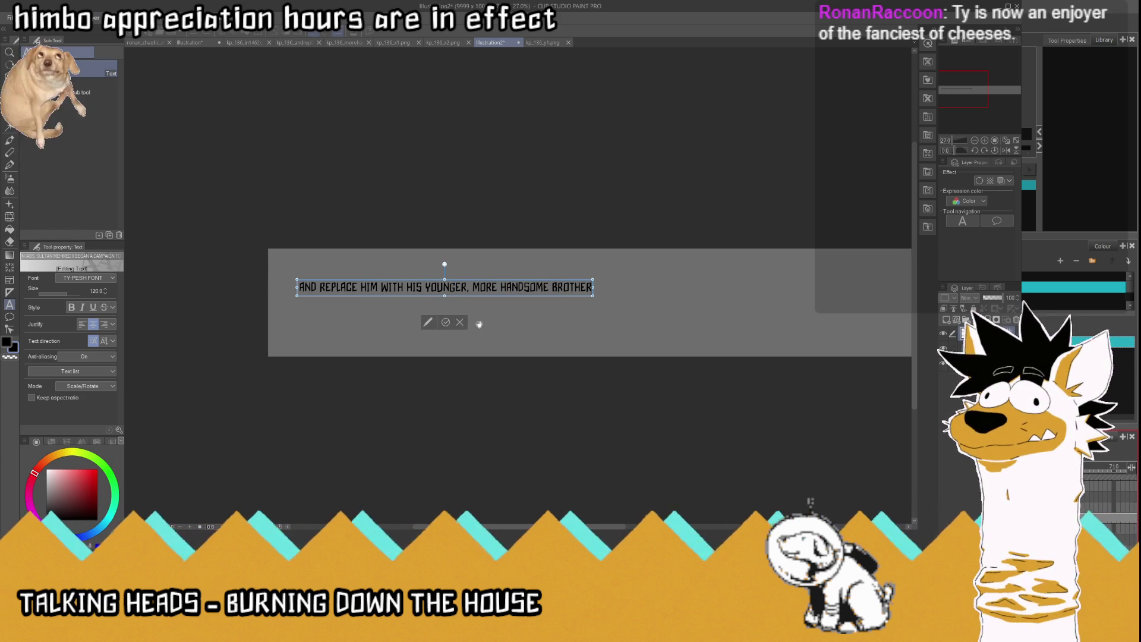
{"action": "left_click", "coordinate": [447, 321]}
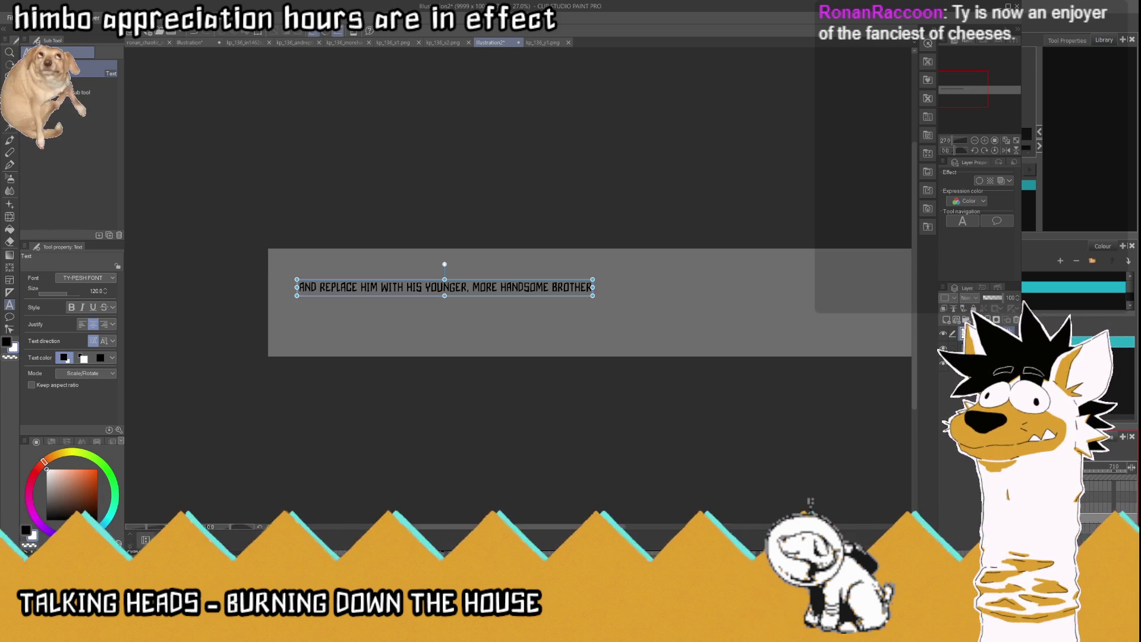
{"action": "left_click", "coordinate": [299, 287]}
{"action": "left_click_drag", "start_coordinate": [299, 287], "coordinate": [593, 287]}
{"action": "left_click", "coordinate": [47, 469]}
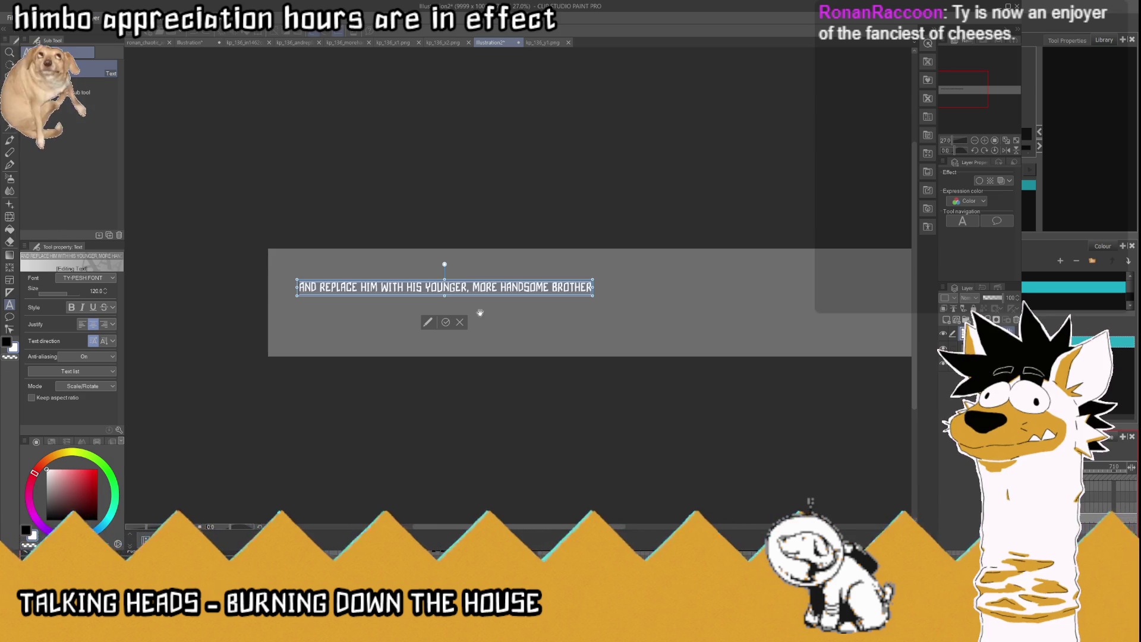
{"action": "left_click", "coordinate": [447, 323]}
{"action": "left_click", "coordinate": [980, 181]}
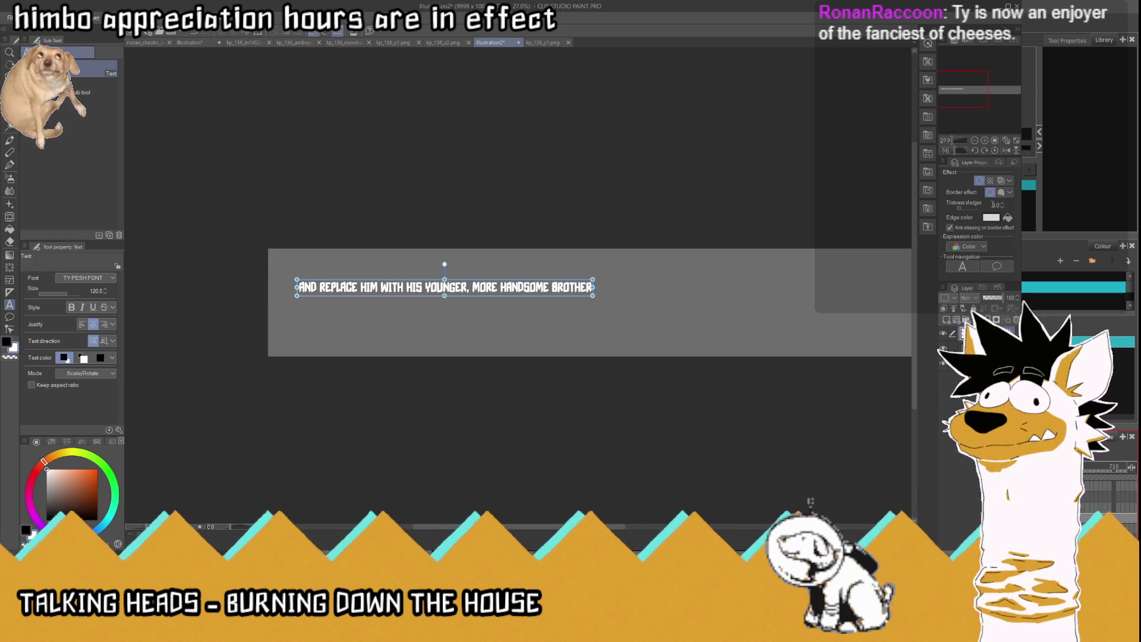
Step: Give the caption border a thickness of 10 and a black edge colour
{"action": "type", "text": "10"}
{"action": "key", "text": "Return"}
{"action": "left_click", "coordinate": [1008, 217]}
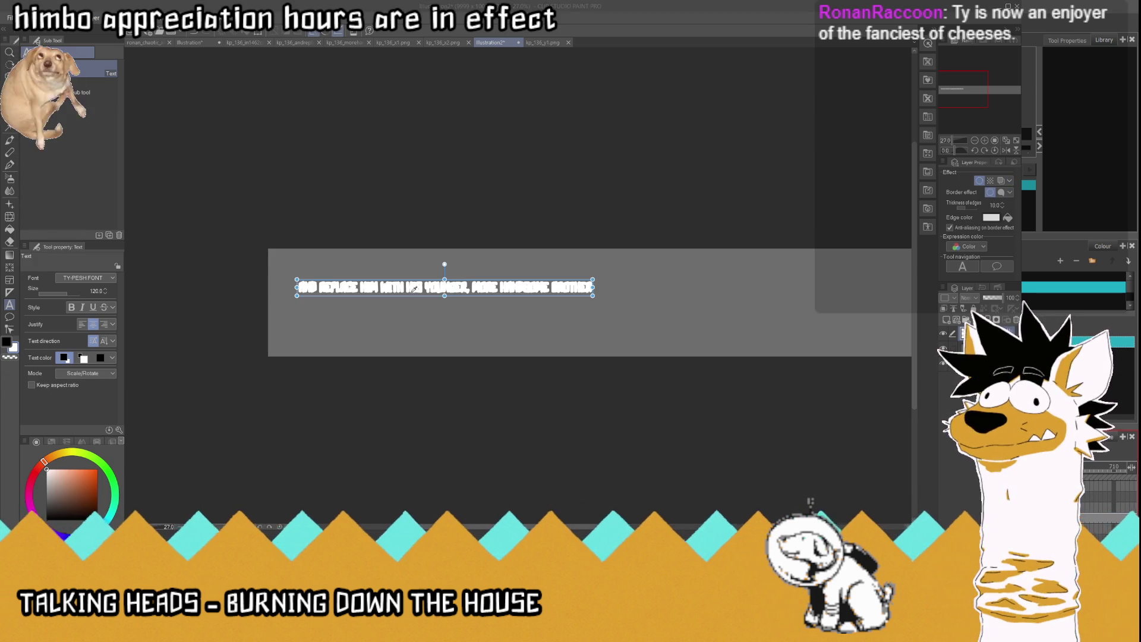
{"action": "left_click", "coordinate": [640, 214]}
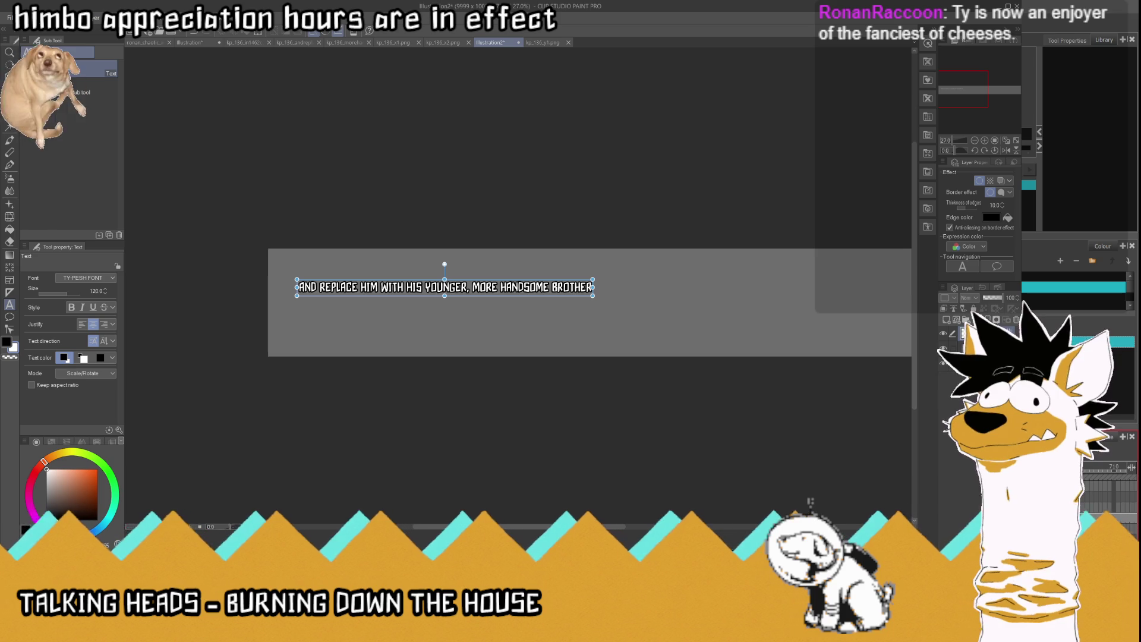
{"action": "left_click", "coordinate": [426, 302]}
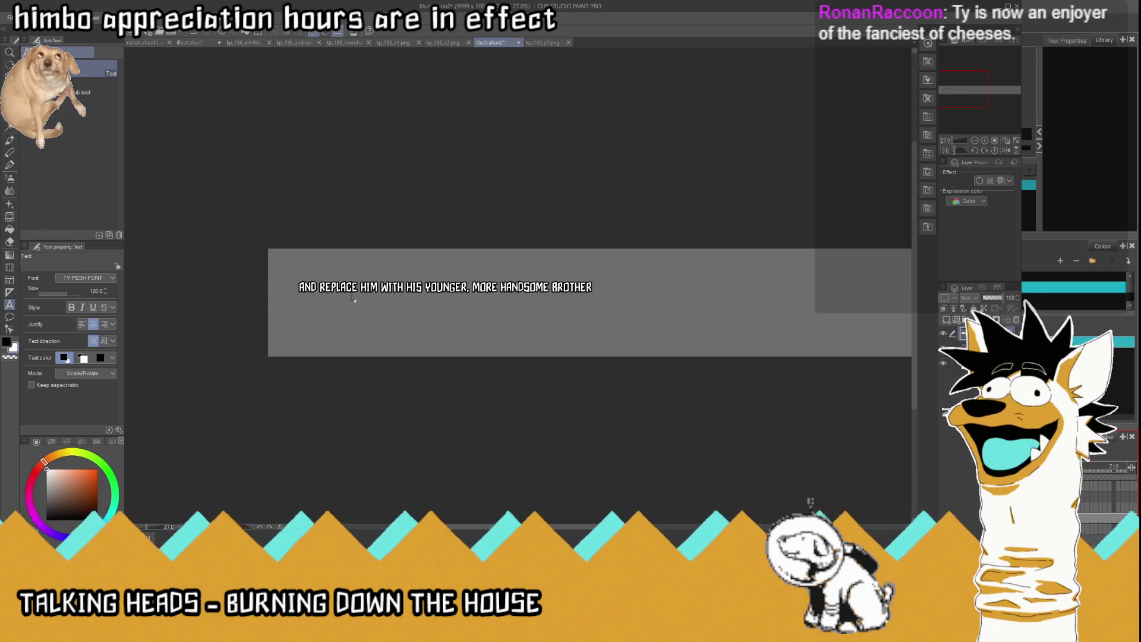
Step: Hide the Paper layer, save the image as kp_136_y2.png, and minimize Clip Studio Paint
{"action": "scroll", "coordinate": [414, 290], "scroll_direction": "up", "scroll_amount": 1}
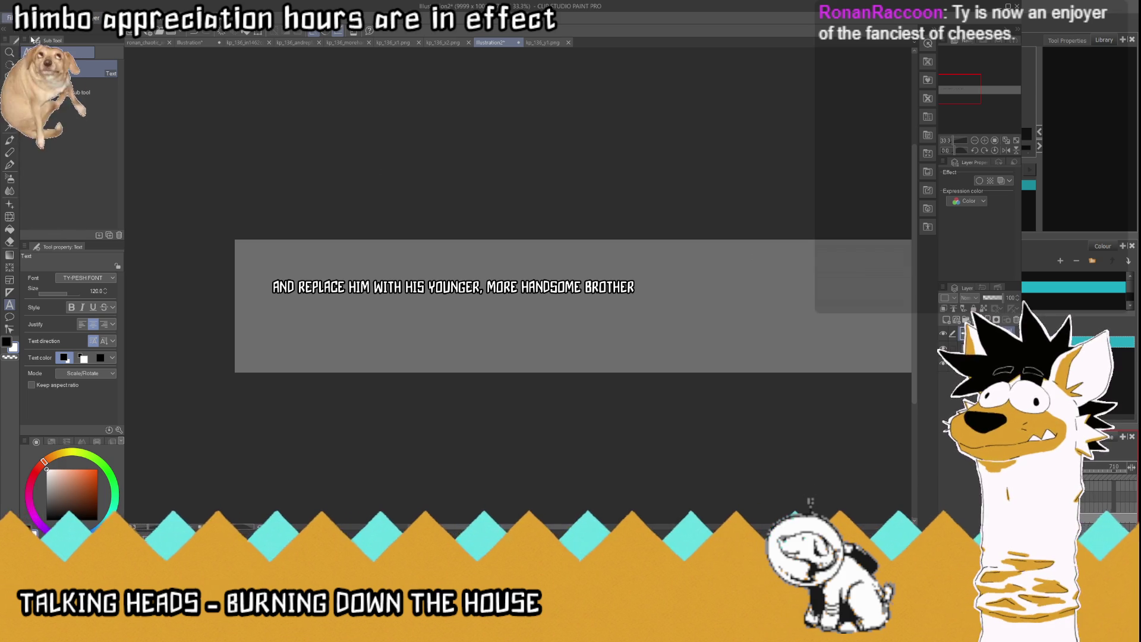
{"action": "left_click", "coordinate": [945, 350]}
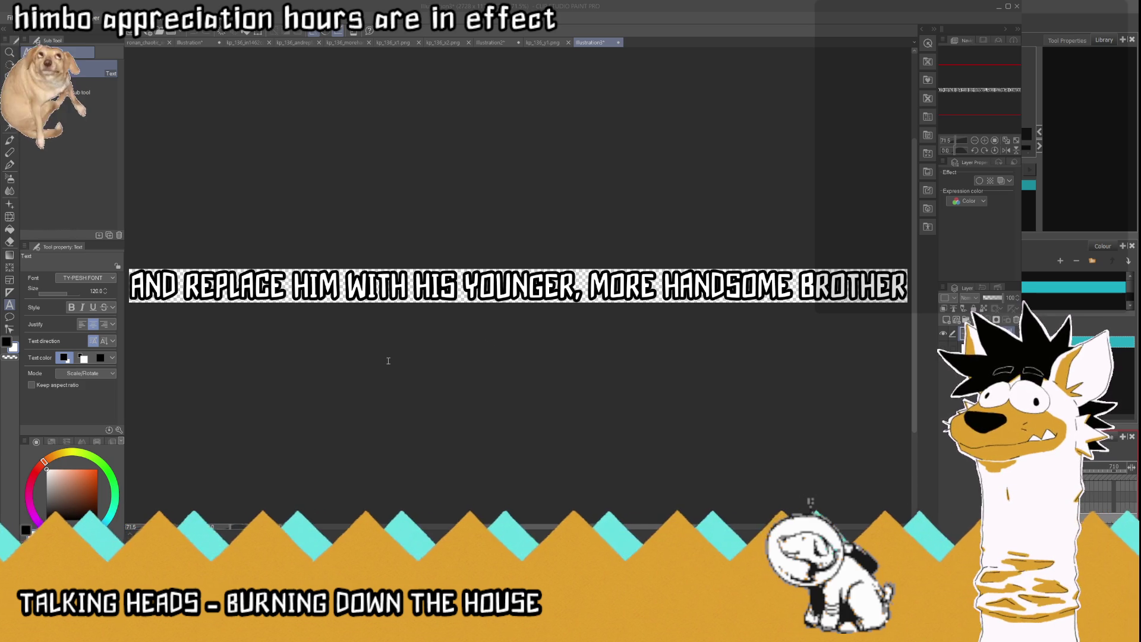
{"action": "key", "text": "Return"}
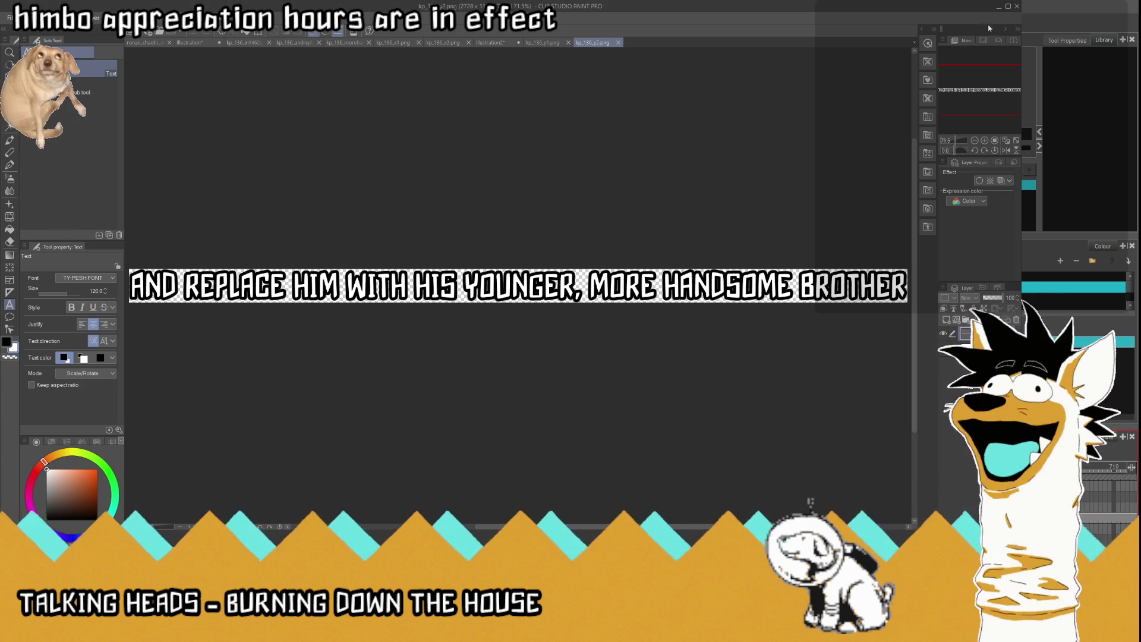
{"action": "left_click", "coordinate": [998, 10]}
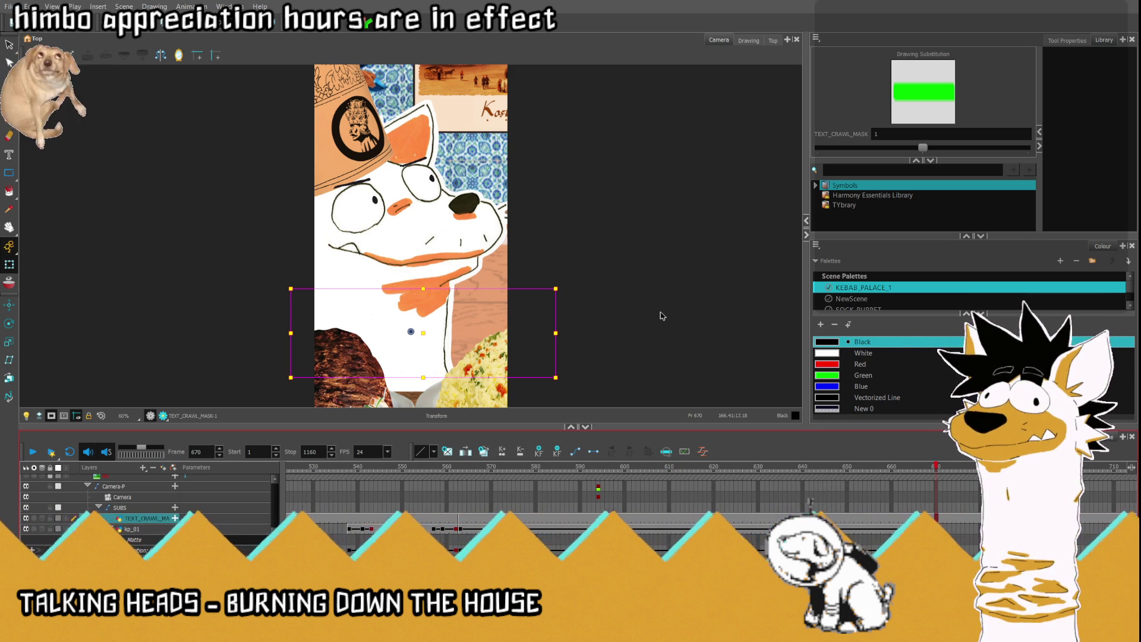
Step: Undo kp_01's matte link to TEXT_CRAWL_MASK and go to frame 563 on kp_01
{"action": "key", "text": "ctrl+z"}
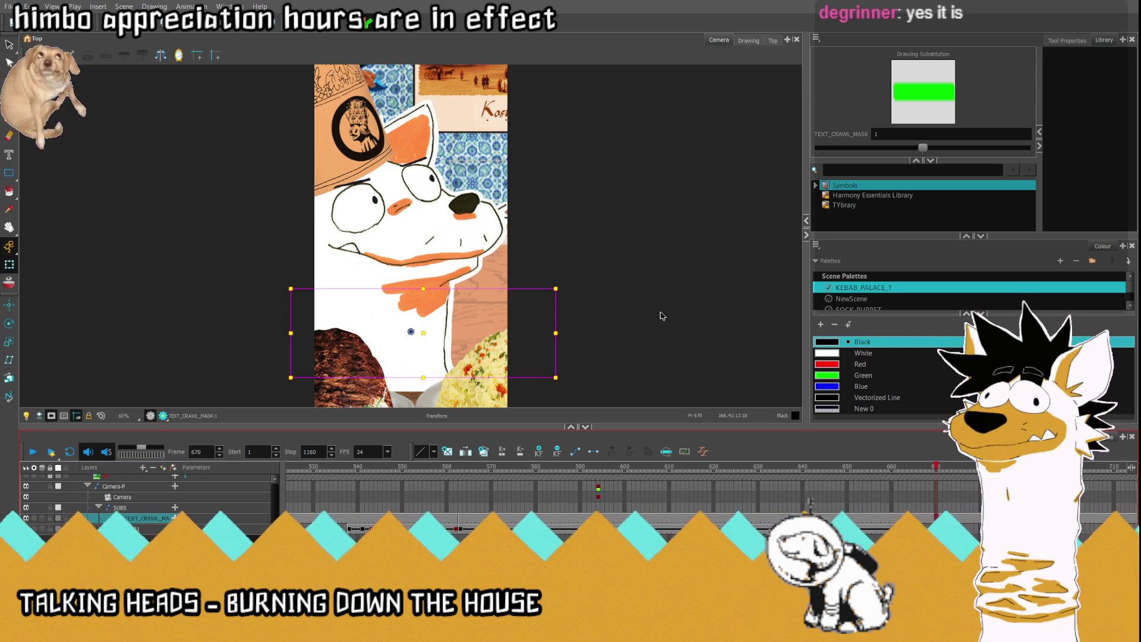
{"action": "left_click", "coordinate": [459, 528]}
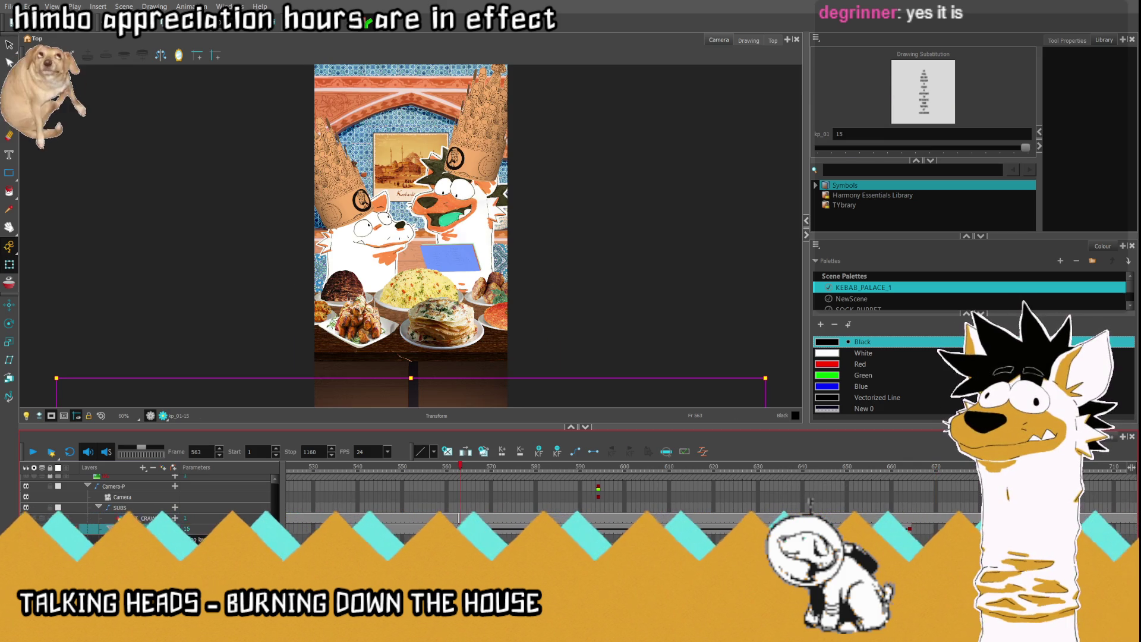
Step: Clear kp_01's drawing at frame 563 and switch TEXT_CRAWL_MASK to its second drawing
{"action": "key", "text": "Delete"}
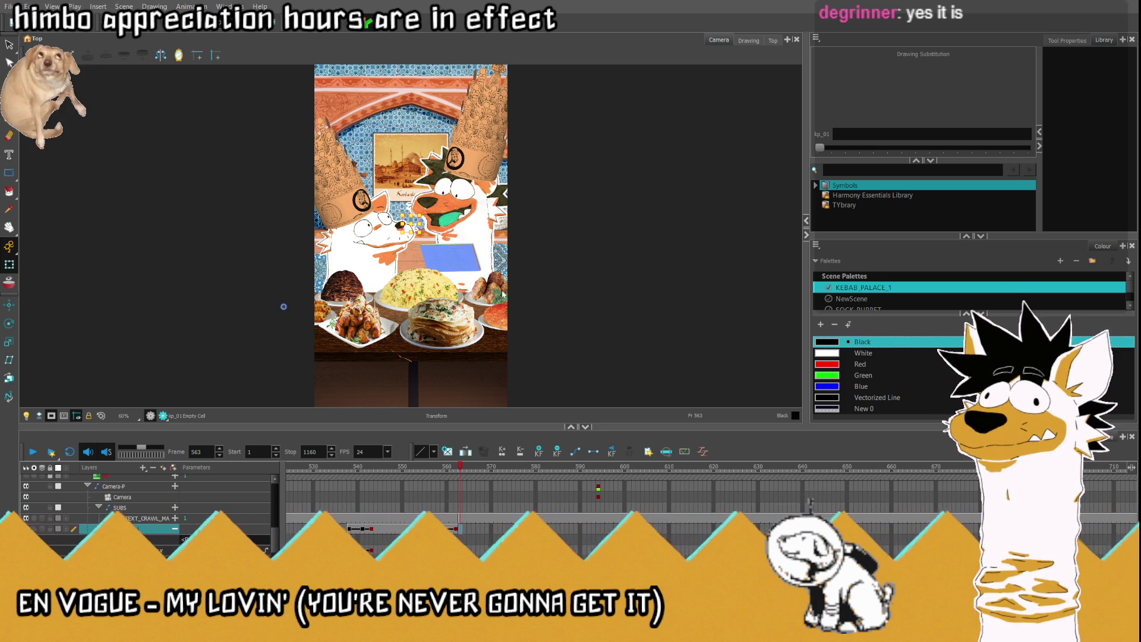
{"action": "left_click", "coordinate": [146, 517]}
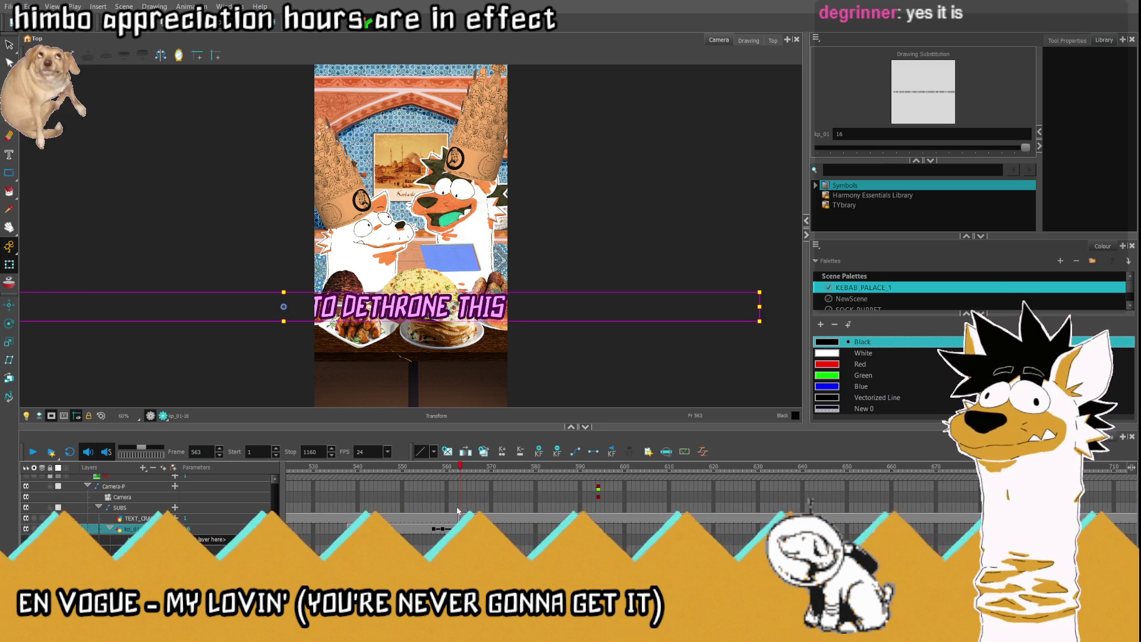
{"action": "left_click_drag", "start_coordinate": [923, 147], "coordinate": [1025, 147]}
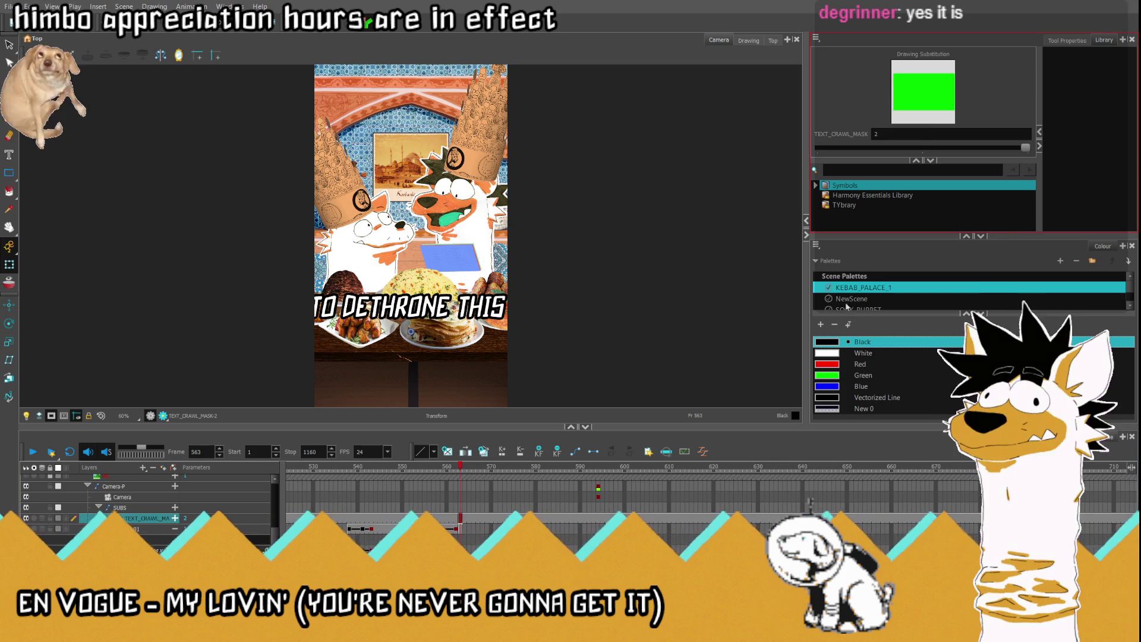
Step: Select kp_01's cell at frame 563, then view frame 552 with the SUPER DUPER caption
{"action": "left_click", "coordinate": [179, 528]}
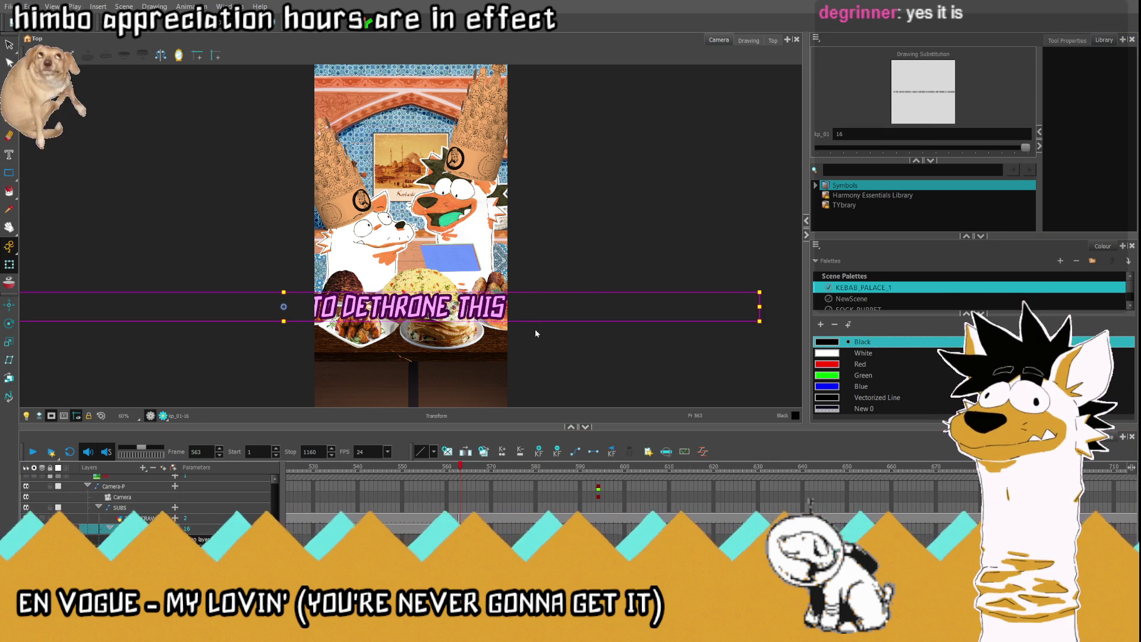
{"action": "left_click", "coordinate": [461, 474]}
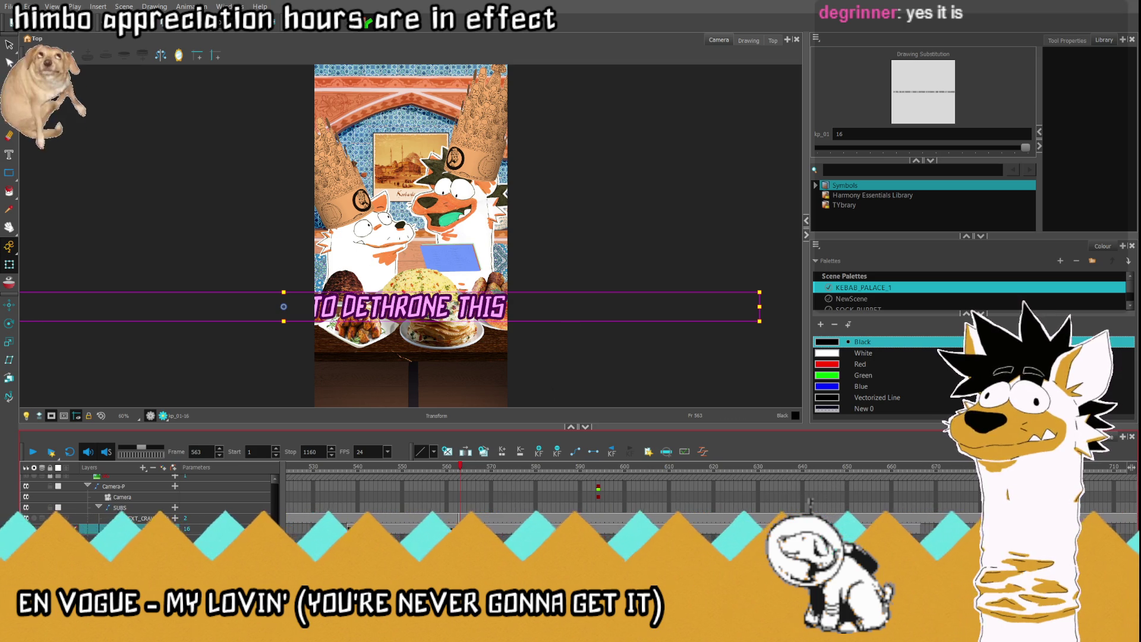
{"action": "scroll", "coordinate": [810, 502], "scroll_direction": "down", "scroll_amount": 1}
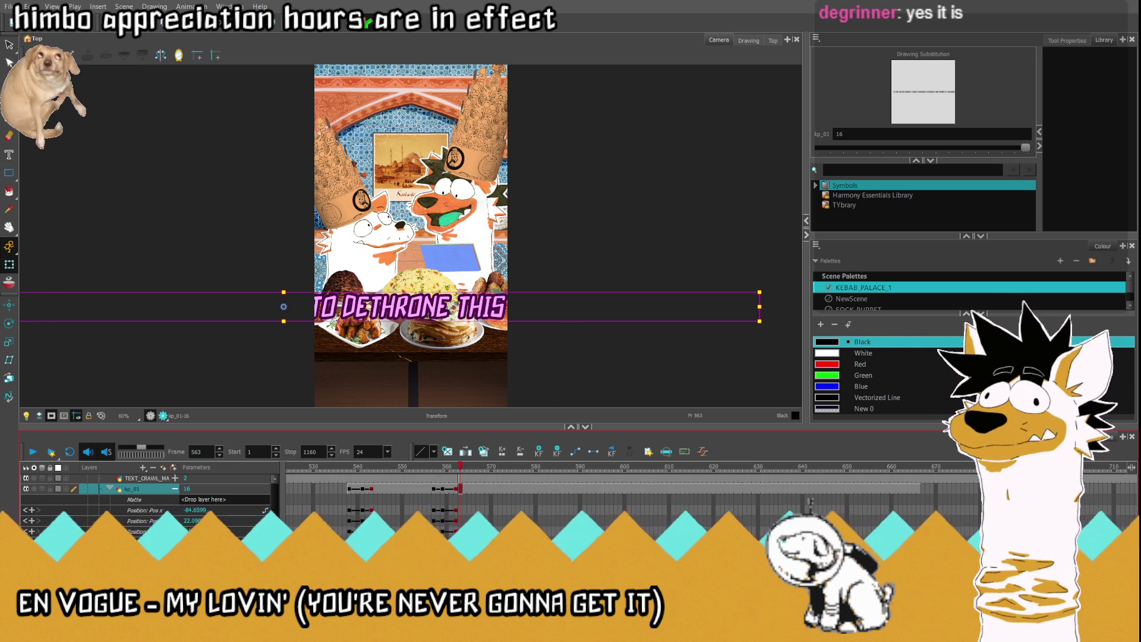
{"action": "left_click", "coordinate": [460, 489]}
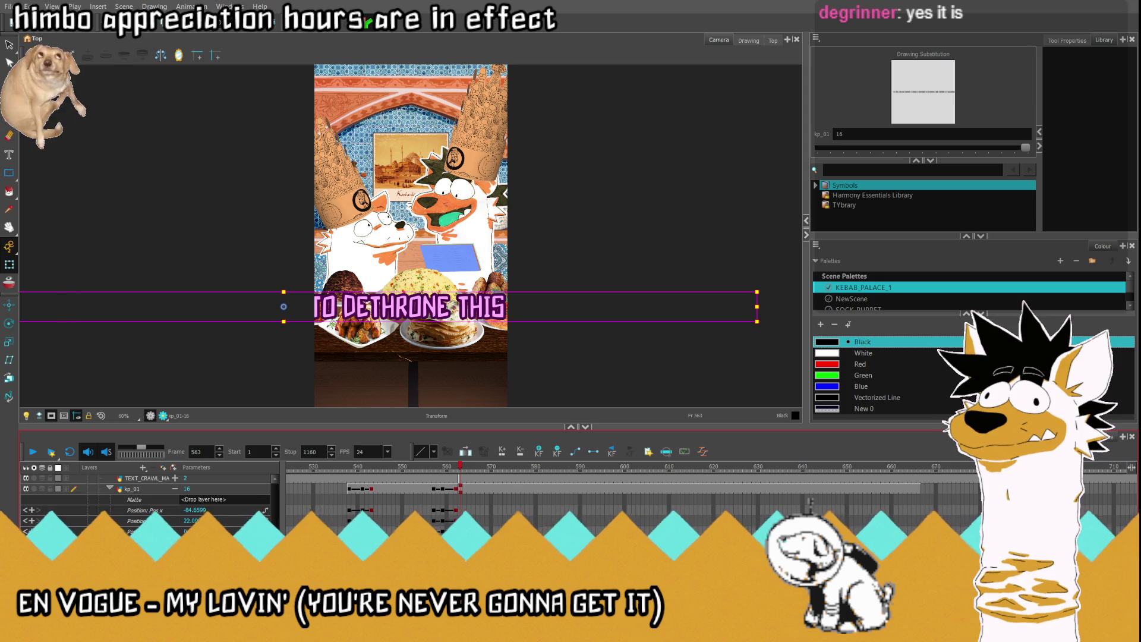
{"action": "left_click", "coordinate": [133, 489]}
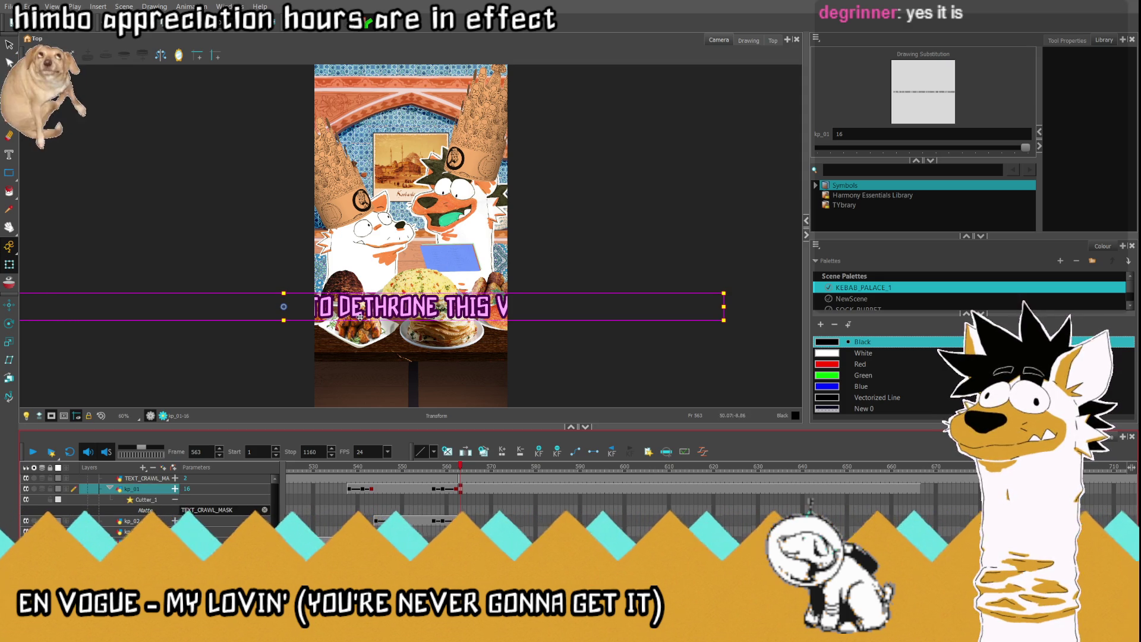
{"action": "left_click", "coordinate": [411, 489]}
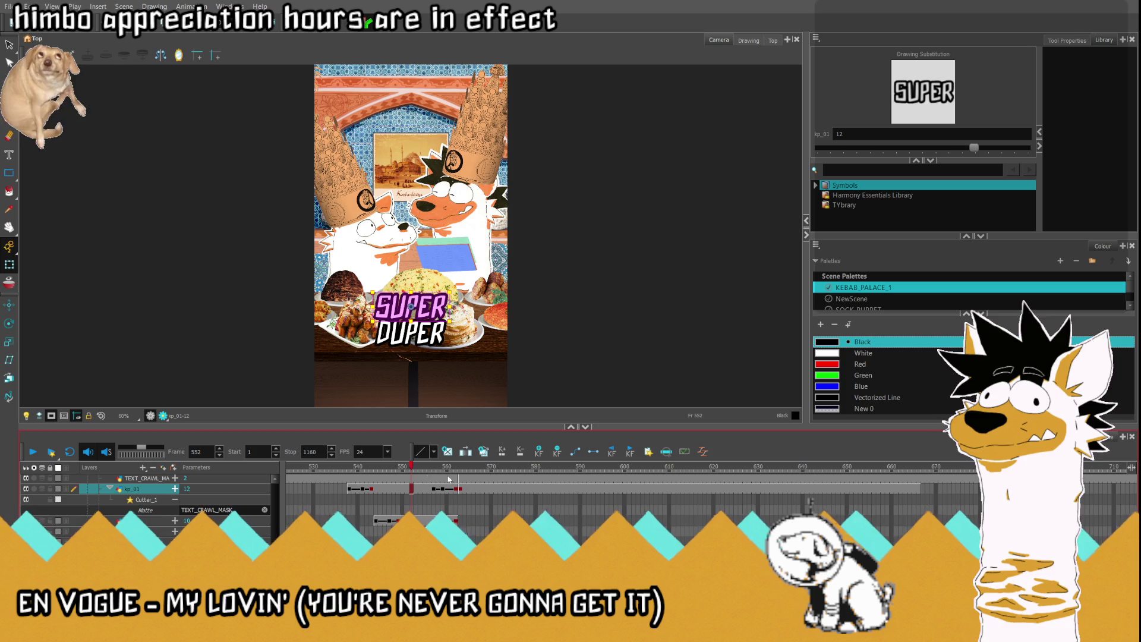
Step: At frame 563, widen the crawl text box and slide it further left
{"action": "left_click", "coordinate": [461, 488]}
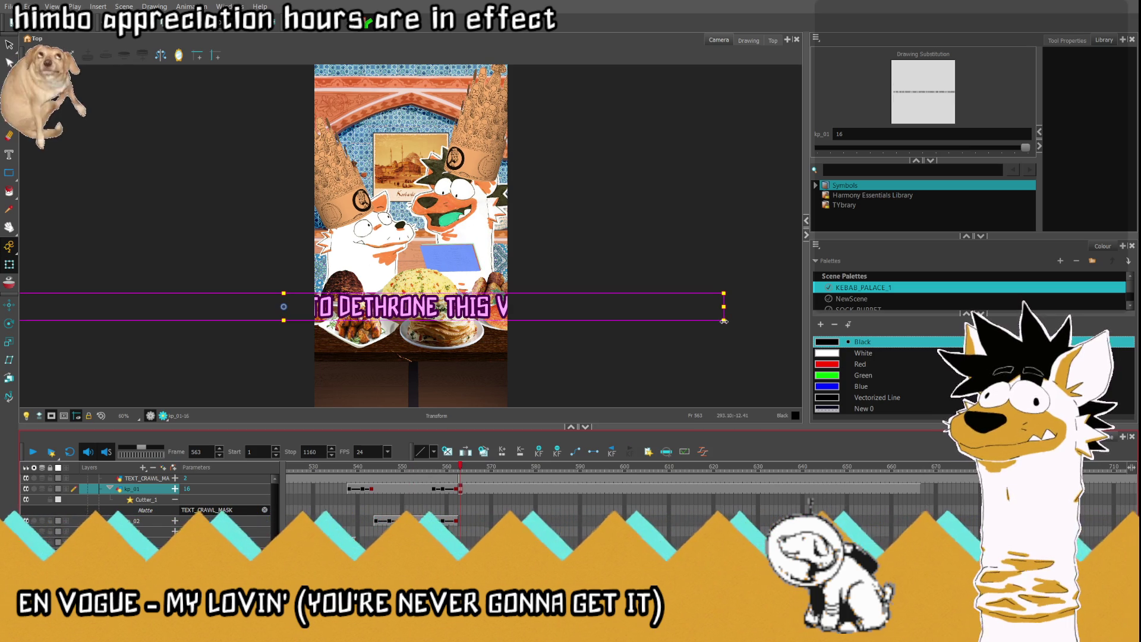
{"action": "left_click_drag", "start_coordinate": [723, 320], "coordinate": [847, 332]}
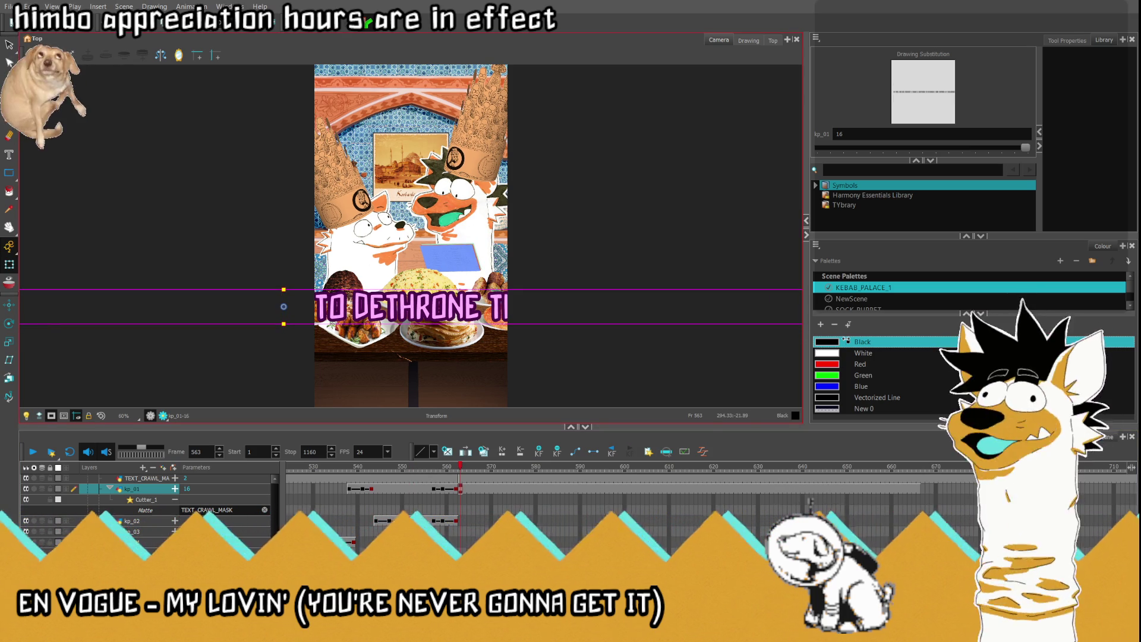
{"action": "scroll", "coordinate": [429, 302], "scroll_direction": "down", "scroll_amount": 3}
{"action": "scroll", "coordinate": [308, 283], "scroll_direction": "up", "scroll_amount": 2}
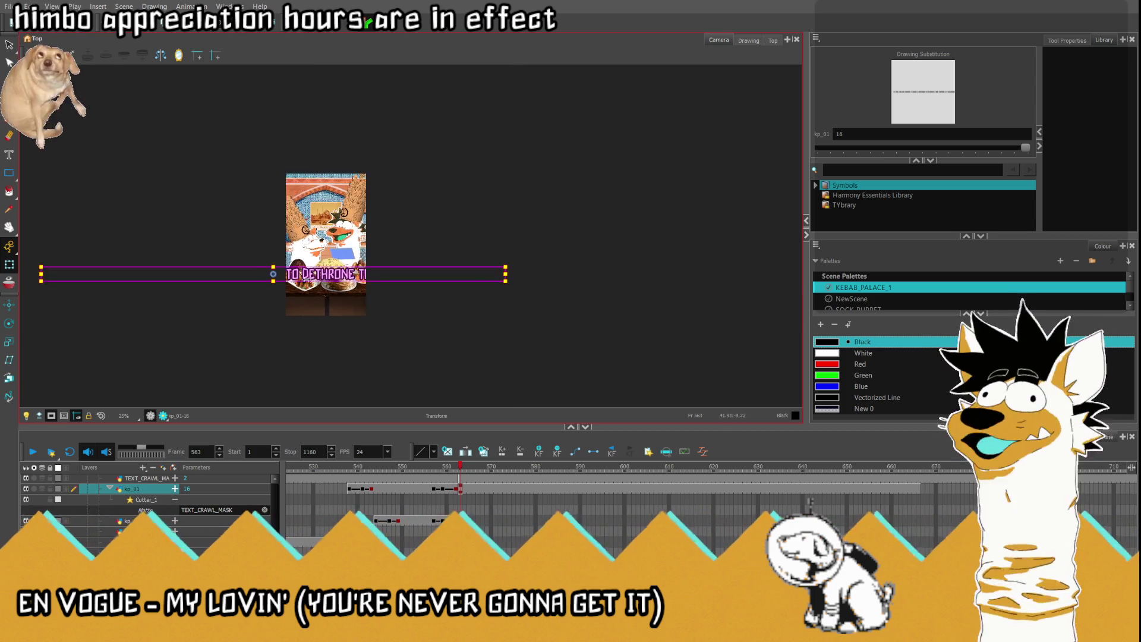
{"action": "mouse_move", "coordinate": [658, 287]}
{"action": "left_mouse_down"}
{"action": "mouse_move", "coordinate": [544, 287]}
{"action": "mouse_move", "coordinate": [808, 288]}
{"action": "left_mouse_up"}
Step: At frame 666, slide the crawl text left until OF WALLACHIA shows
{"action": "left_click", "coordinate": [919, 488]}
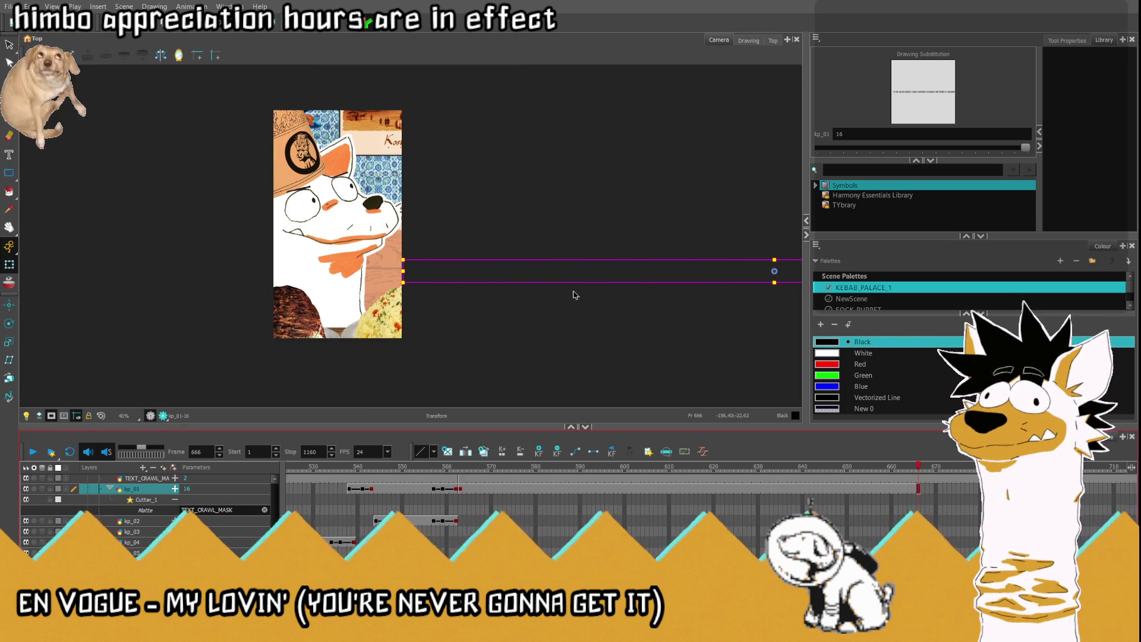
{"action": "left_click_drag", "start_coordinate": [398, 262], "coordinate": [21, 263]}
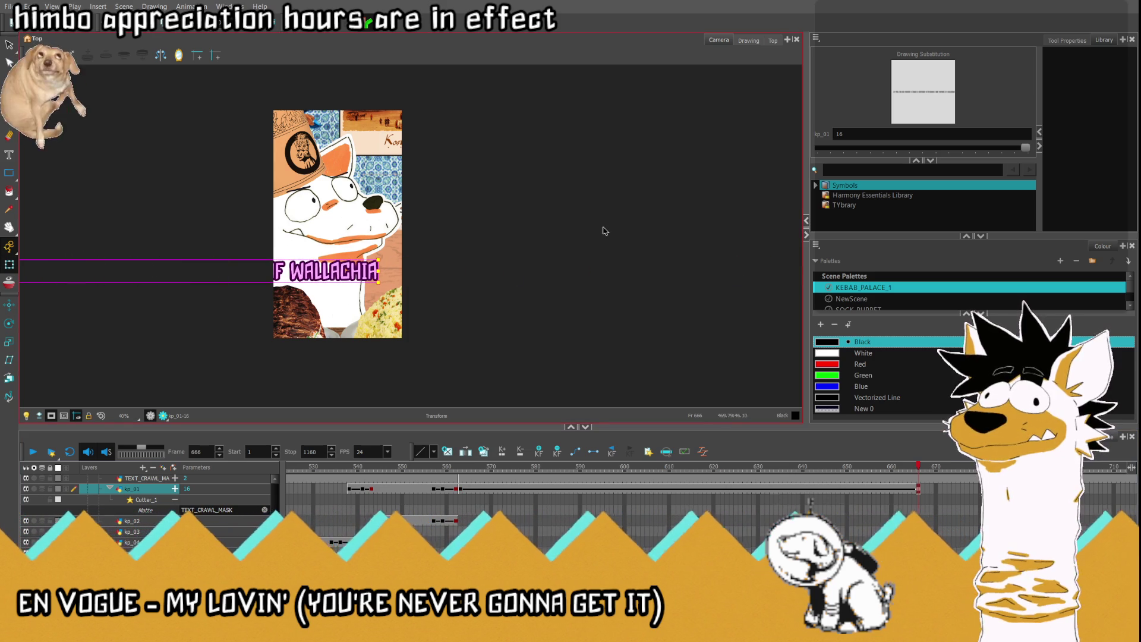
{"action": "scroll", "coordinate": [604, 232], "scroll_direction": "down", "scroll_amount": 3}
{"action": "scroll", "coordinate": [417, 235], "scroll_direction": "up", "scroll_amount": 3}
{"action": "left_click_drag", "start_coordinate": [316, 260], "coordinate": [233, 261]}
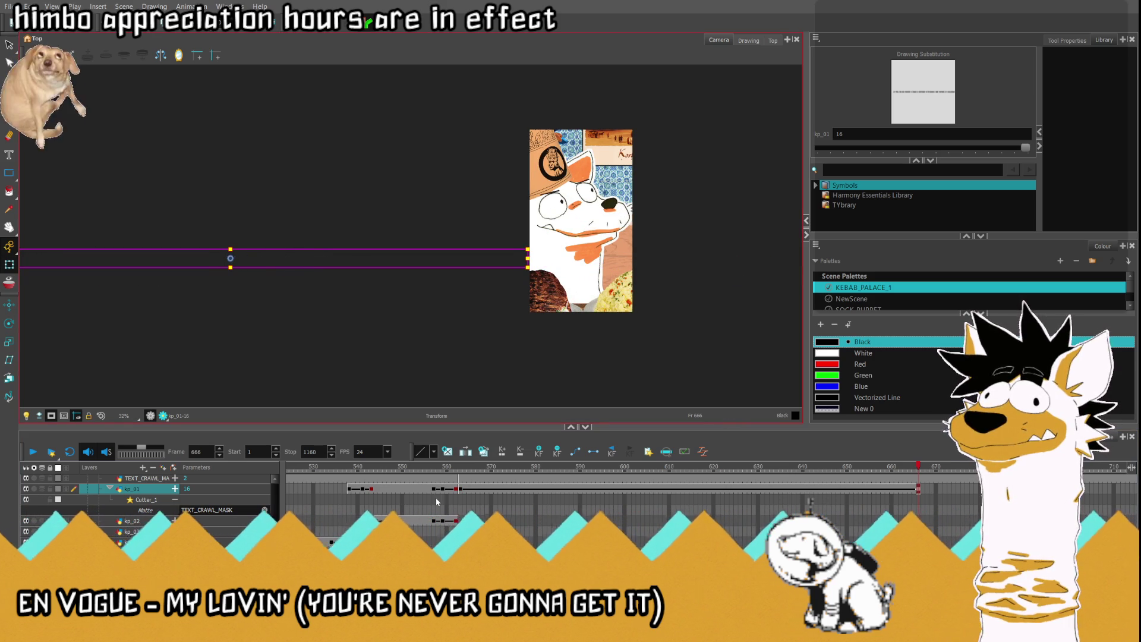
Step: Preview the crawl from frame 553, then open drawing 16 for editing at frame 576
{"action": "left_click", "coordinate": [416, 489]}
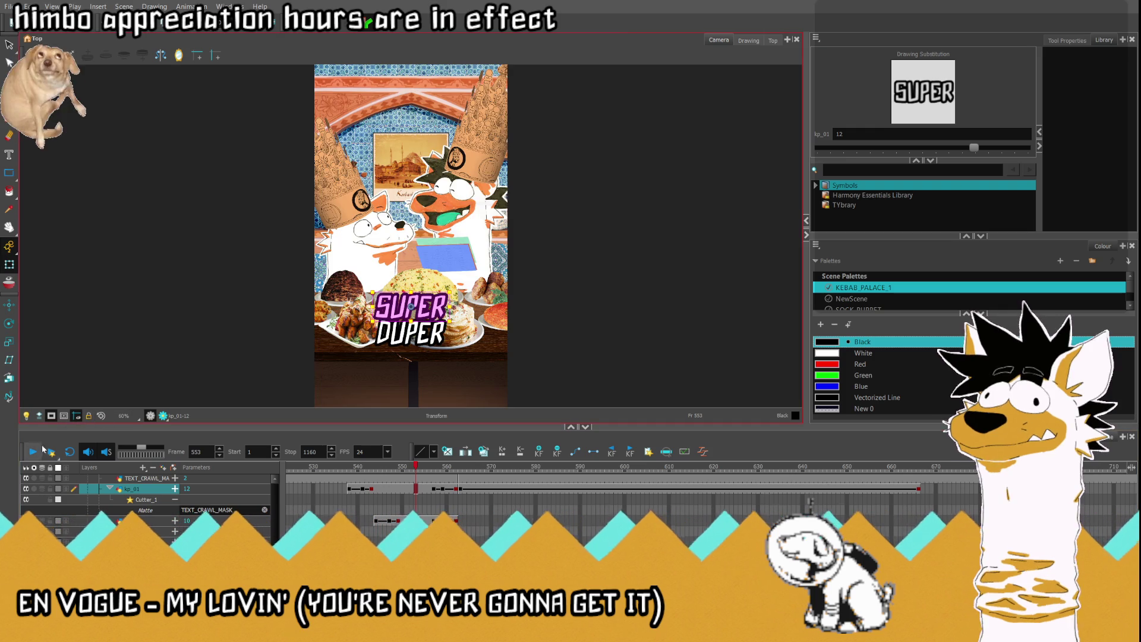
{"action": "left_click", "coordinate": [34, 452]}
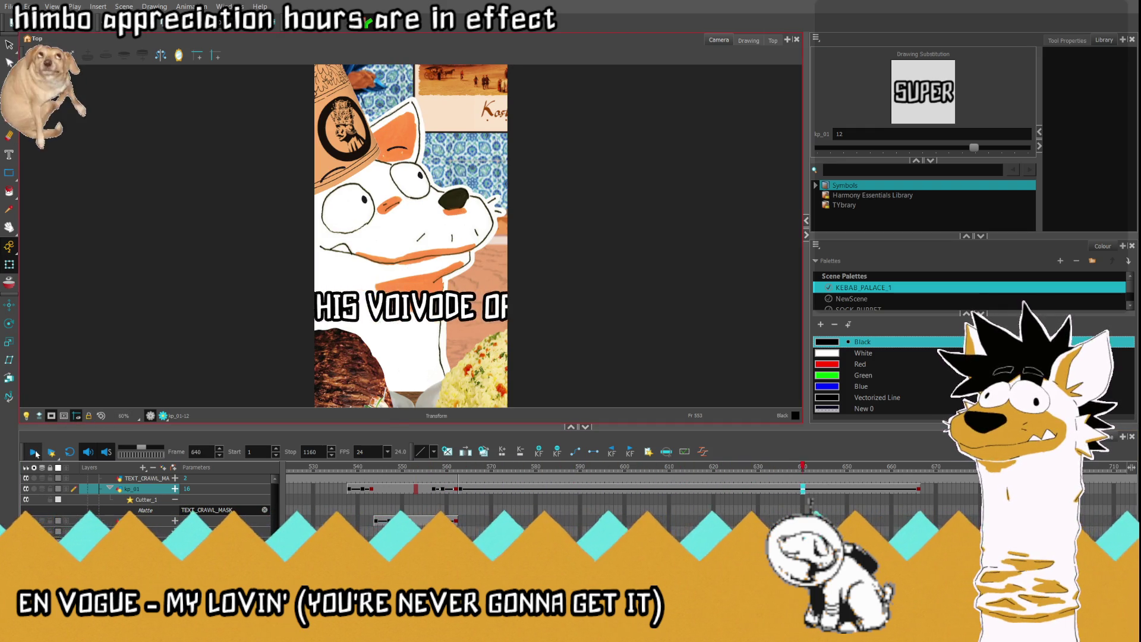
{"action": "left_click", "coordinate": [34, 452]}
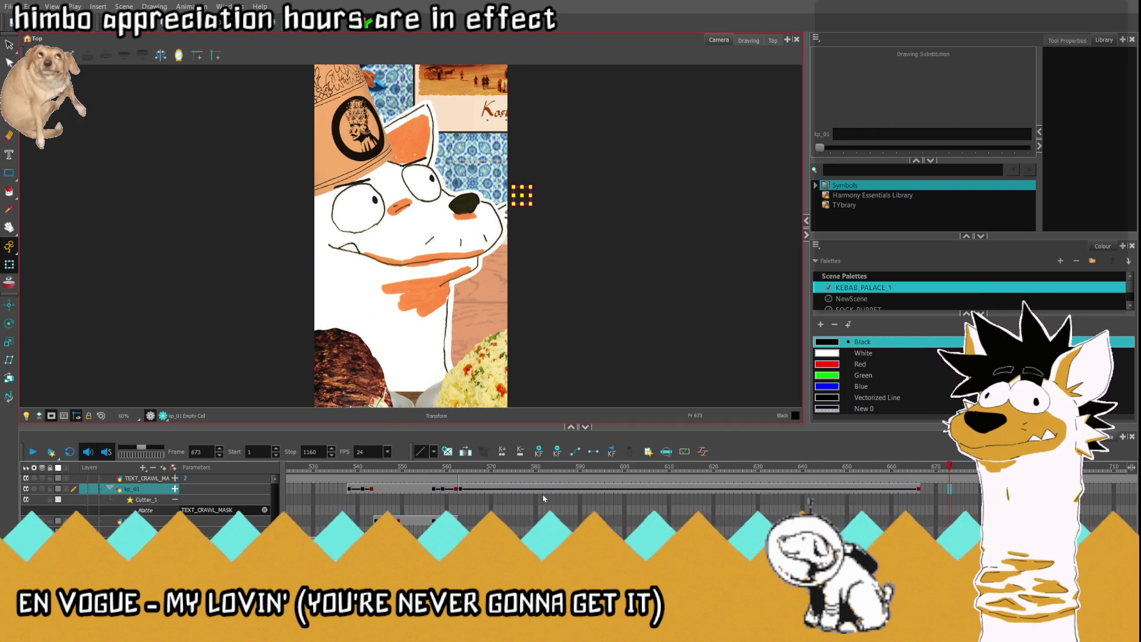
{"action": "left_click", "coordinate": [518, 488]}
{"action": "left_click", "coordinate": [748, 41]}
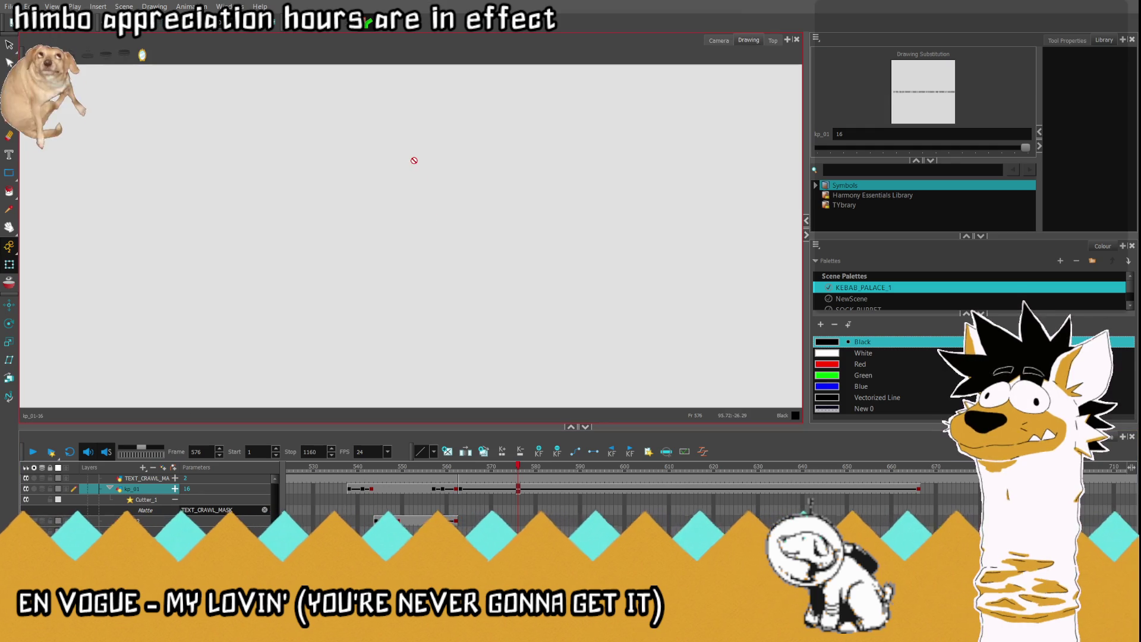
{"action": "left_click", "coordinate": [9, 45]}
{"action": "scroll", "coordinate": [382, 179], "scroll_direction": "down", "scroll_amount": 3}
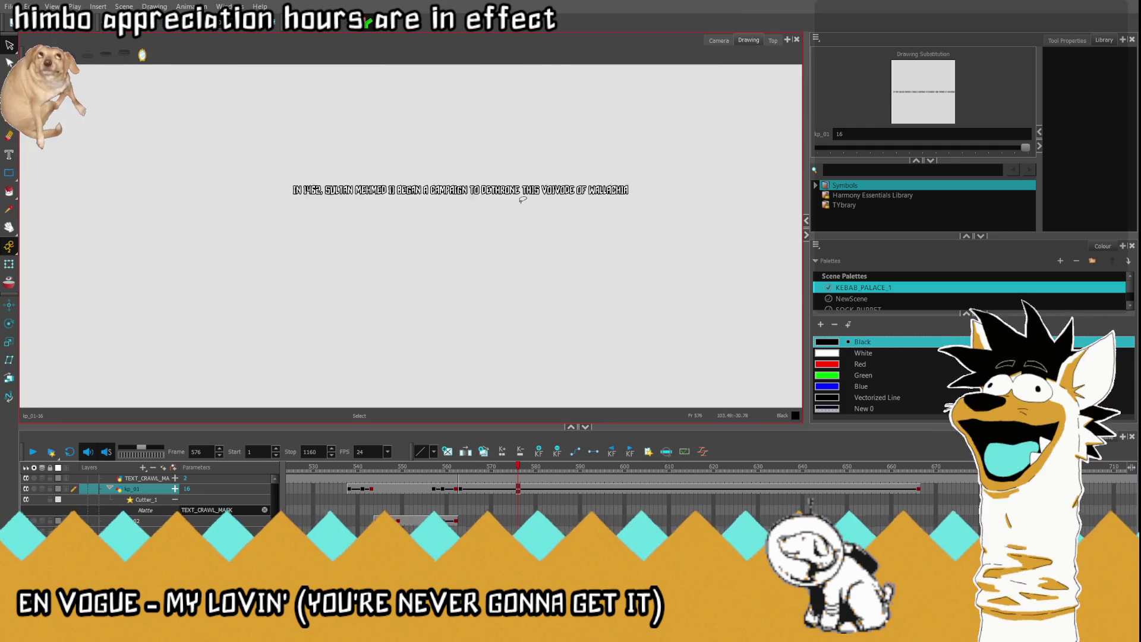
{"action": "scroll", "coordinate": [205, 250], "scroll_direction": "up", "scroll_amount": 3}
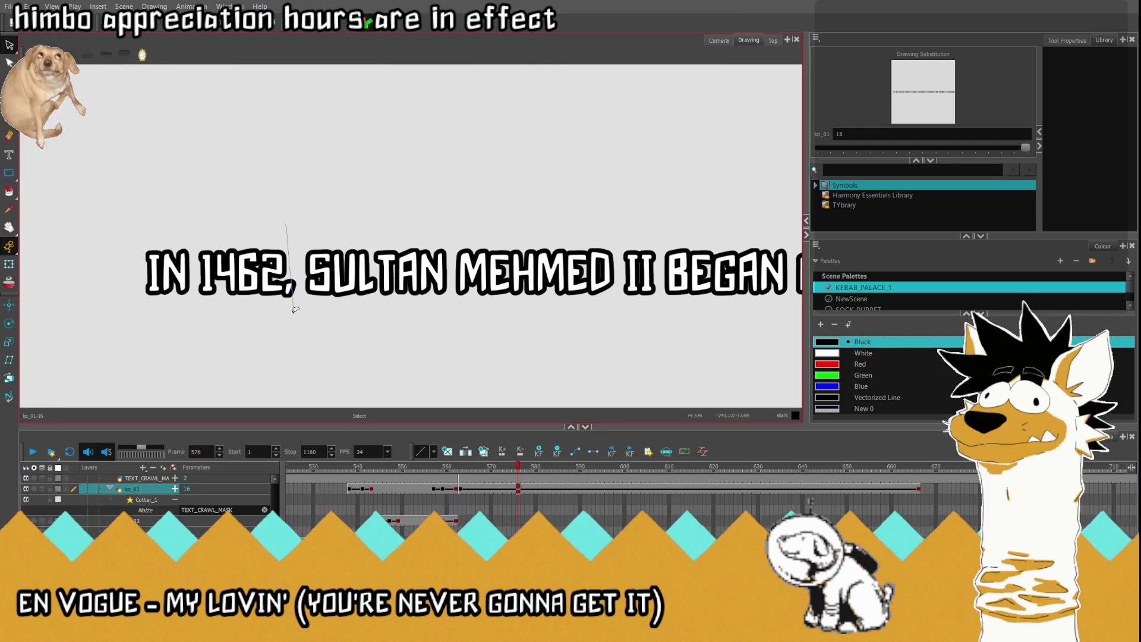
Step: Lasso the words 'IN 1462,' and move them left, away from SULTAN
{"action": "left_click_drag", "start_coordinate": [125, 183], "coordinate": [127, 182]}
{"action": "scroll", "coordinate": [510, 191], "scroll_direction": "down", "scroll_amount": 3}
{"action": "scroll", "coordinate": [291, 238], "scroll_direction": "up", "scroll_amount": 5}
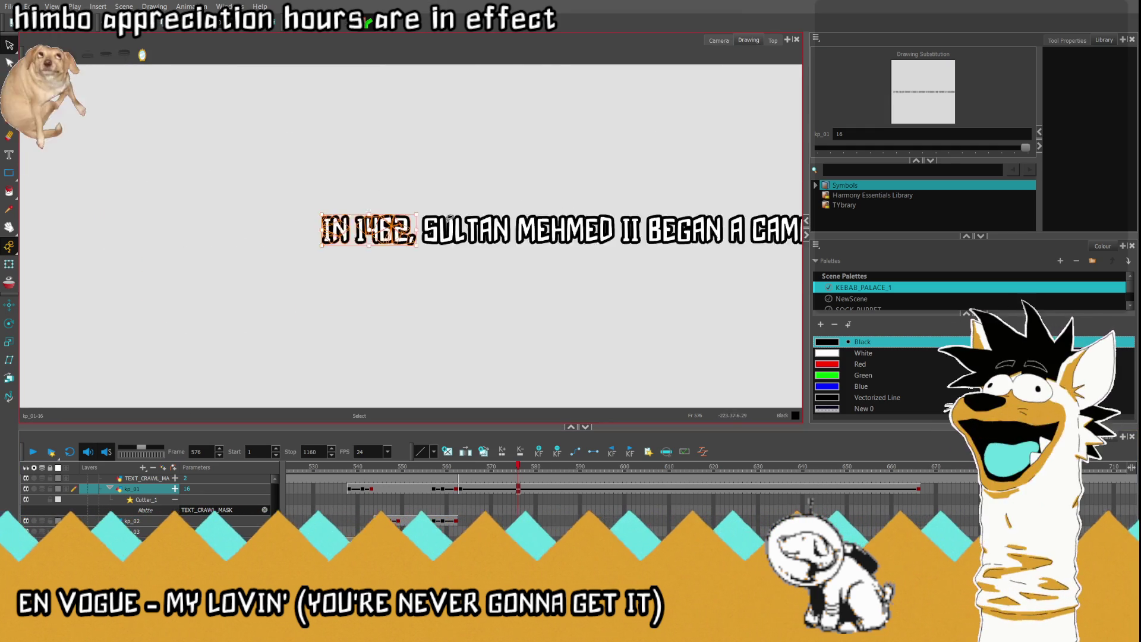
{"action": "left_click_drag", "start_coordinate": [383, 252], "coordinate": [245, 259]}
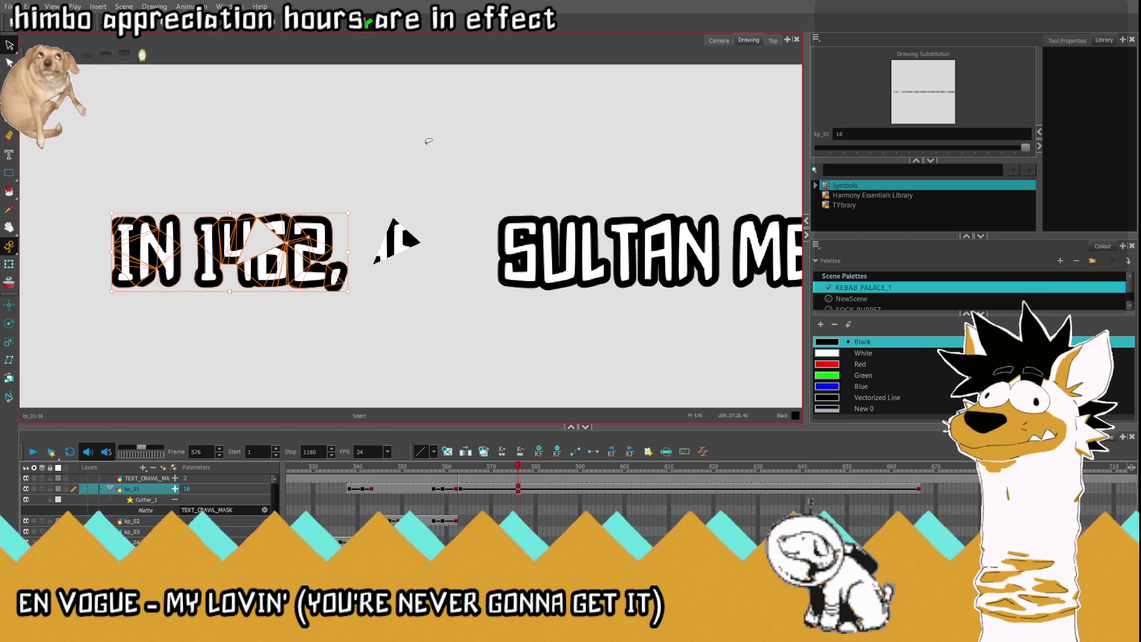
{"action": "key", "text": "ctrl+z"}
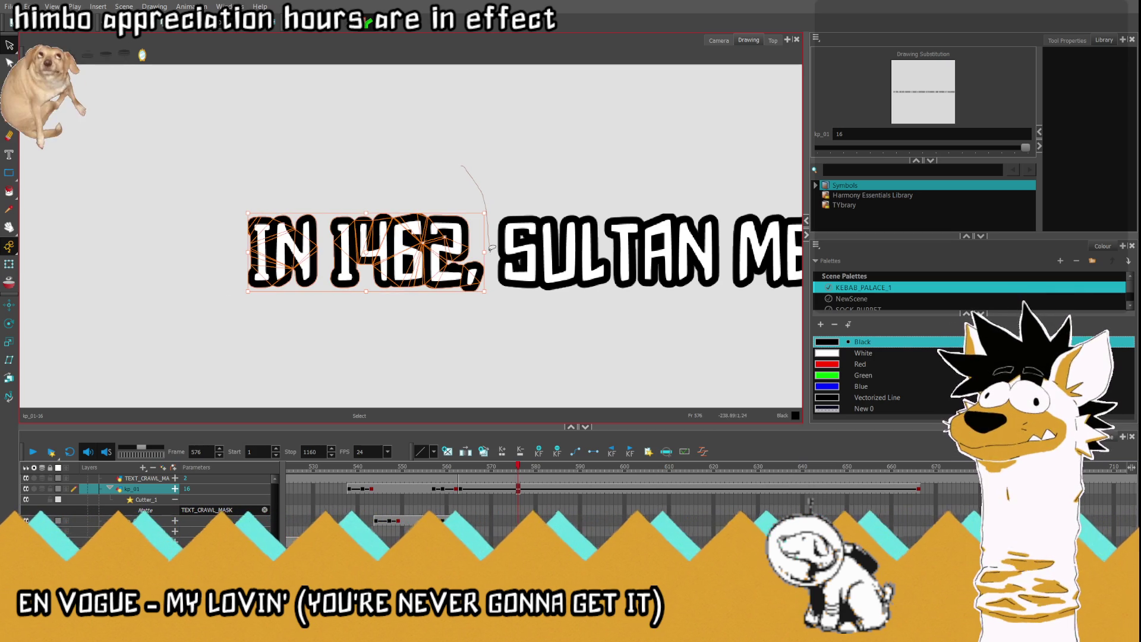
{"action": "mouse_move", "coordinate": [362, 349]}
{"action": "left_mouse_down"}
{"action": "mouse_move", "coordinate": [457, 143]}
{"action": "mouse_move", "coordinate": [487, 161]}
{"action": "left_mouse_up"}
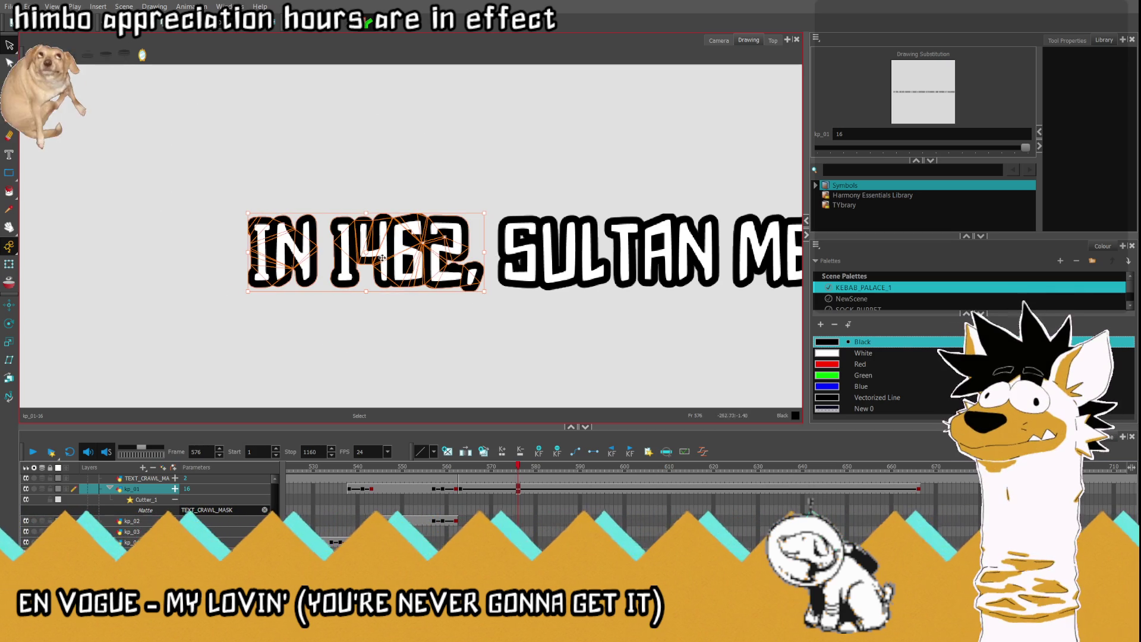
{"action": "left_click_drag", "start_coordinate": [332, 253], "coordinate": [218, 257]}
{"action": "left_click", "coordinate": [464, 208]}
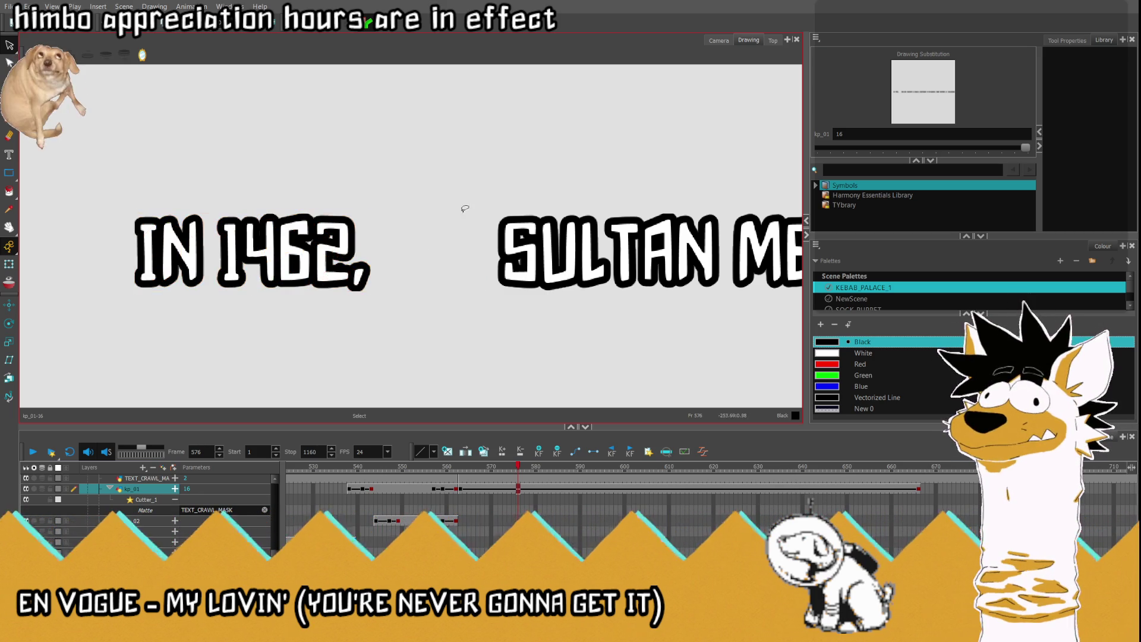
Step: Back in the scene view, play the crawl from frame 554 and stop at 563
{"action": "left_click", "coordinate": [719, 42]}
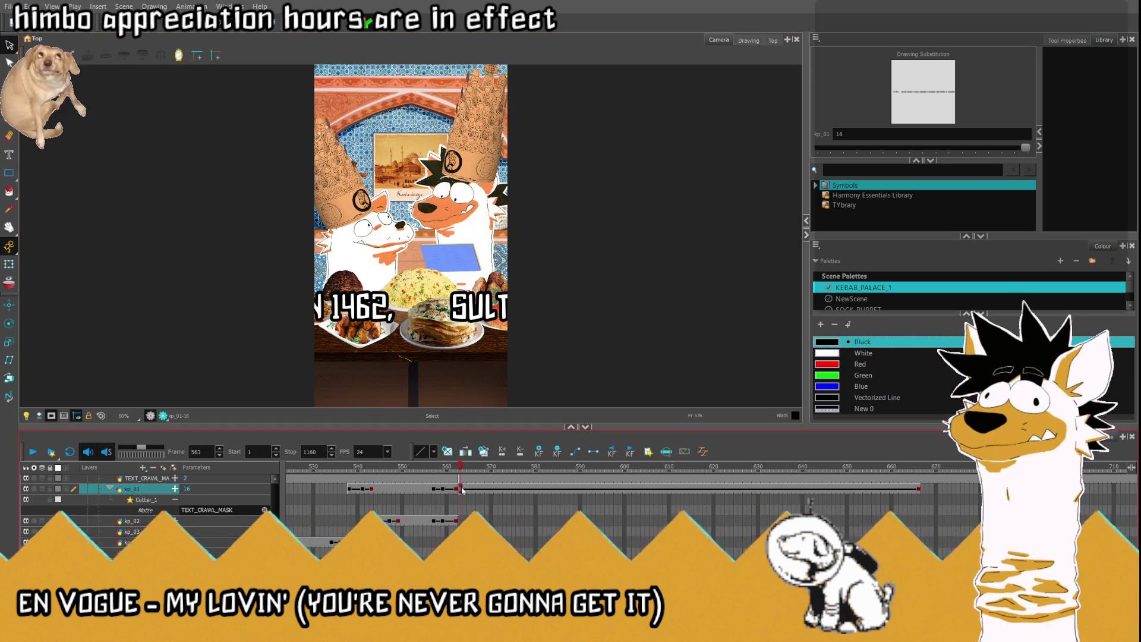
{"action": "left_click", "coordinate": [461, 489]}
{"action": "left_click", "coordinate": [8, 265]}
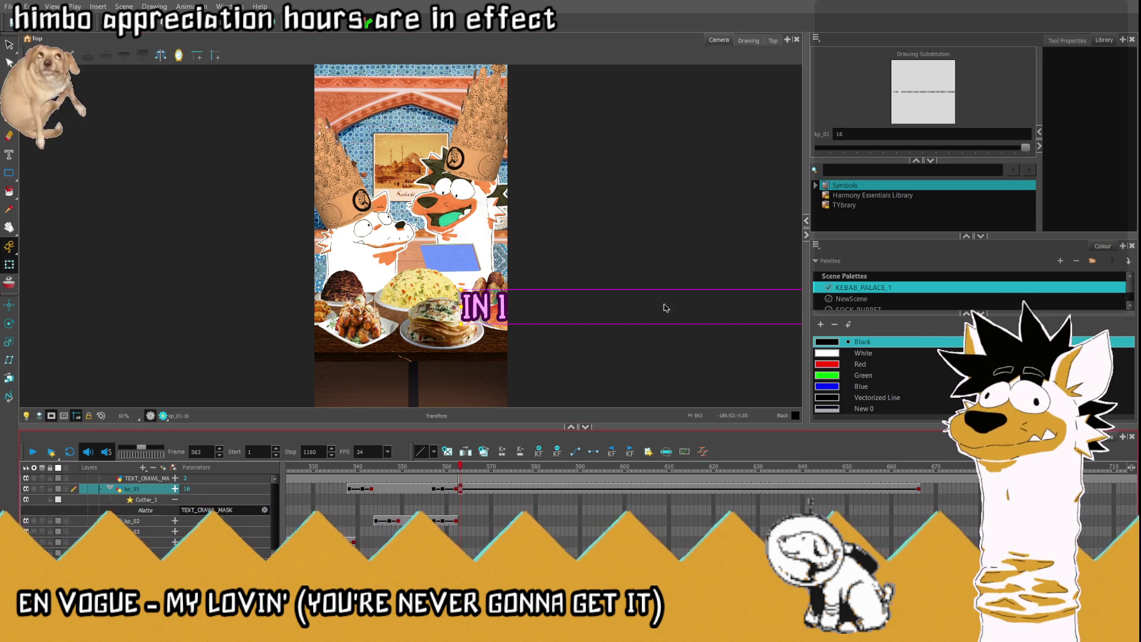
{"action": "scroll", "coordinate": [666, 307], "scroll_direction": "down", "scroll_amount": 2}
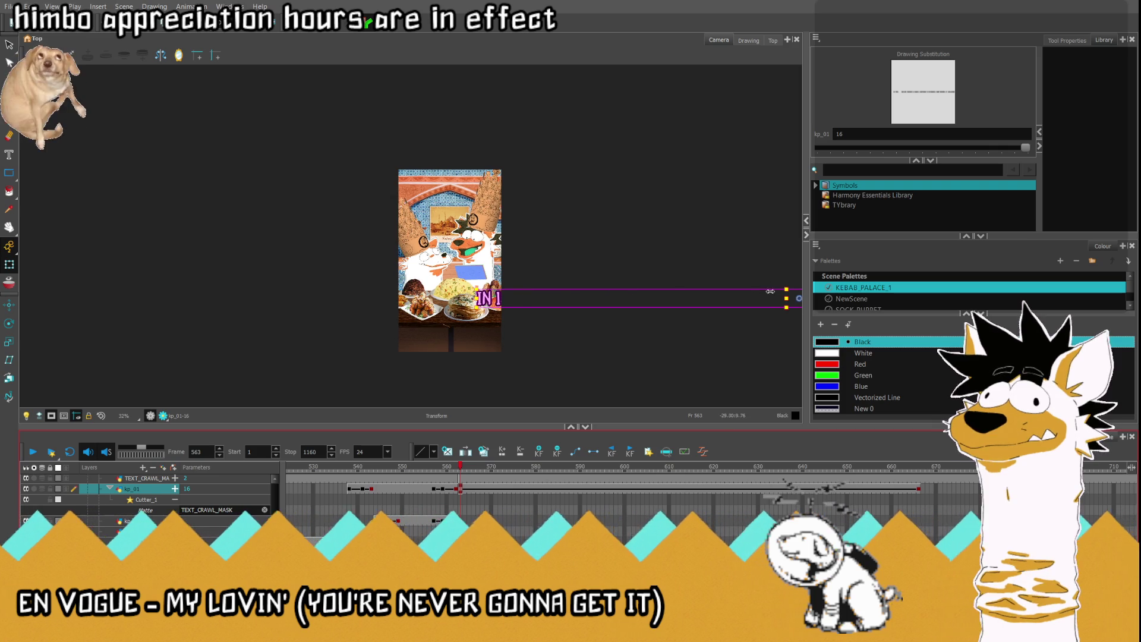
{"action": "scroll", "coordinate": [771, 291], "scroll_direction": "up", "scroll_amount": 1}
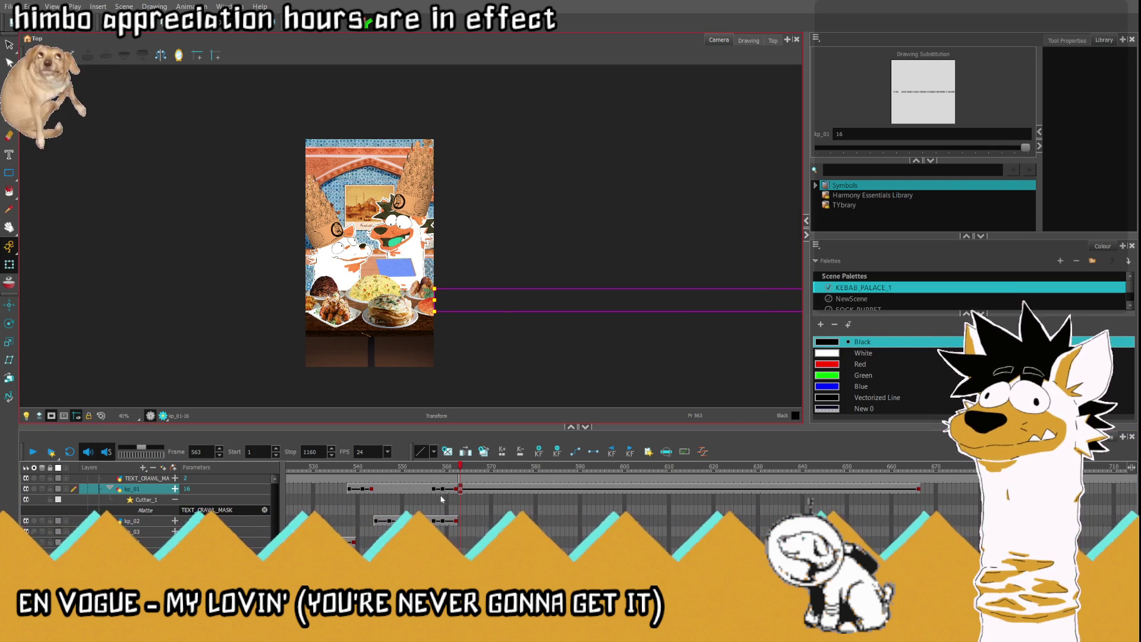
{"action": "left_click", "coordinate": [423, 490]}
{"action": "left_click", "coordinate": [33, 453]}
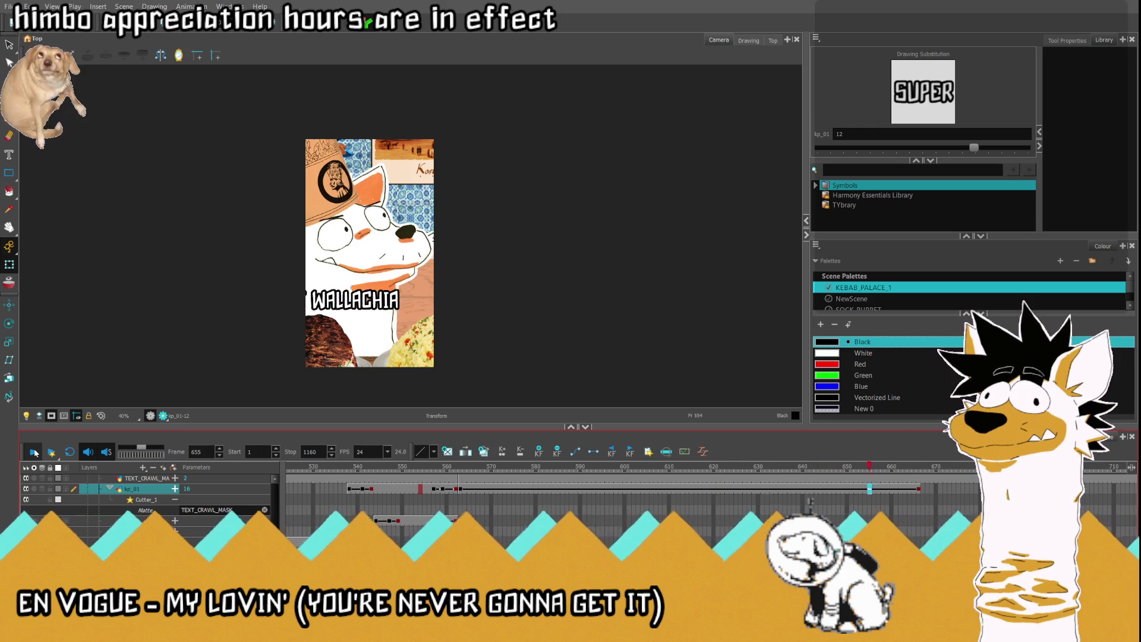
{"action": "left_click", "coordinate": [460, 490]}
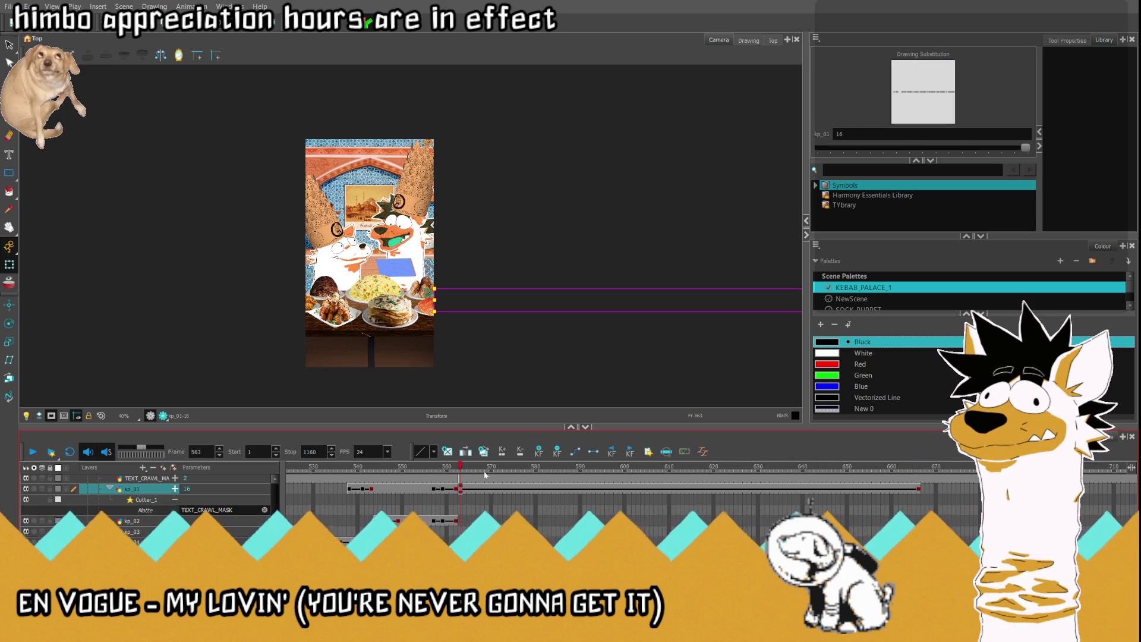
Step: In the drawing, reselect 'IN 1462,' and move it further left, then return to the scene
{"action": "left_click", "coordinate": [748, 41]}
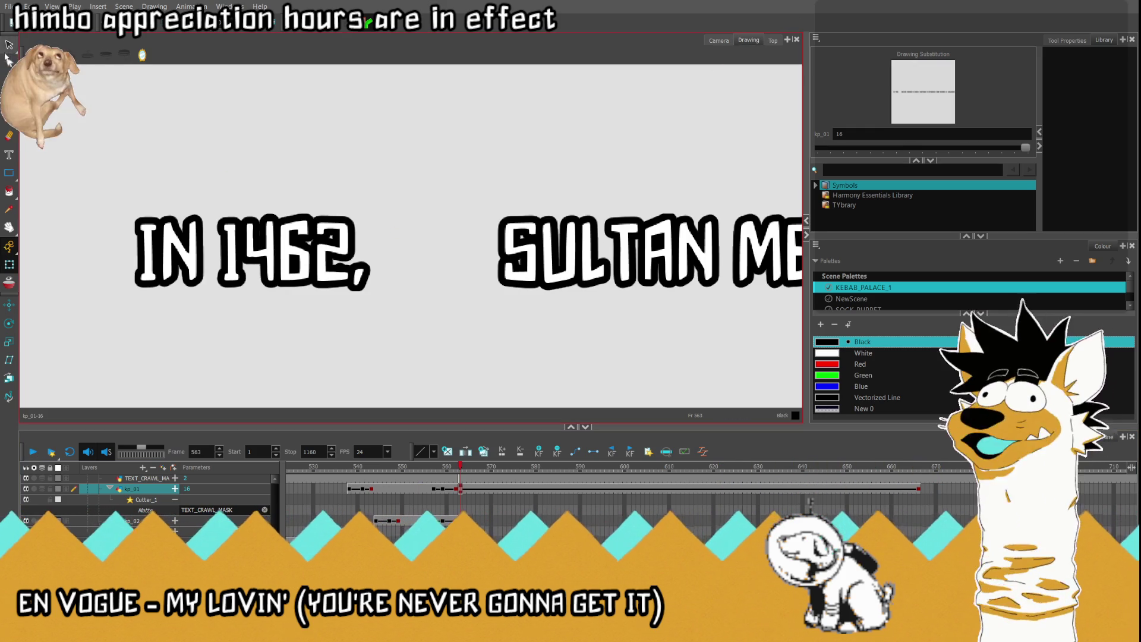
{"action": "scroll", "coordinate": [474, 164], "scroll_direction": "down", "scroll_amount": 5}
{"action": "scroll", "coordinate": [475, 173], "scroll_direction": "up", "scroll_amount": 5}
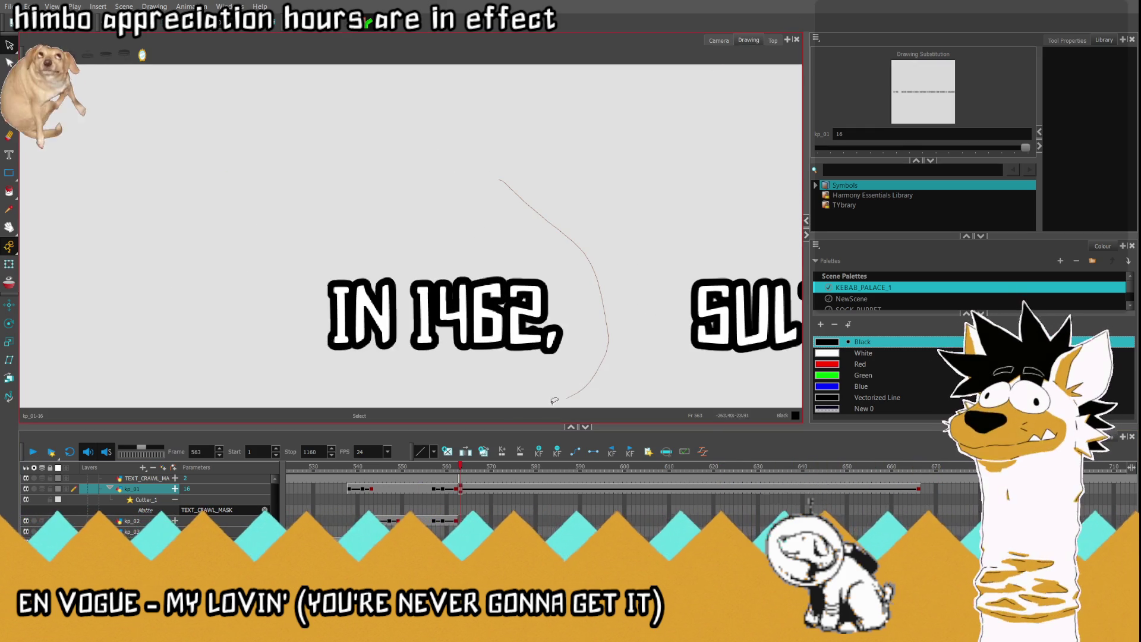
{"action": "left_click_drag", "start_coordinate": [555, 227], "coordinate": [556, 227]}
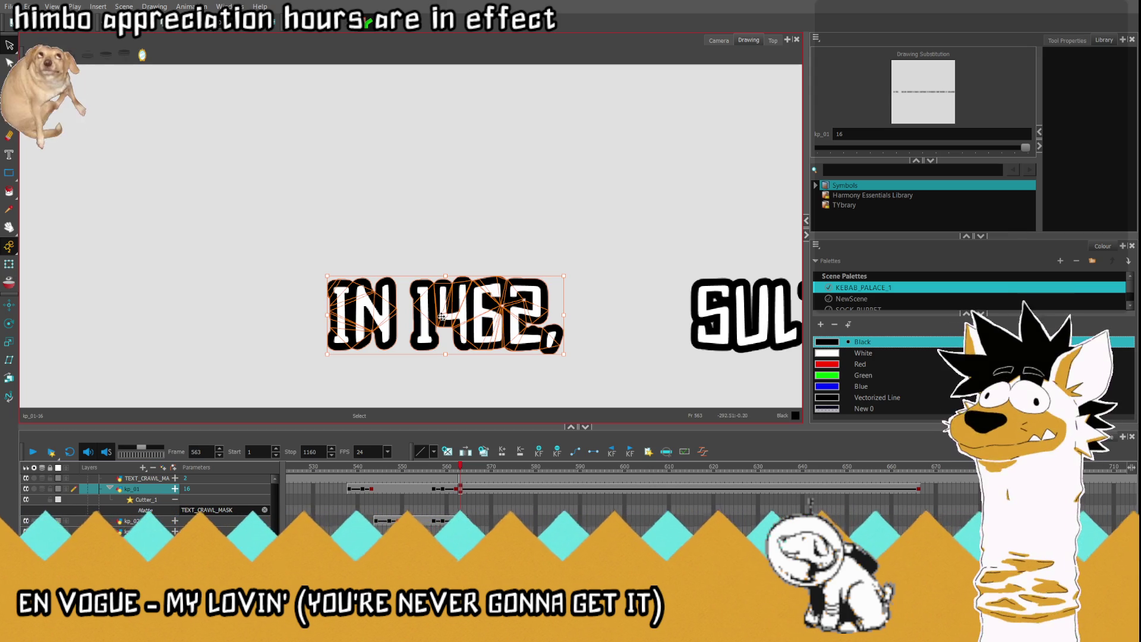
{"action": "key", "text": "alt+z"}
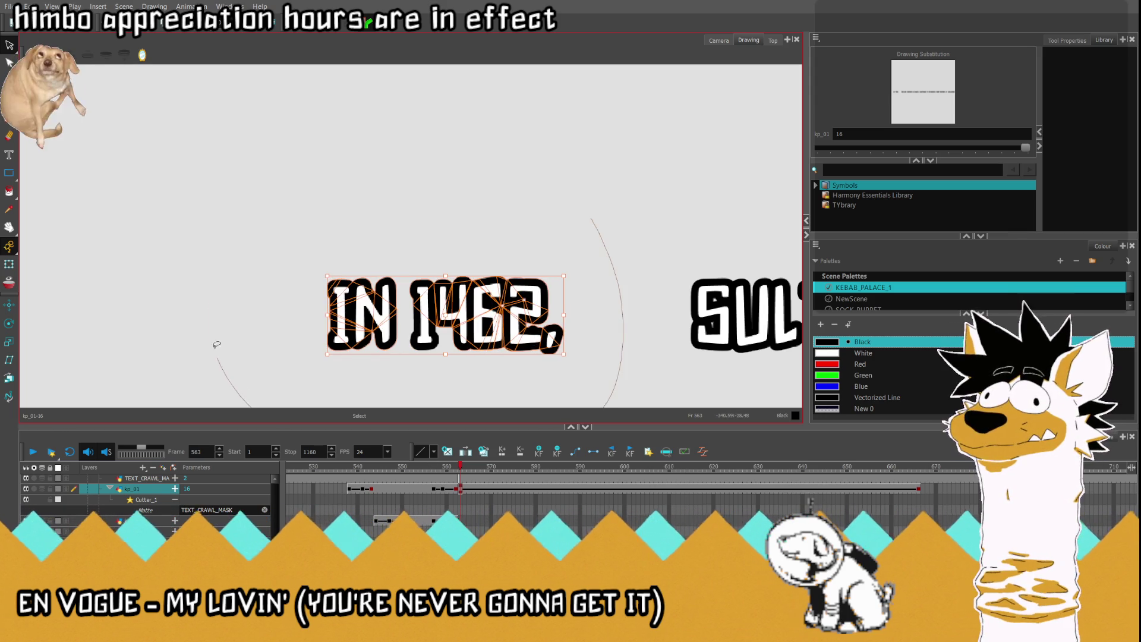
{"action": "left_click_drag", "start_coordinate": [217, 345], "coordinate": [477, 266]}
{"action": "left_click_drag", "start_coordinate": [438, 317], "coordinate": [375, 315]}
{"action": "left_click", "coordinate": [498, 176]}
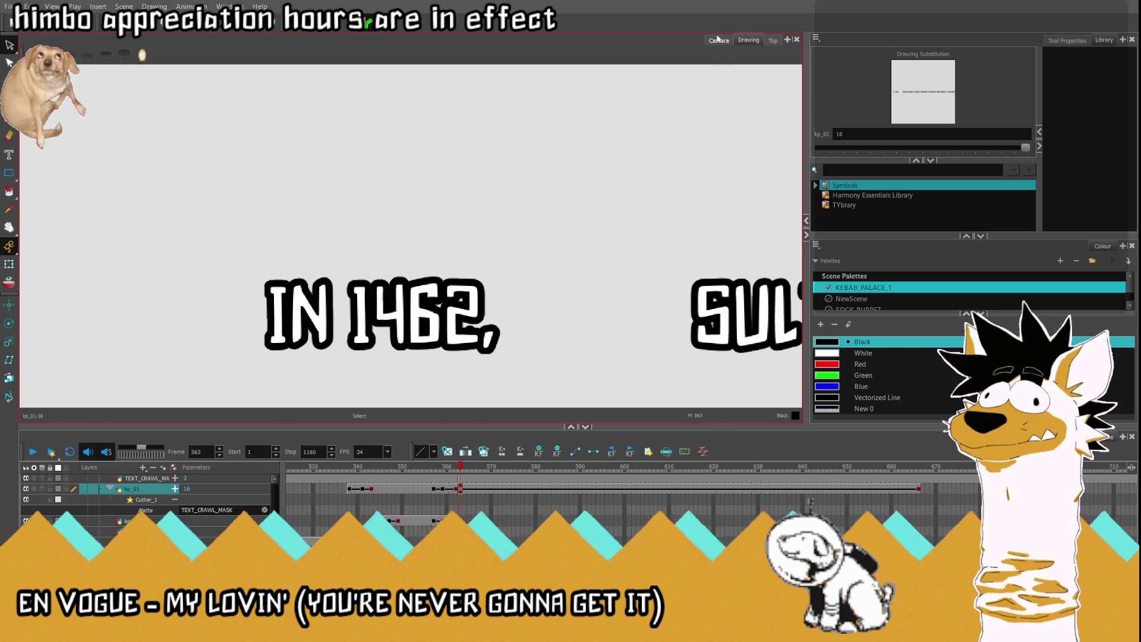
{"action": "left_click", "coordinate": [718, 39]}
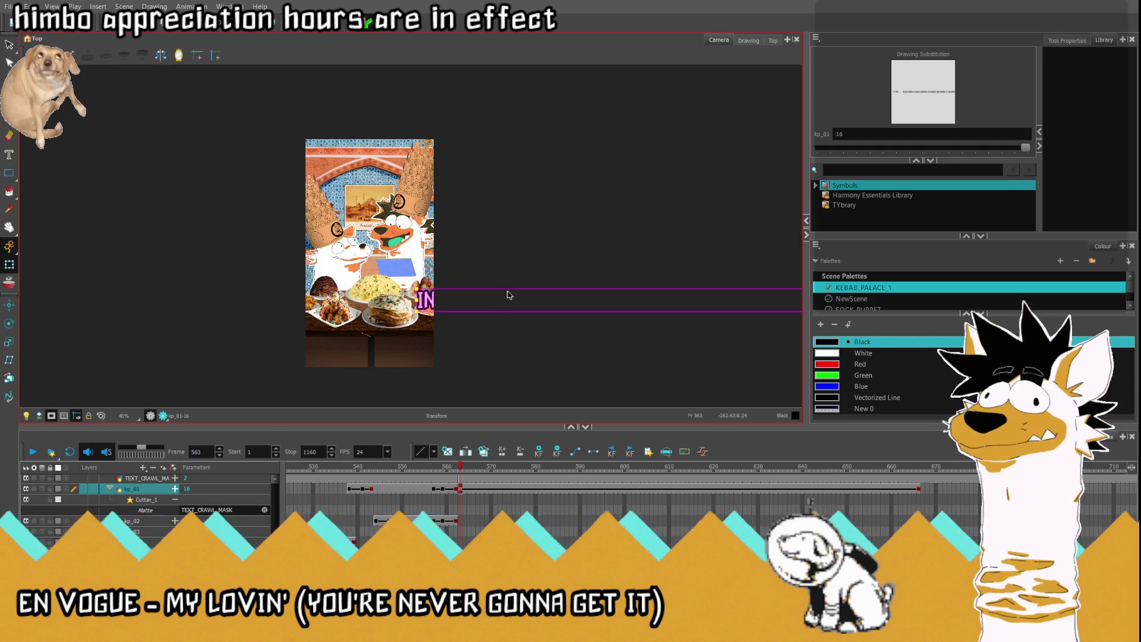
Step: Select the crawl text, reset the camera view, and play back from frame 551
{"action": "scroll", "coordinate": [475, 276], "scroll_direction": "right", "scroll_amount": 5}
{"action": "left_click", "coordinate": [684, 303]}
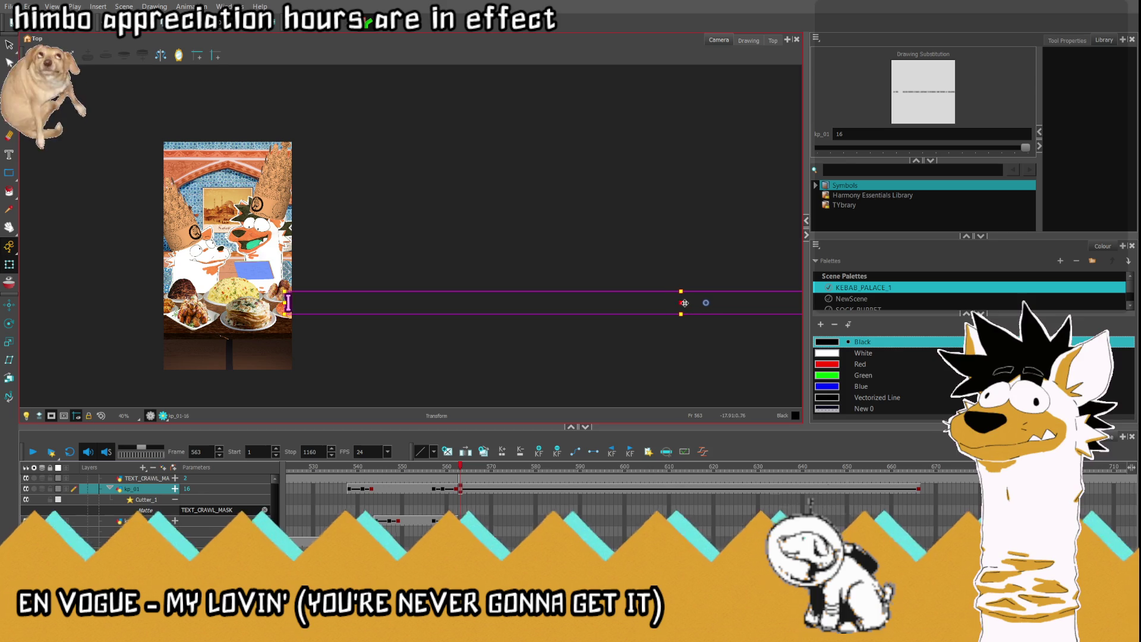
{"action": "left_click", "coordinate": [102, 416]}
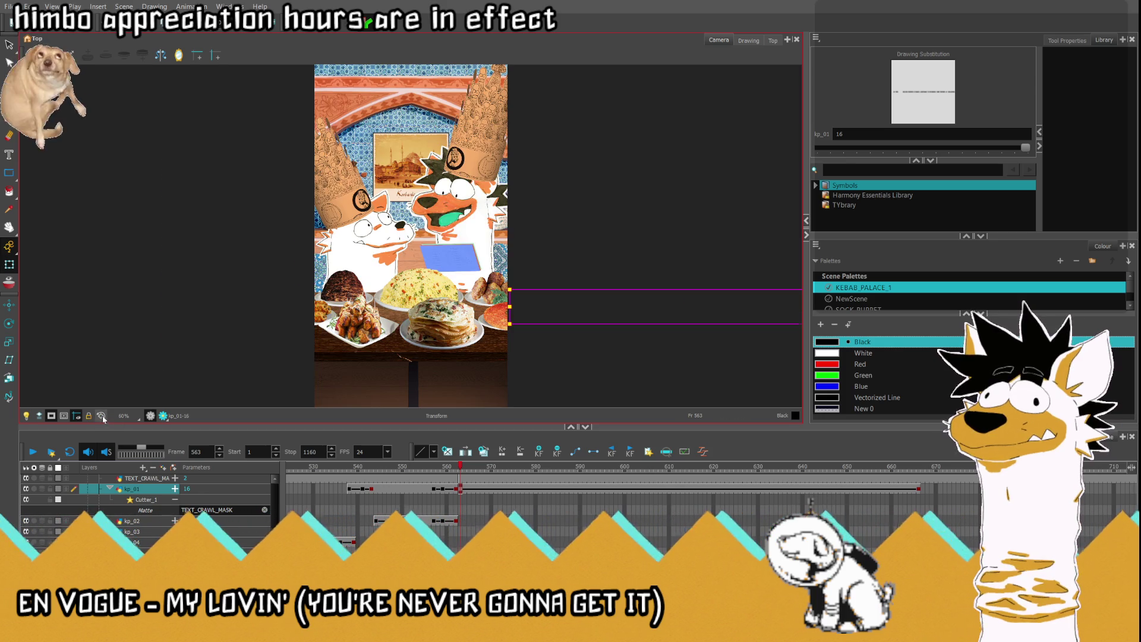
{"action": "left_click", "coordinate": [409, 494]}
{"action": "left_click", "coordinate": [33, 450]}
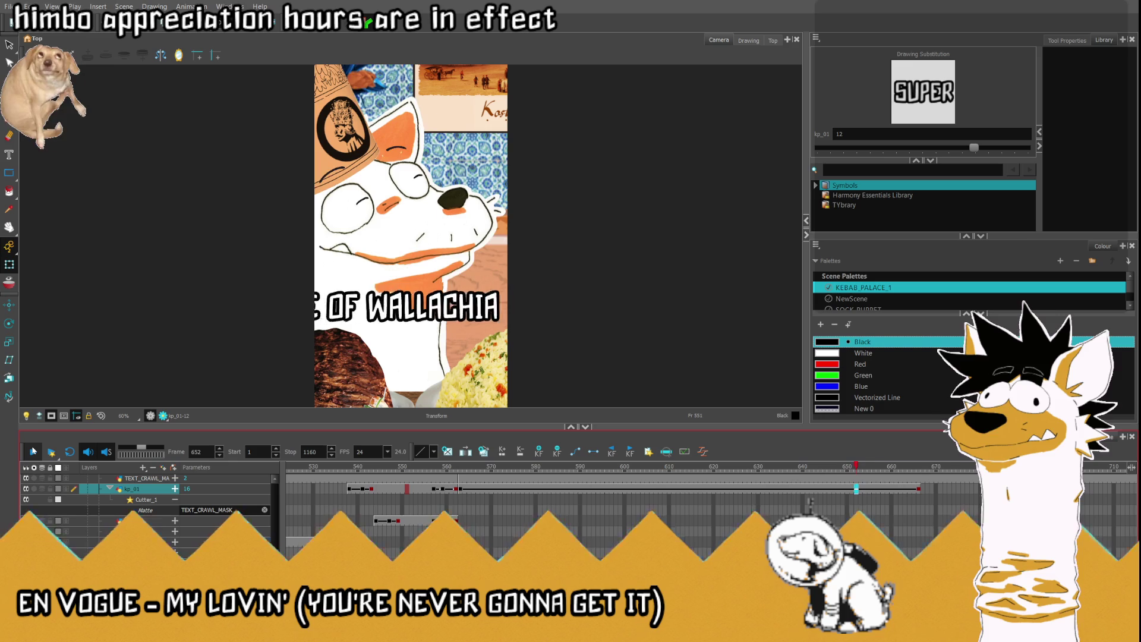
{"action": "left_click", "coordinate": [34, 451]}
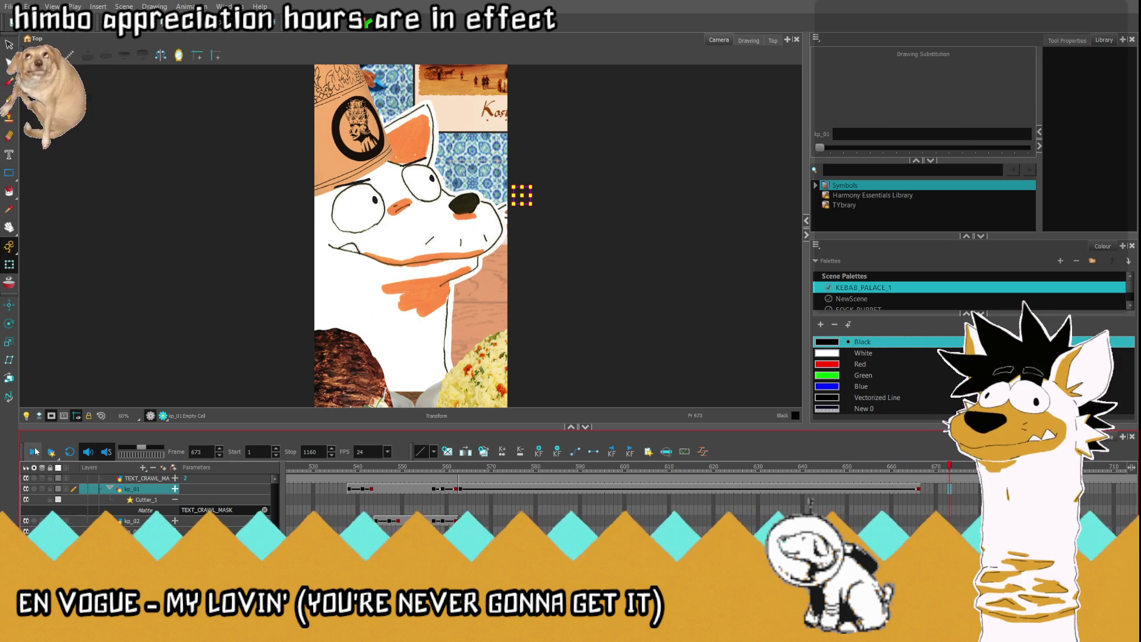
Step: Scrub the crawl around frames 664, 610 and 579 through to 666
{"action": "left_click", "coordinate": [911, 470]}
{"action": "left_click_drag", "start_coordinate": [920, 470], "coordinate": [935, 470]}
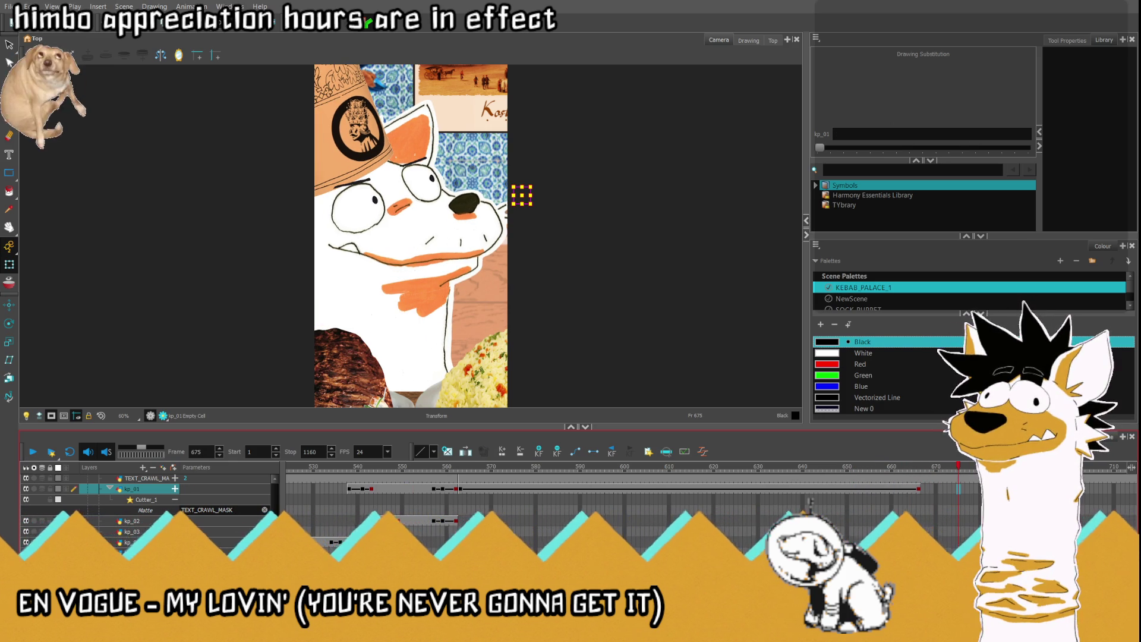
{"action": "scroll", "coordinate": [630, 488], "scroll_direction": "right", "scroll_amount": 5}
{"action": "left_click", "coordinate": [496, 490]}
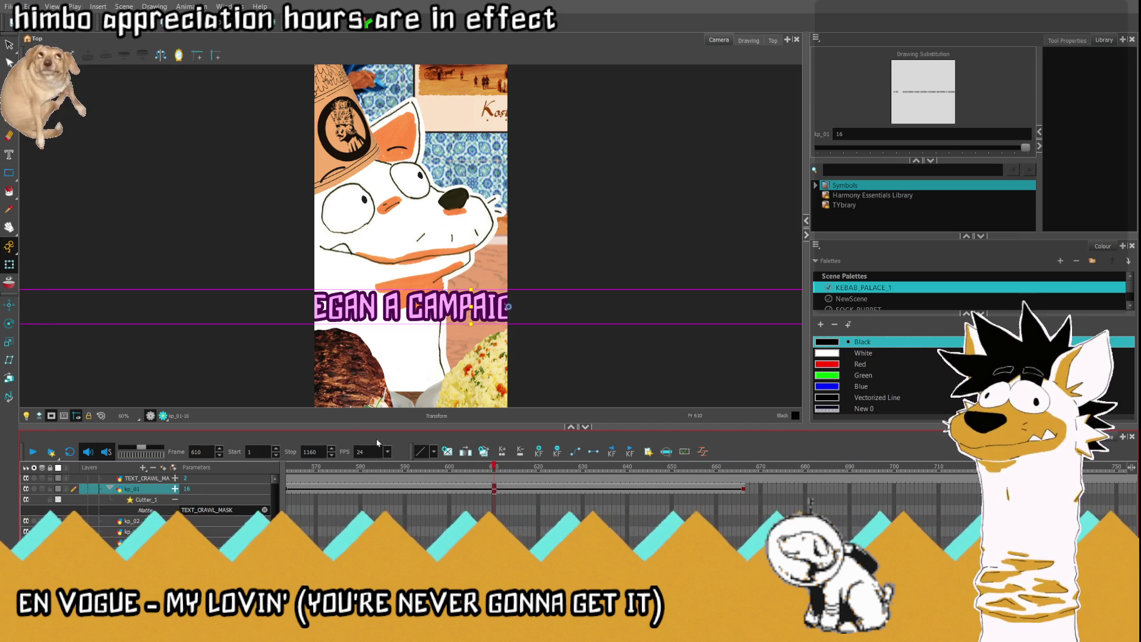
{"action": "left_click", "coordinate": [357, 470]}
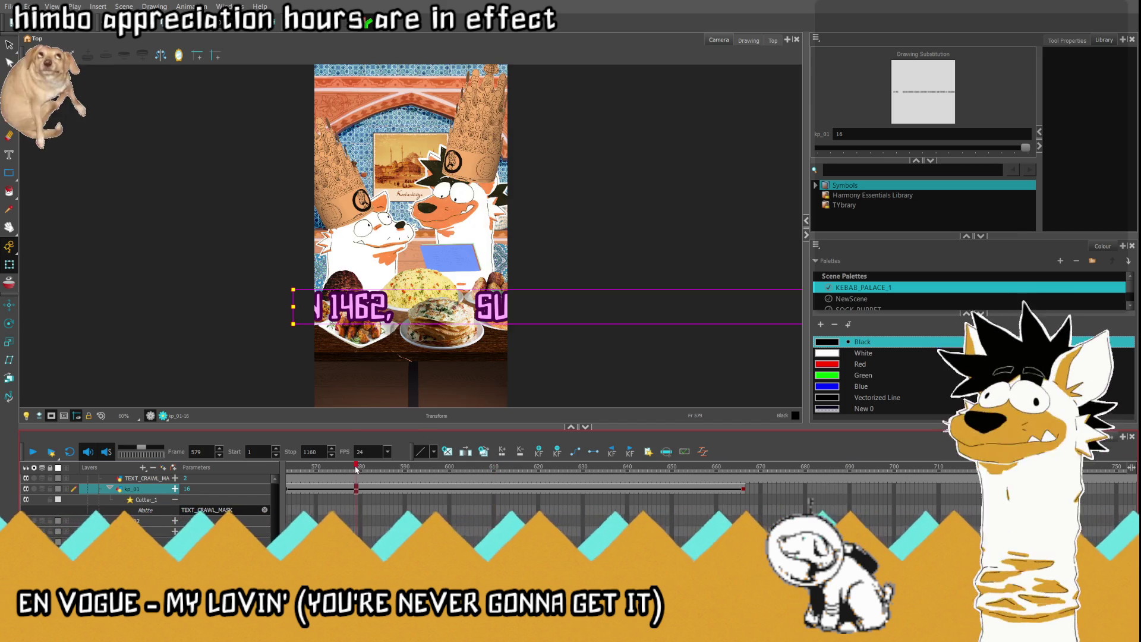
{"action": "left_click_drag", "start_coordinate": [357, 470], "coordinate": [781, 481]}
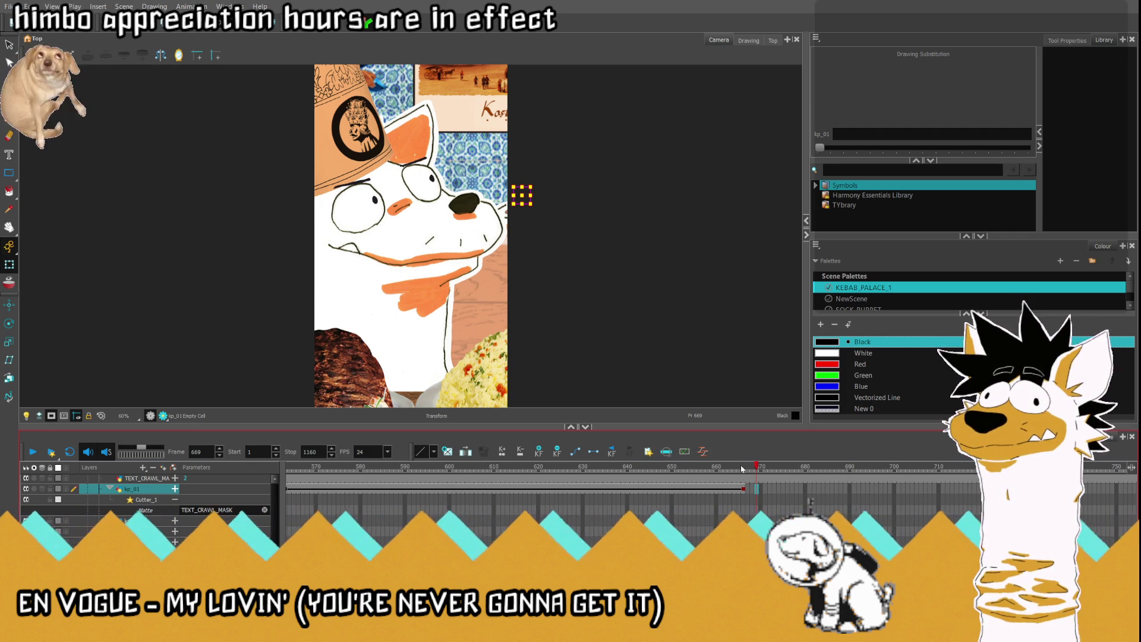
Step: Create a new drawing 17 in kp_01's empty cell at frame 668
{"action": "left_click", "coordinate": [838, 474]}
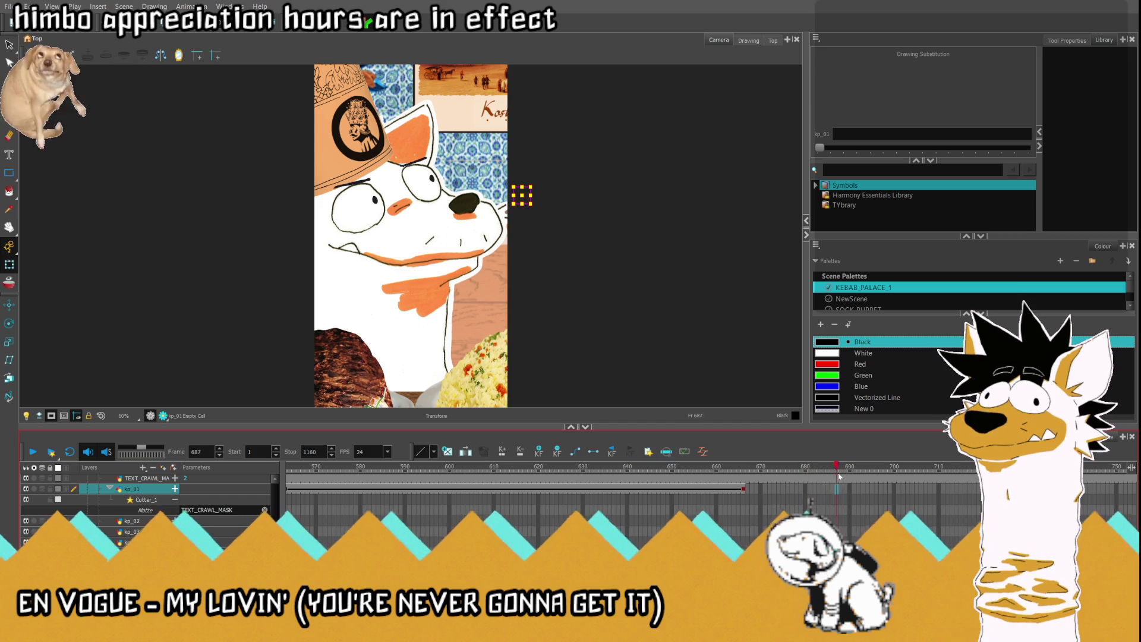
{"action": "left_click", "coordinate": [753, 485]}
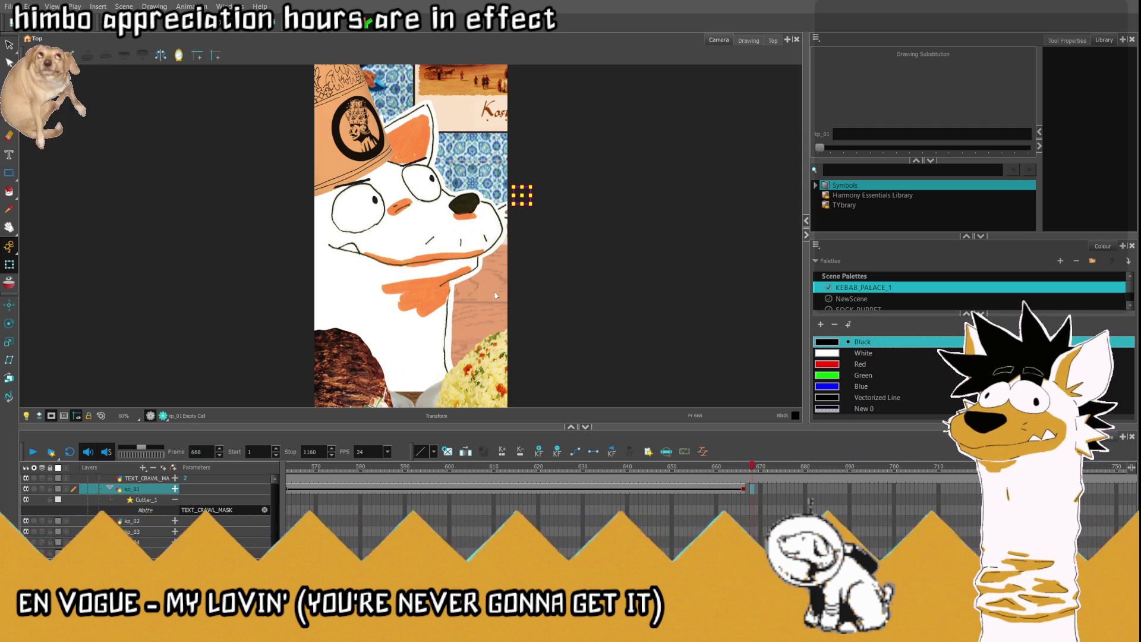
{"action": "key", "text": "-"}
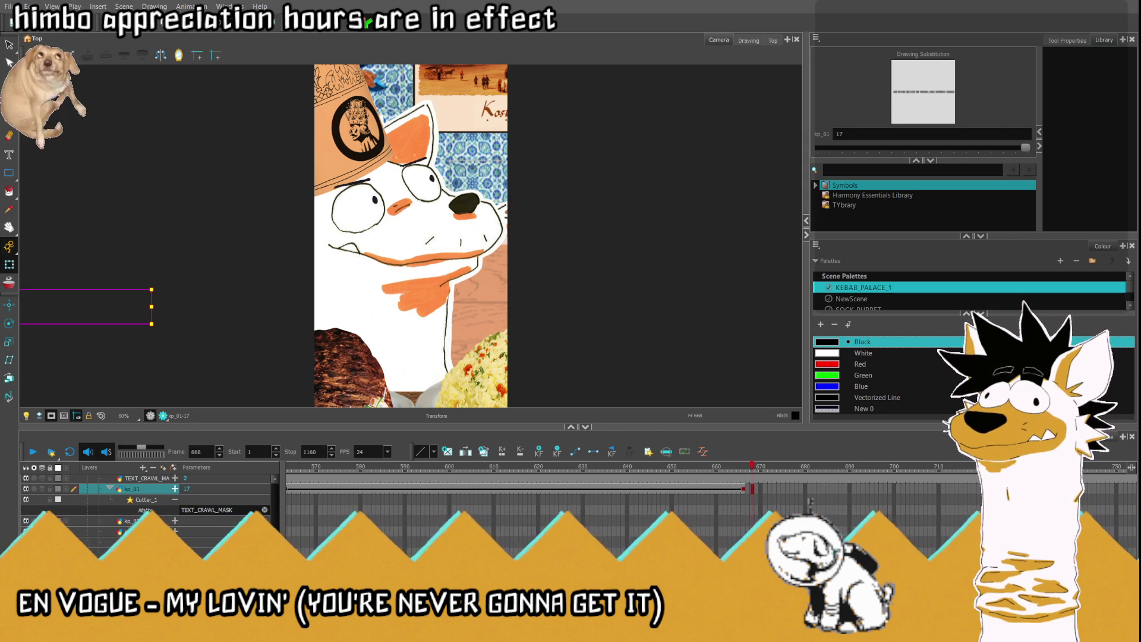
Step: Extend drawing 17 across frames 668 to 725
{"action": "scroll", "coordinate": [402, 469], "scroll_direction": "right", "scroll_amount": 5}
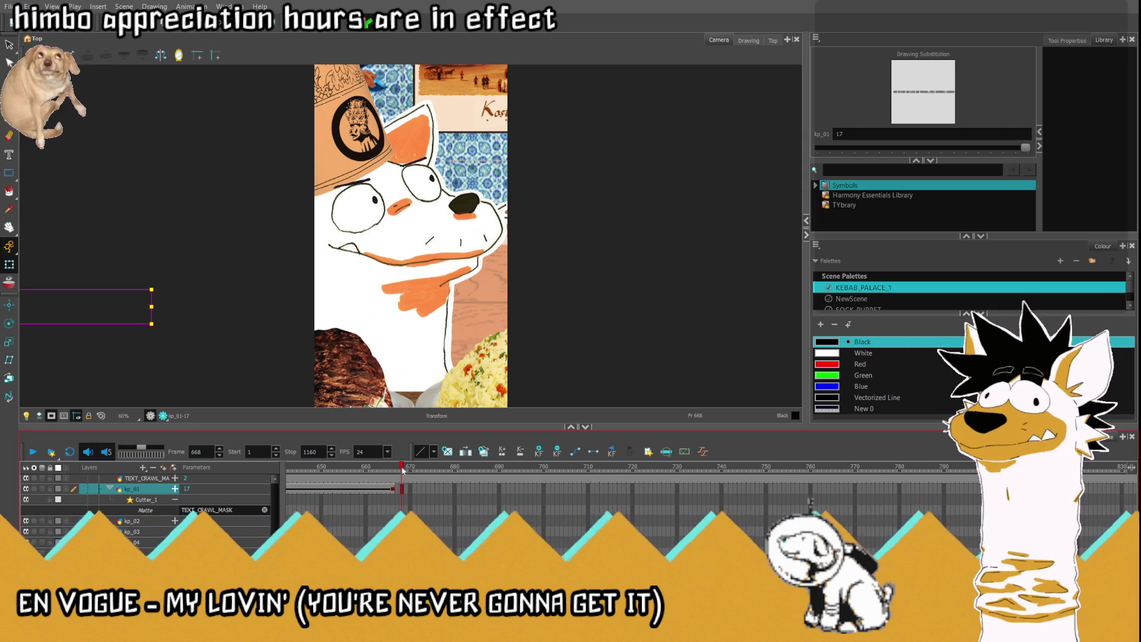
{"action": "left_click", "coordinate": [655, 483]}
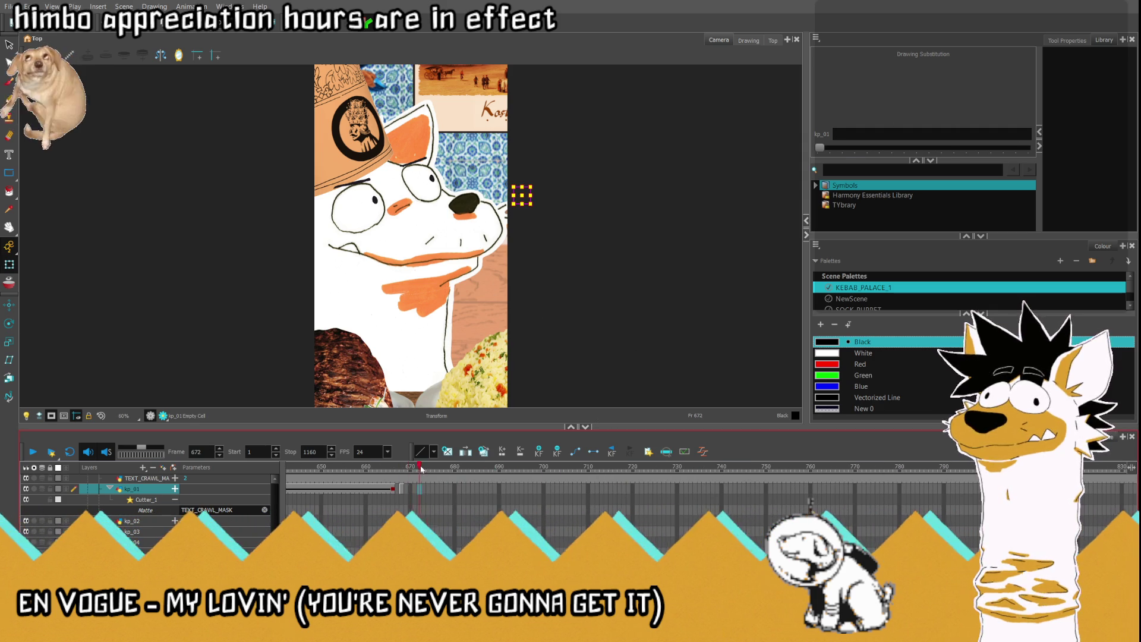
{"action": "left_click", "coordinate": [644, 484]}
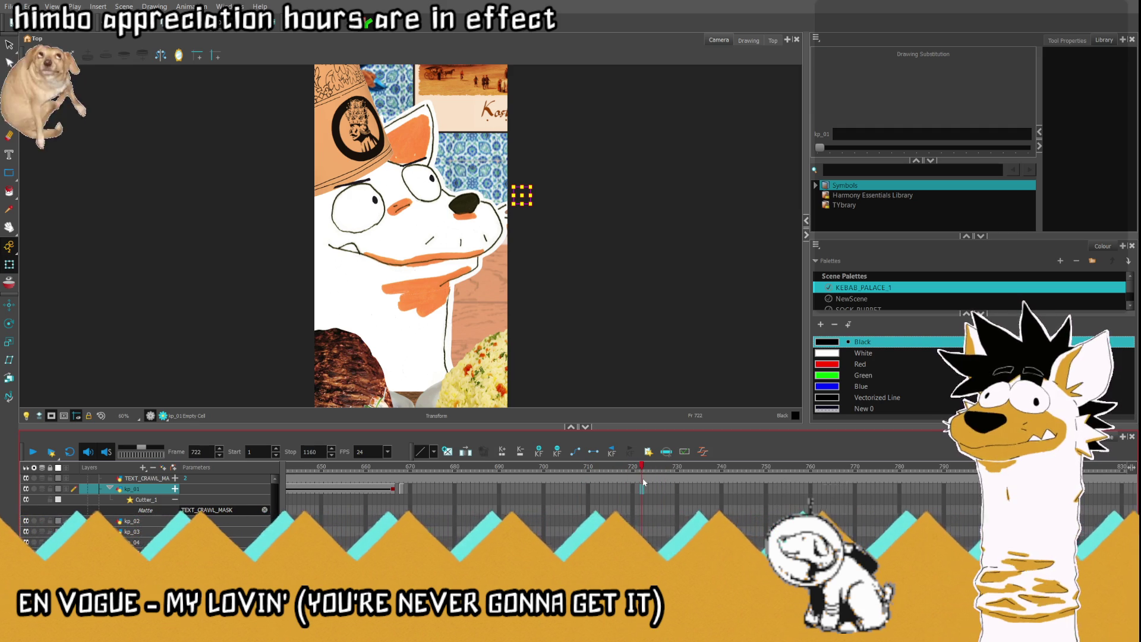
{"action": "left_click", "coordinate": [403, 488]}
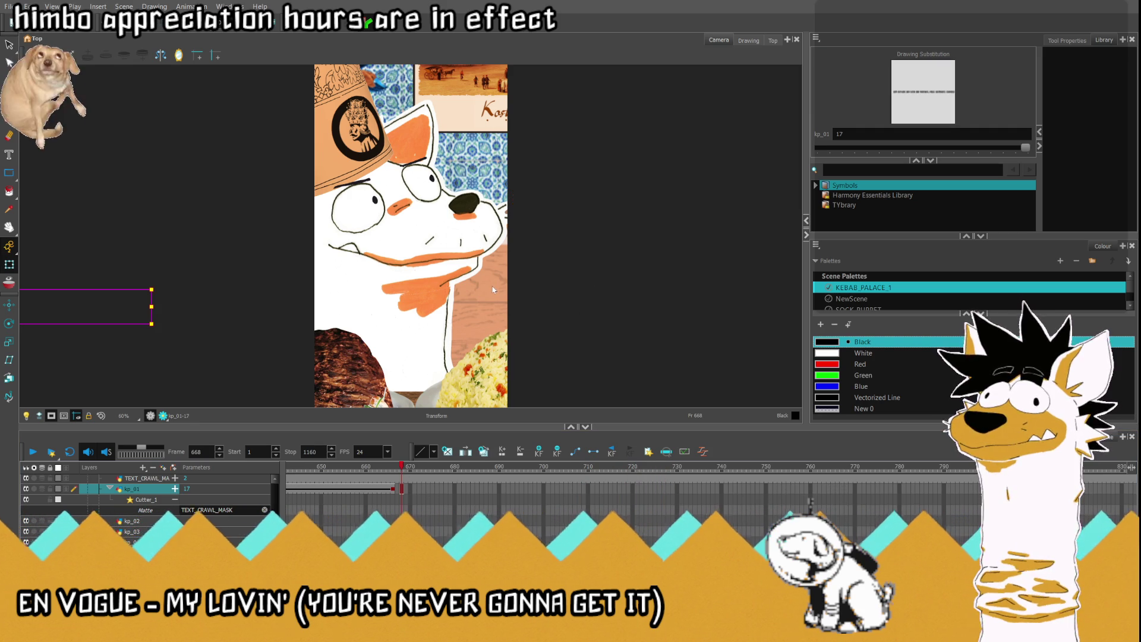
{"action": "left_click_drag", "start_coordinate": [644, 489], "coordinate": [404, 488]}
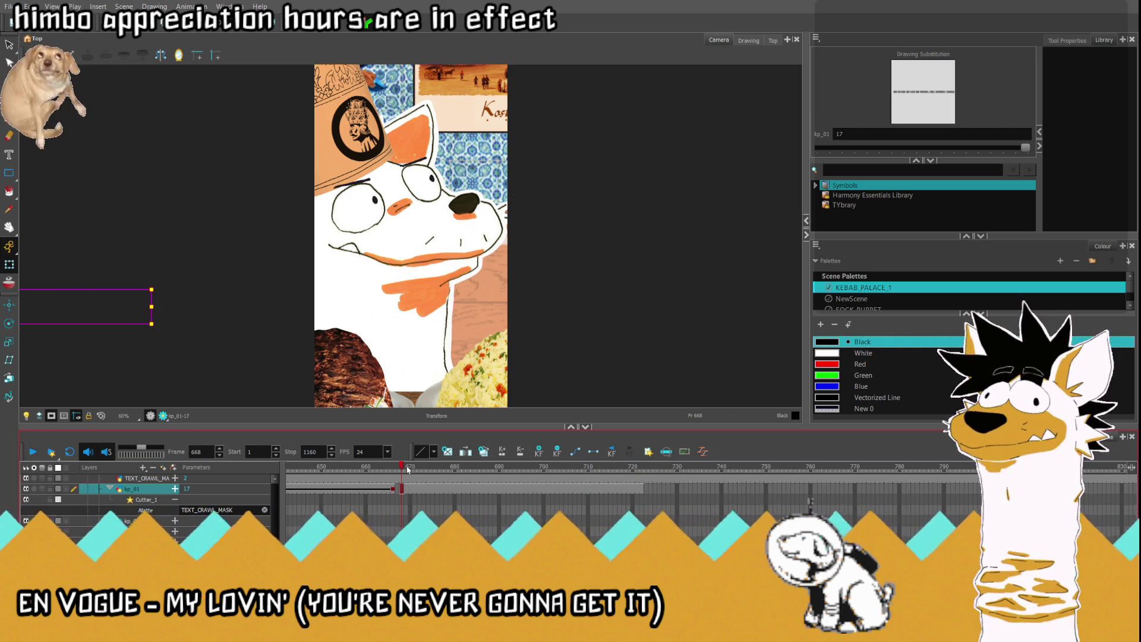
Step: Keyframe the text right of the scene at frame 668 and left of it at 722
{"action": "key", "text": "1"}
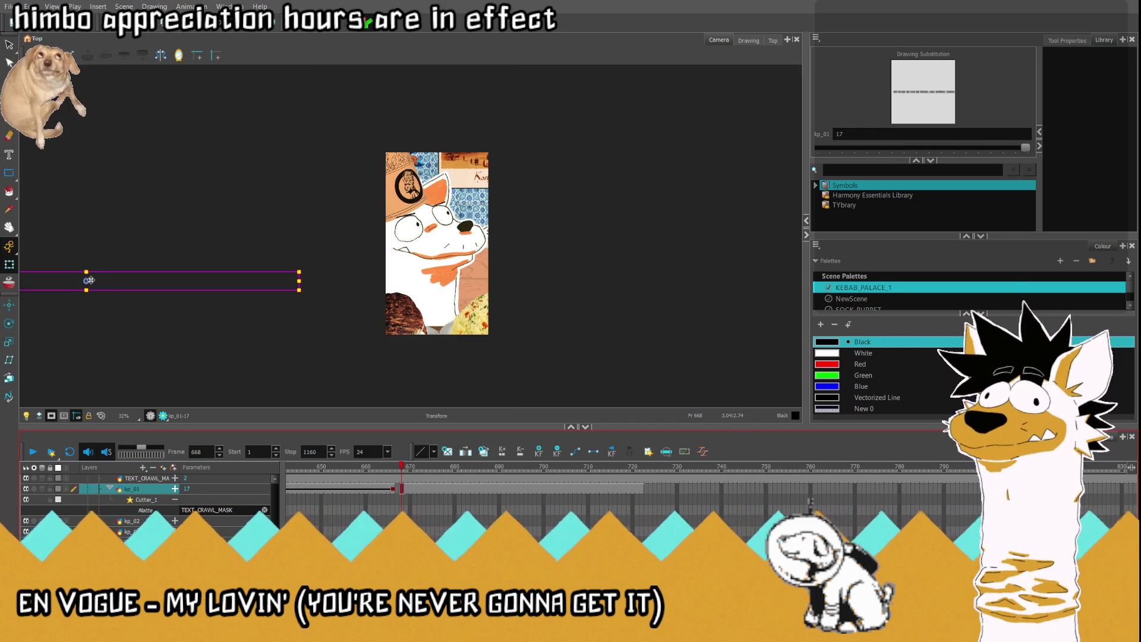
{"action": "mouse_move", "coordinate": [89, 280]}
{"action": "left_mouse_down"}
{"action": "mouse_move", "coordinate": [693, 280]}
{"action": "mouse_move", "coordinate": [683, 280]}
{"action": "mouse_move", "coordinate": [708, 292]}
{"action": "left_mouse_up"}
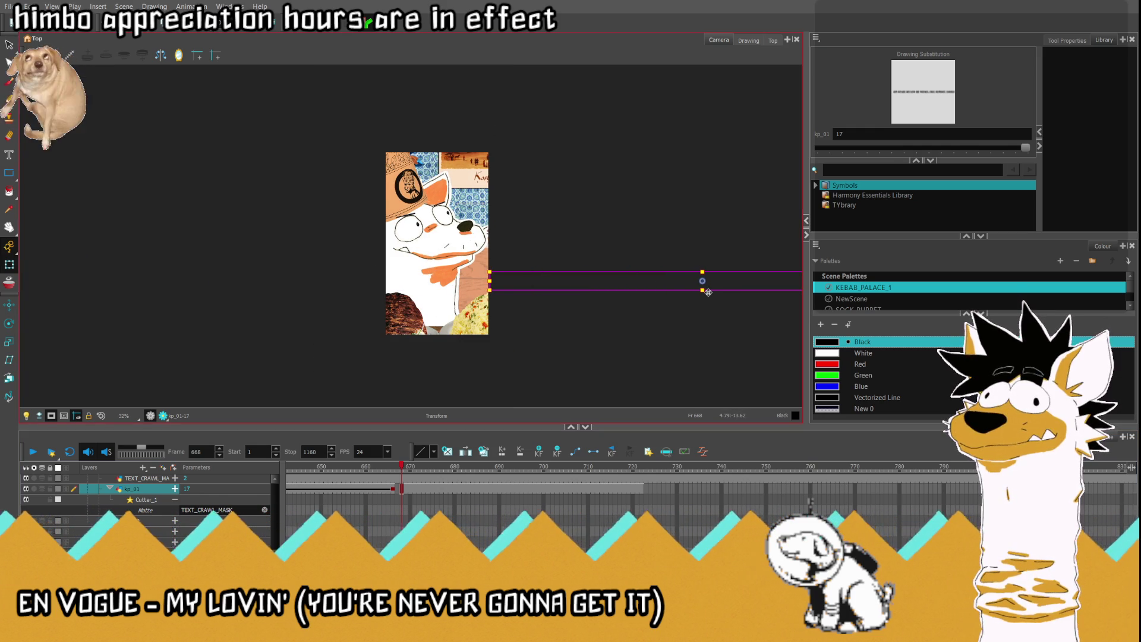
{"action": "left_click", "coordinate": [642, 492]}
{"action": "mouse_move", "coordinate": [708, 269]}
{"action": "left_mouse_down"}
{"action": "mouse_move", "coordinate": [170, 273]}
{"action": "mouse_move", "coordinate": [182, 272]}
{"action": "left_mouse_up"}
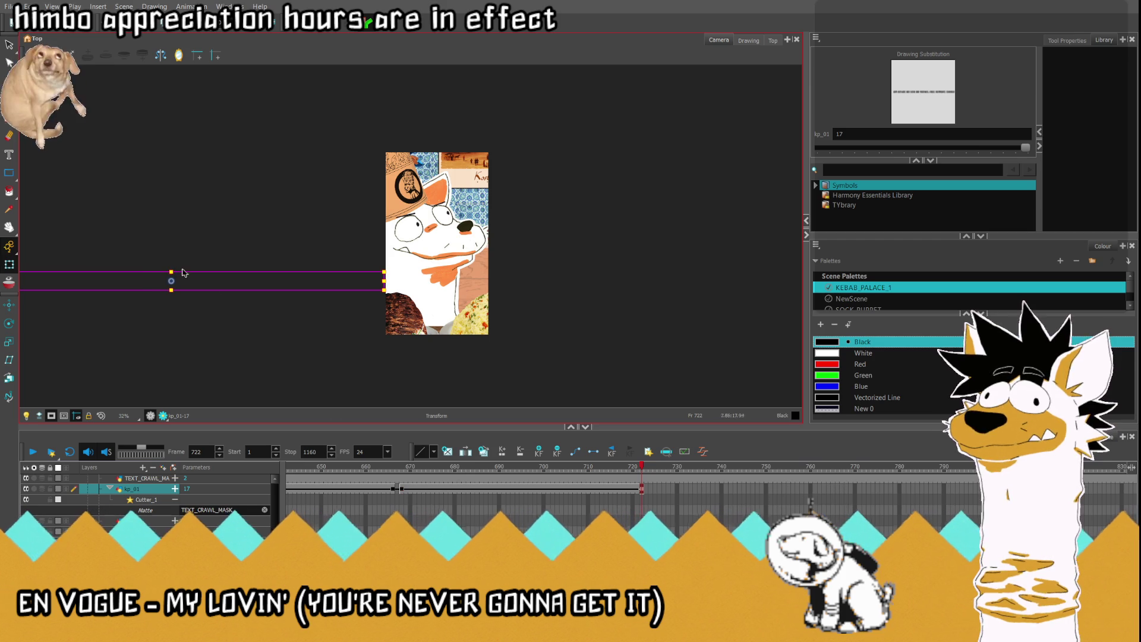
Step: Play back and scrub frames 642–722 to watch the new crawl slide across
{"action": "left_click", "coordinate": [392, 489]}
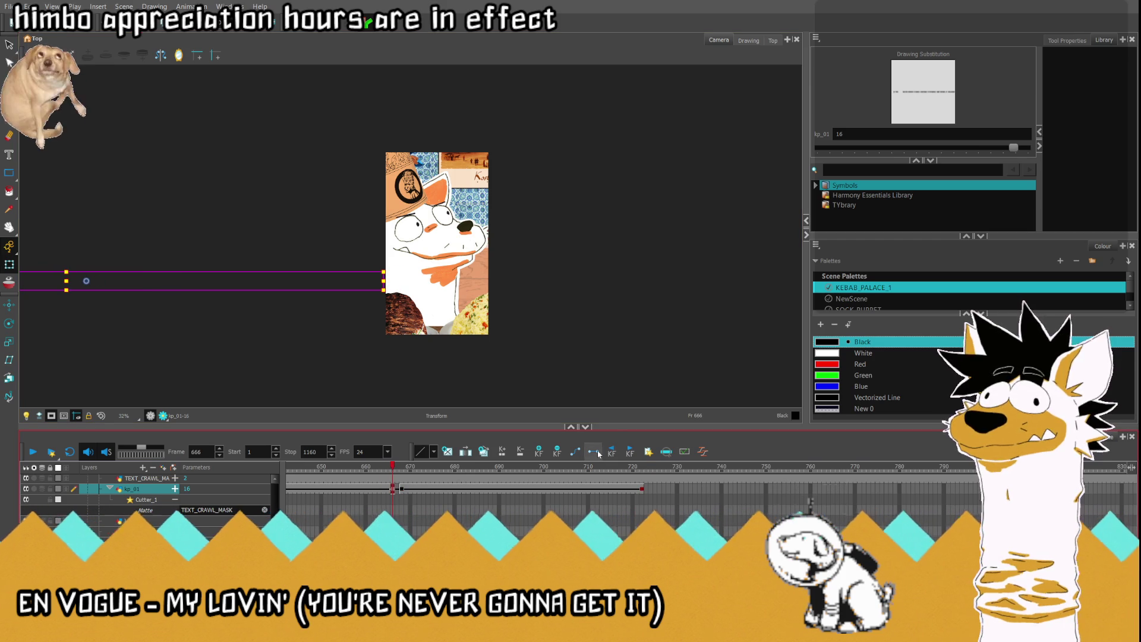
{"action": "scroll", "coordinate": [466, 252], "scroll_direction": "up", "scroll_amount": 3}
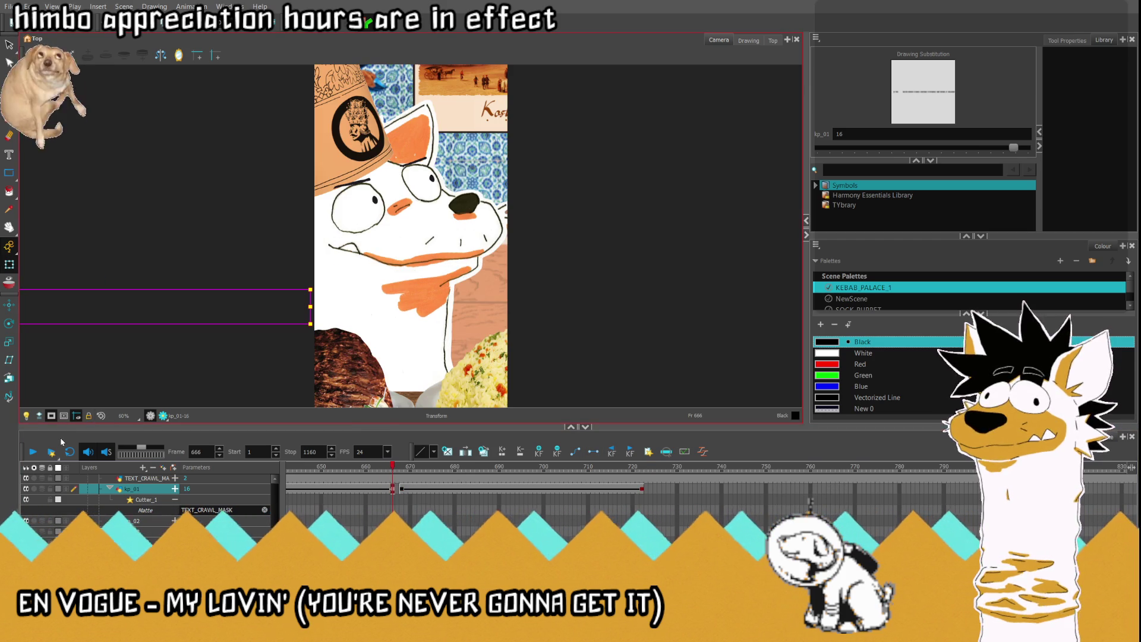
{"action": "left_click", "coordinate": [33, 452]}
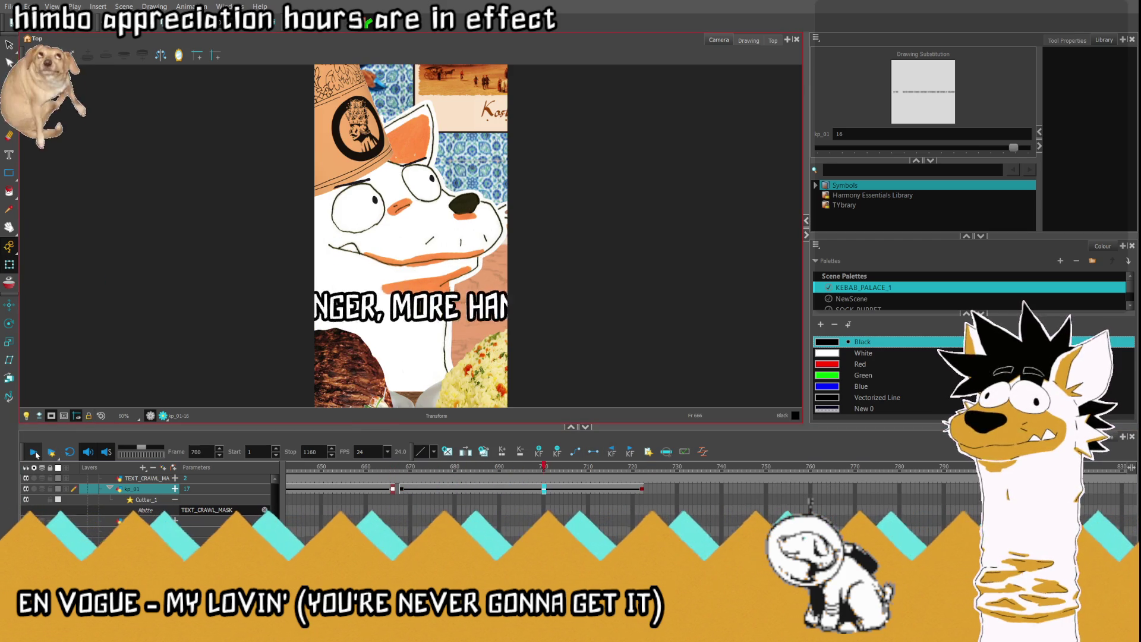
{"action": "left_click", "coordinate": [285, 472]}
{"action": "left_click", "coordinate": [32, 452]}
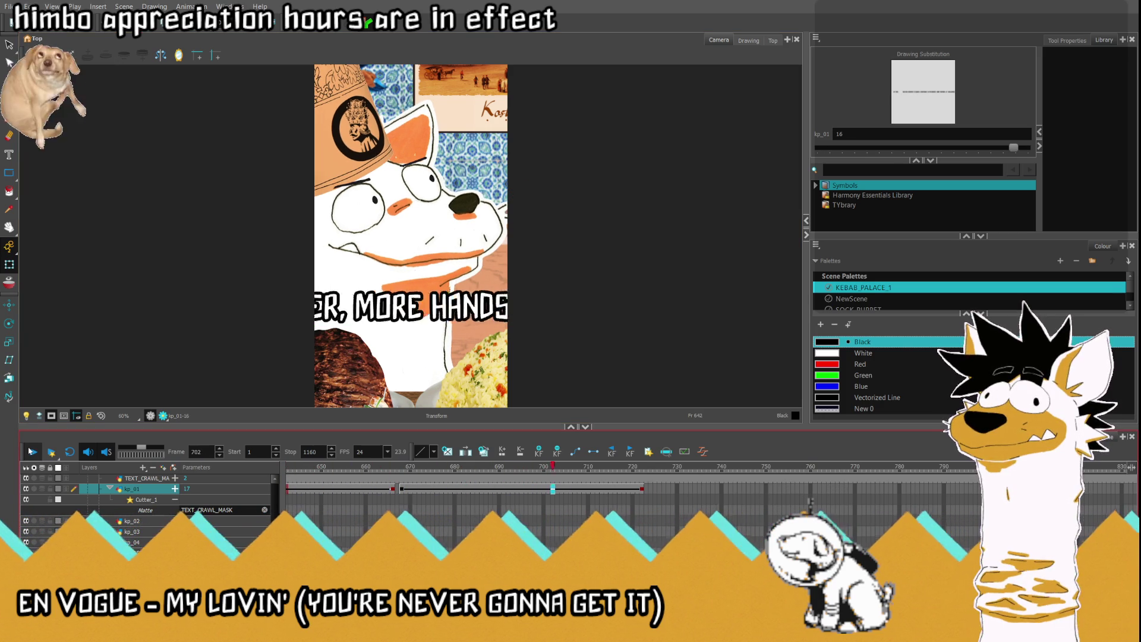
{"action": "left_click", "coordinate": [32, 452]}
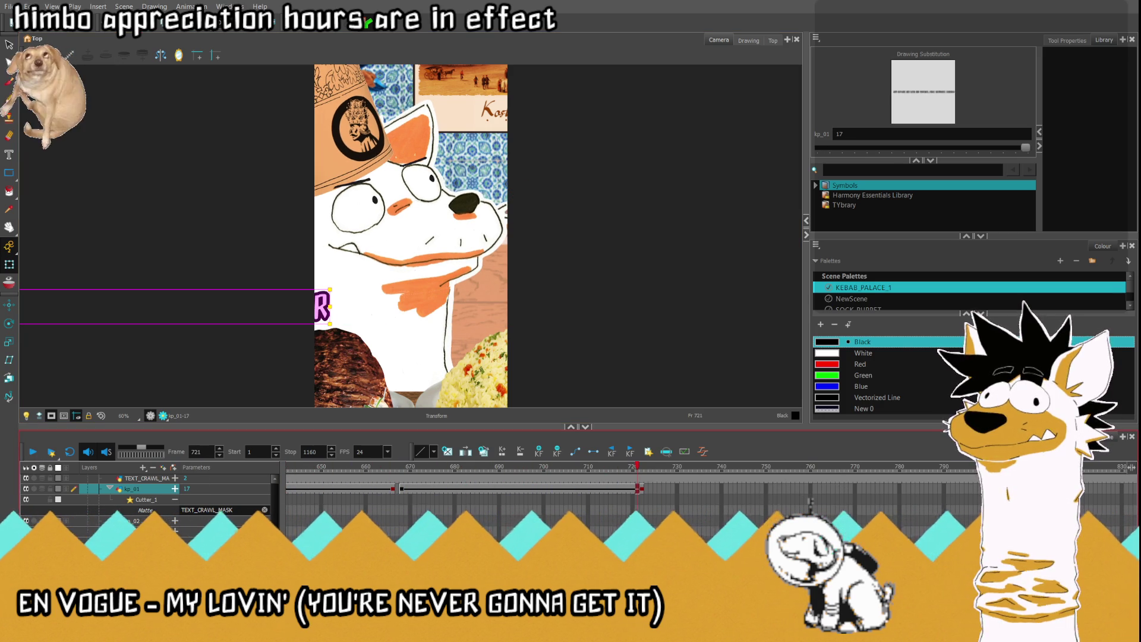
{"action": "left_click", "coordinate": [397, 467]}
{"action": "left_click_drag", "start_coordinate": [397, 467], "coordinate": [631, 490]}
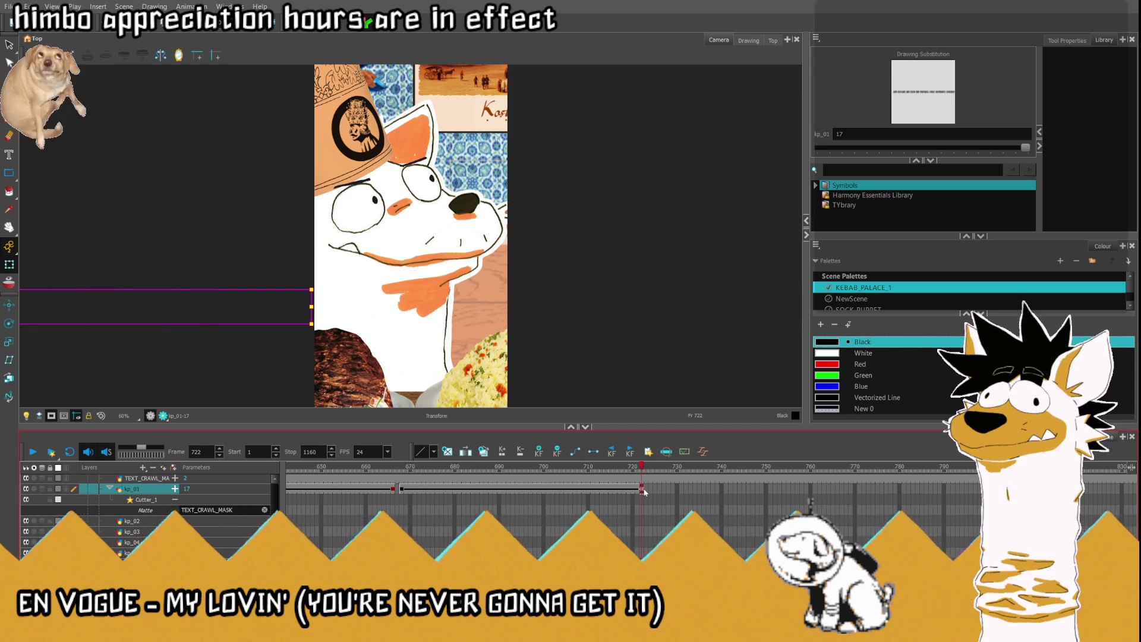
{"action": "left_click", "coordinate": [34, 452]}
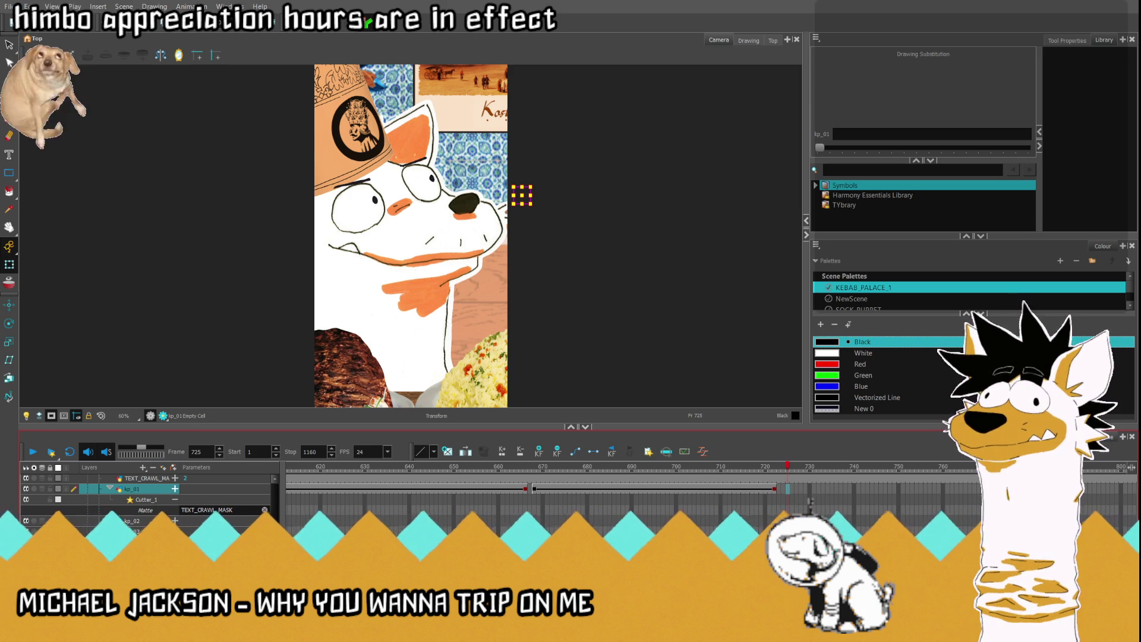
{"action": "left_click", "coordinate": [535, 470]}
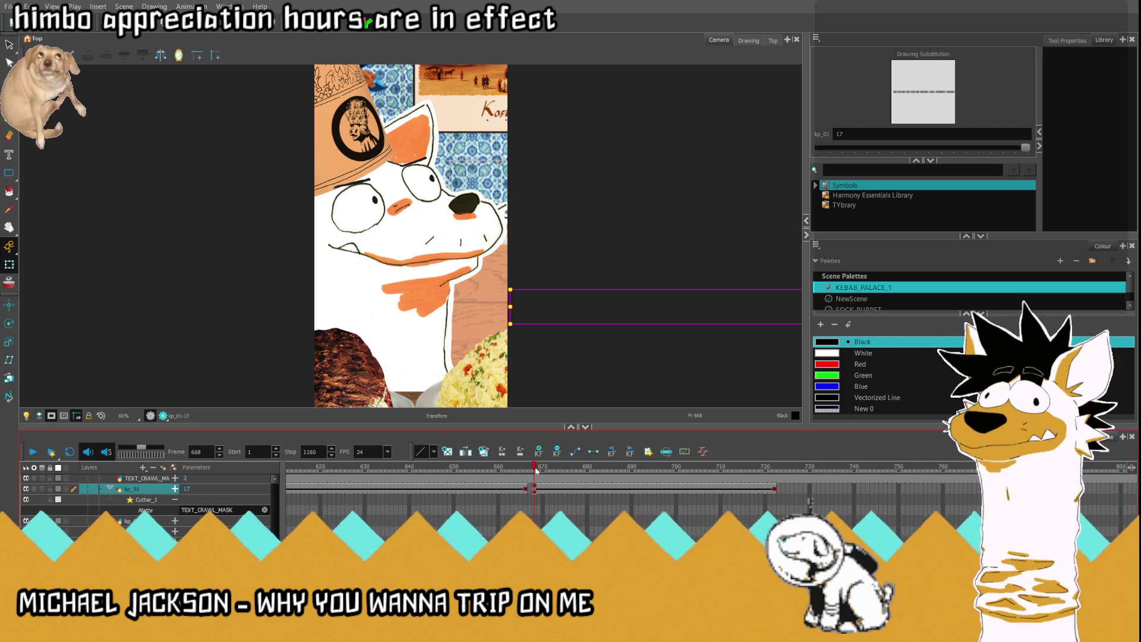
{"action": "mouse_move", "coordinate": [625, 471]}
{"action": "left_mouse_down"}
{"action": "mouse_move", "coordinate": [774, 483]}
{"action": "mouse_move", "coordinate": [481, 485]}
{"action": "mouse_move", "coordinate": [510, 487]}
{"action": "left_mouse_up"}
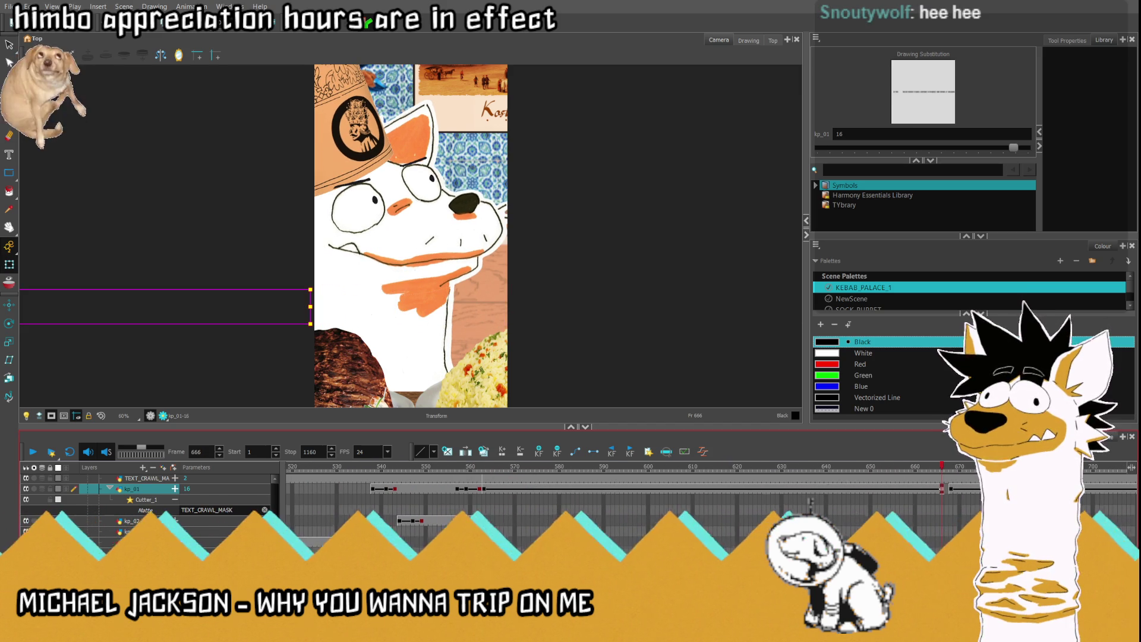
{"action": "left_click", "coordinate": [490, 469]}
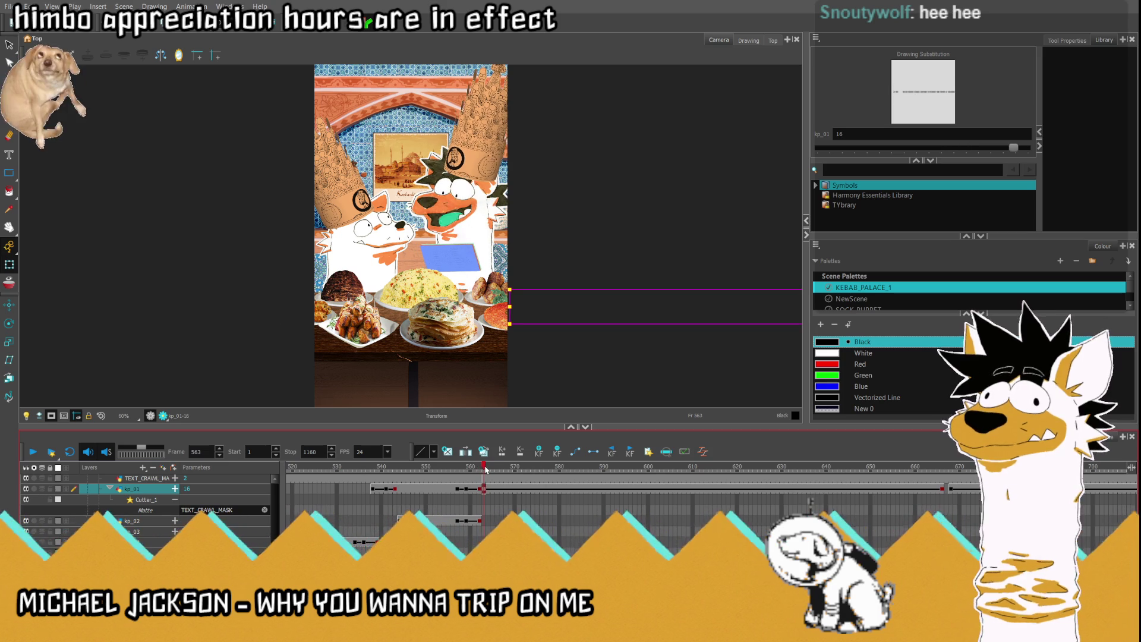
{"action": "left_click_drag", "start_coordinate": [490, 469], "coordinate": [943, 469]}
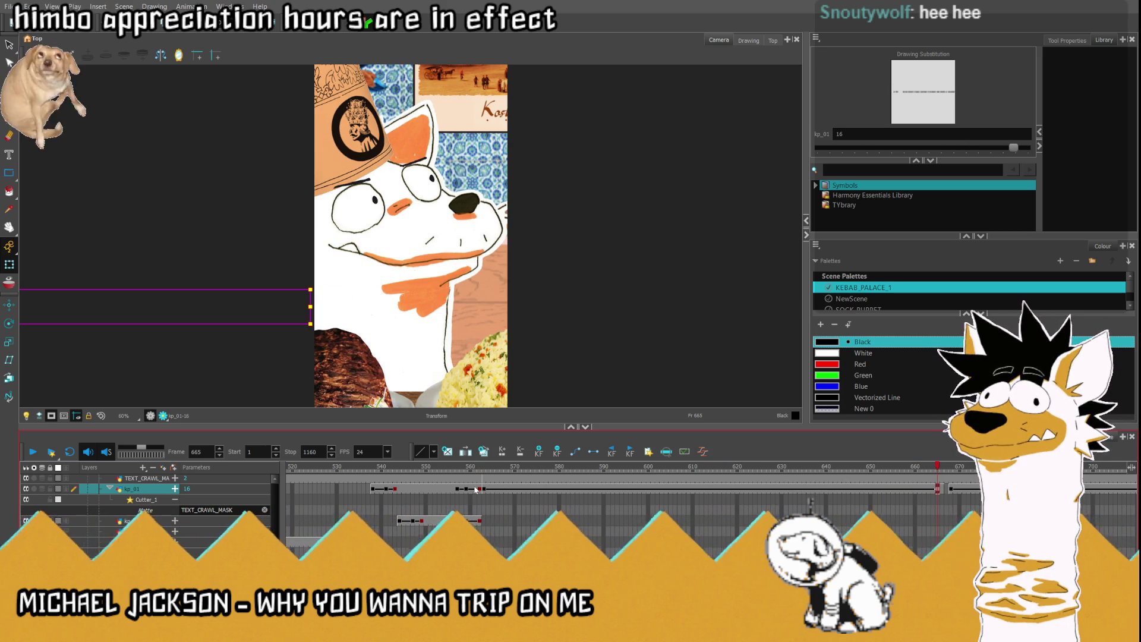
Step: Play from frame 561 and scrub through the WALLACHIA and HIS YOUNGER crawls
{"action": "left_click", "coordinate": [475, 489]}
{"action": "left_click", "coordinate": [34, 451]}
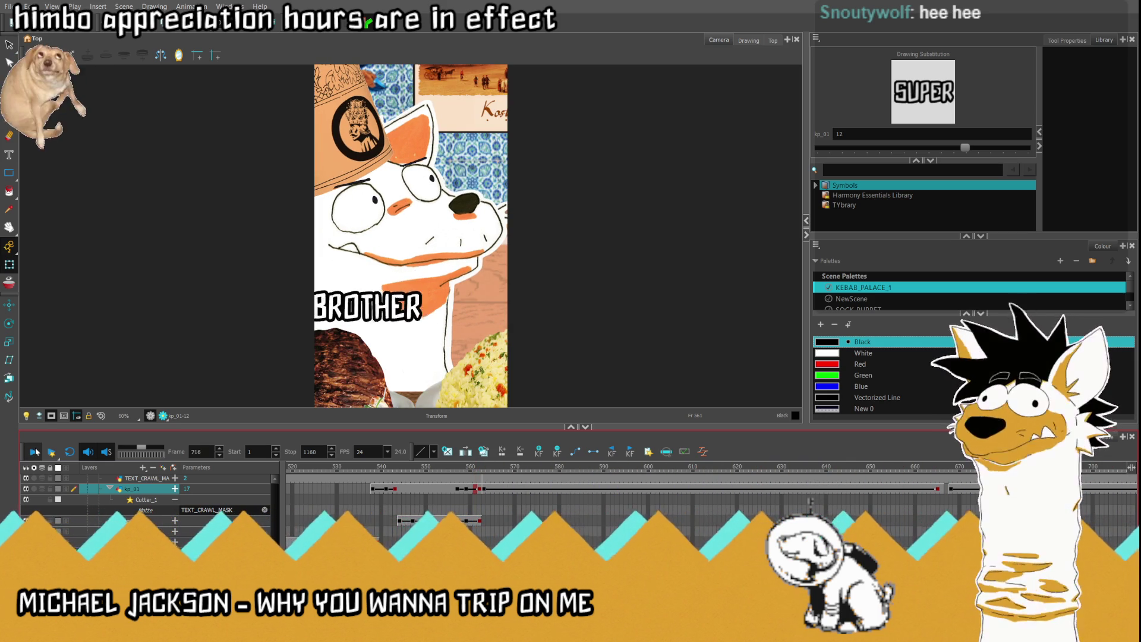
{"action": "left_click", "coordinate": [36, 452]}
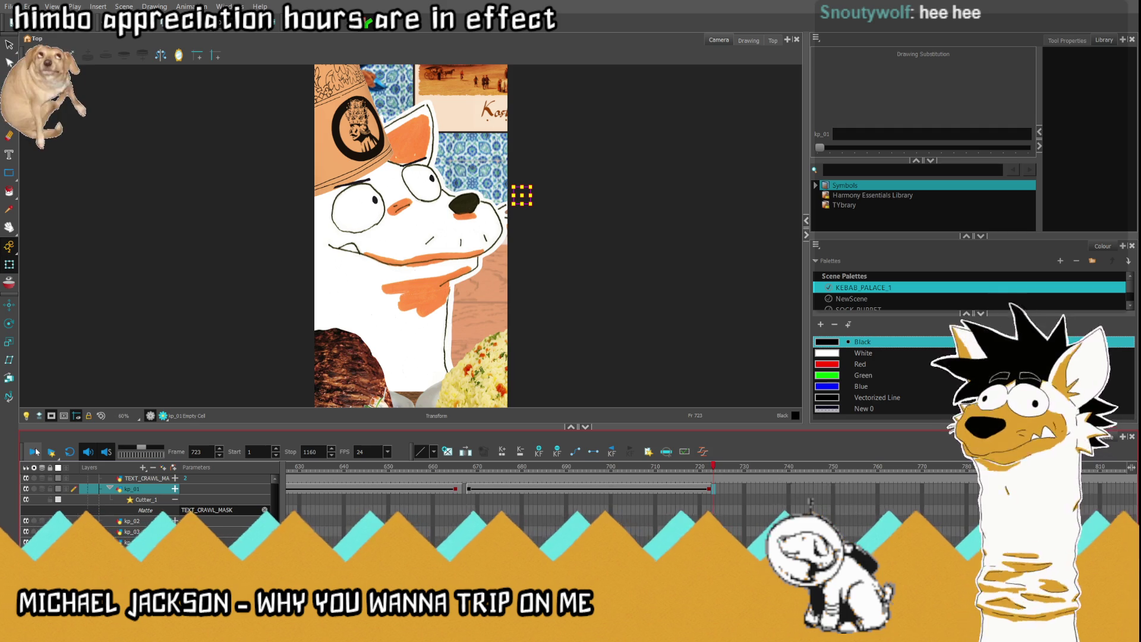
{"action": "left_click", "coordinate": [408, 490]}
{"action": "mouse_move", "coordinate": [407, 467]}
{"action": "left_mouse_down"}
{"action": "mouse_move", "coordinate": [357, 467]}
{"action": "mouse_move", "coordinate": [634, 467]}
{"action": "mouse_move", "coordinate": [675, 491]}
{"action": "left_mouse_up"}
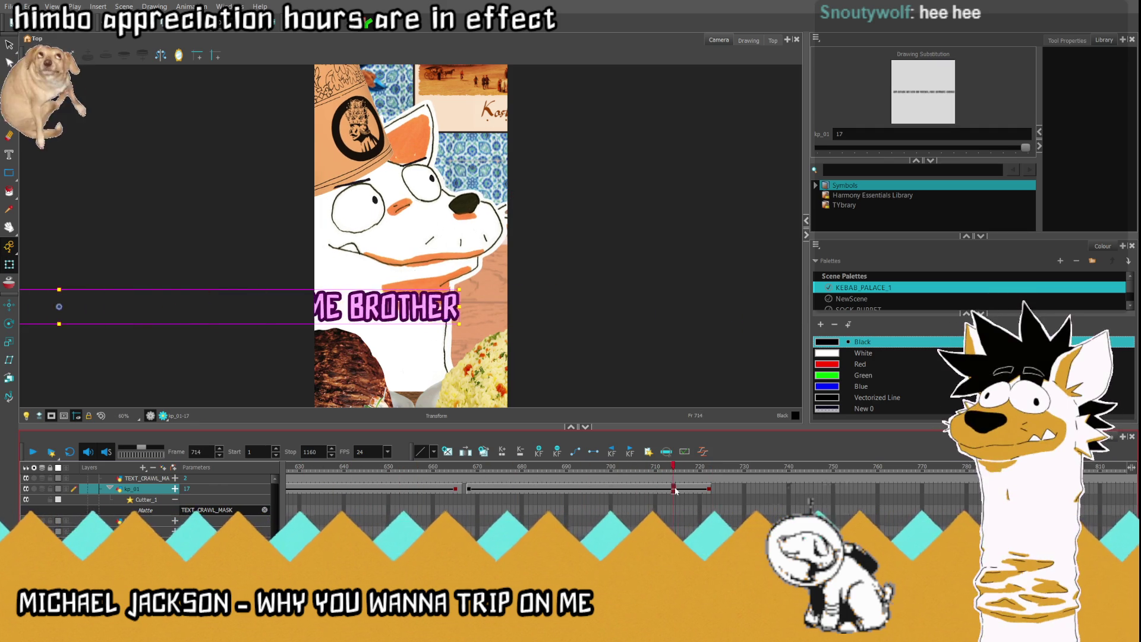
{"action": "left_click", "coordinate": [472, 491]}
{"action": "left_click_drag", "start_coordinate": [471, 494], "coordinate": [656, 486]}
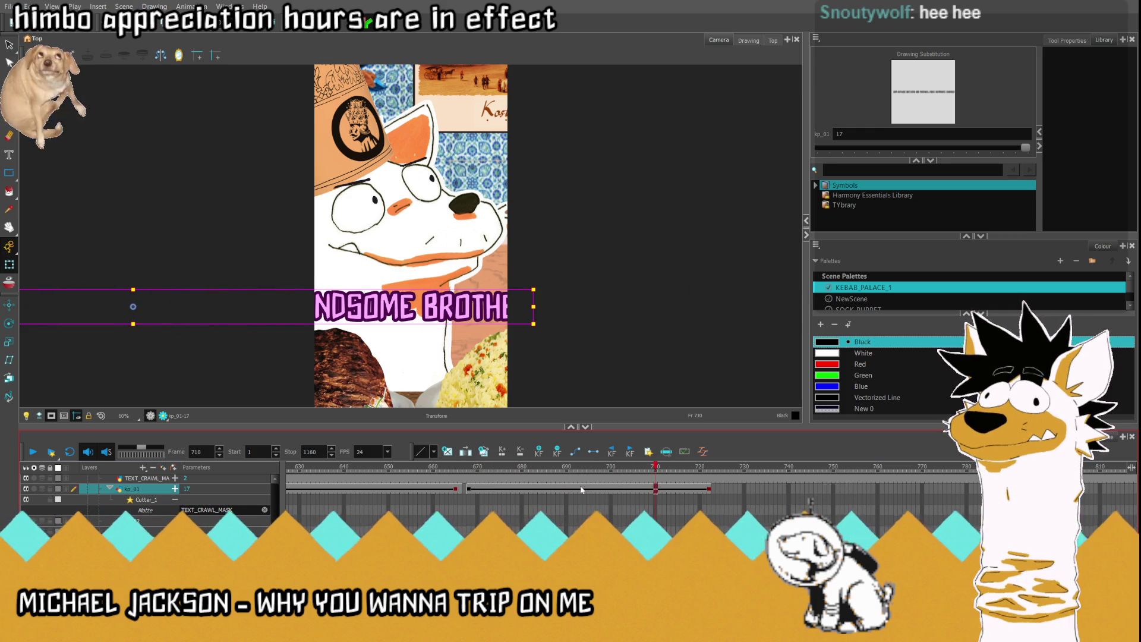
Step: Clear the leftover IA drawing in kp_01's cell at frame 666
{"action": "left_click_drag", "start_coordinate": [458, 488], "coordinate": [446, 488]}
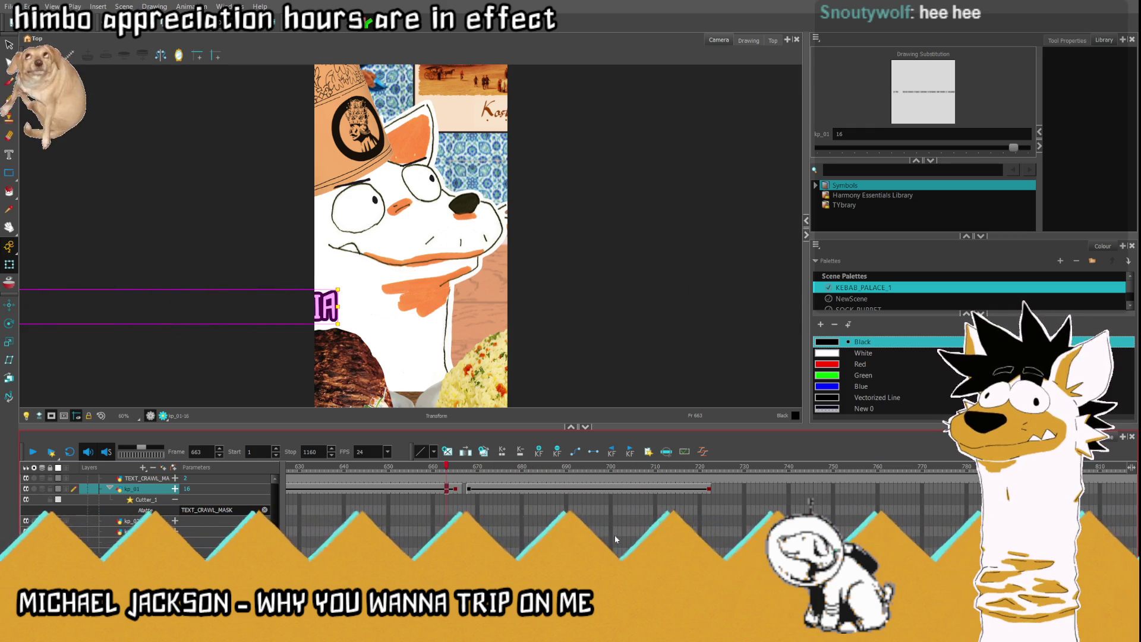
{"action": "left_click", "coordinate": [461, 491]}
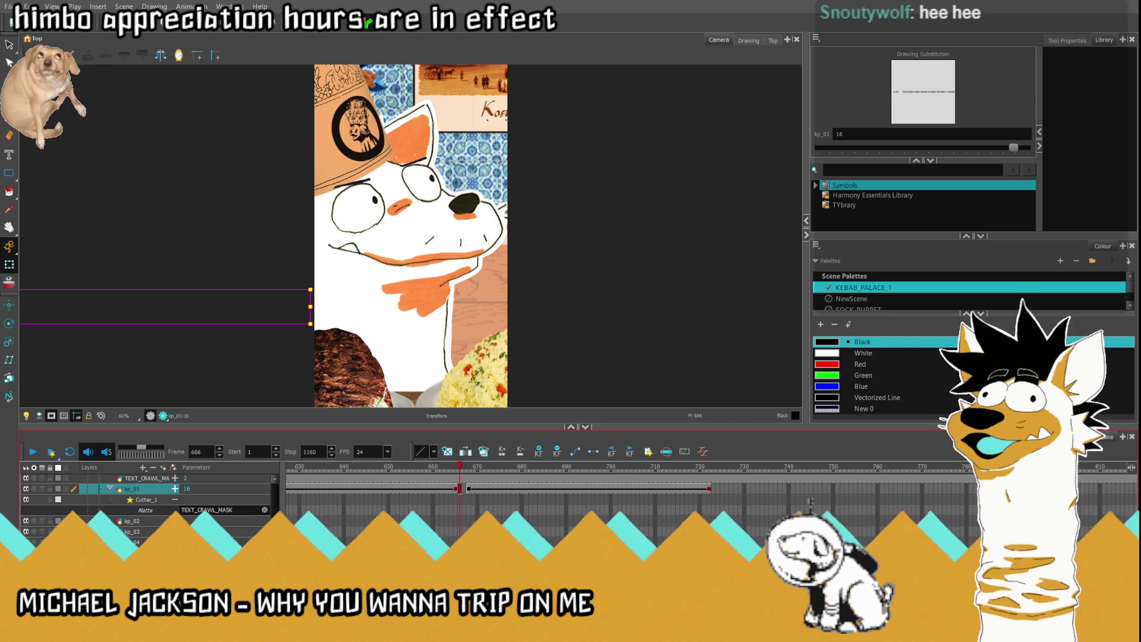
{"action": "key", "text": "Delete"}
Step: Play back and step between frames 722 and 723 to confirm the crawl ends cleanly
{"action": "left_click", "coordinate": [34, 452]}
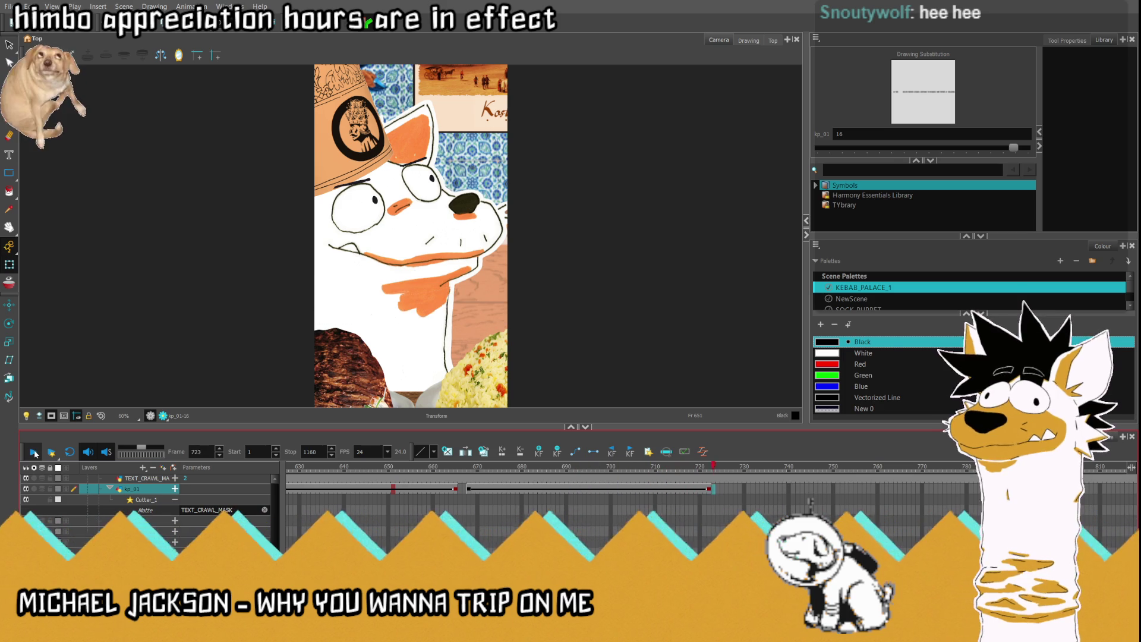
{"action": "left_click", "coordinate": [716, 492]}
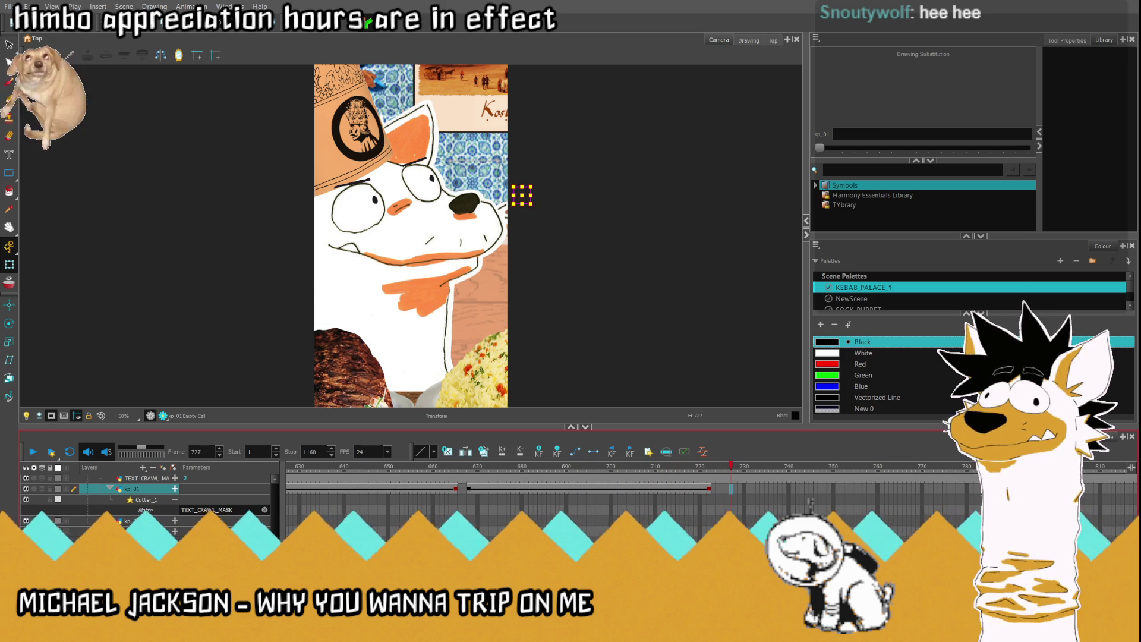
{"action": "left_click", "coordinate": [709, 470]}
{"action": "left_click", "coordinate": [713, 469]}
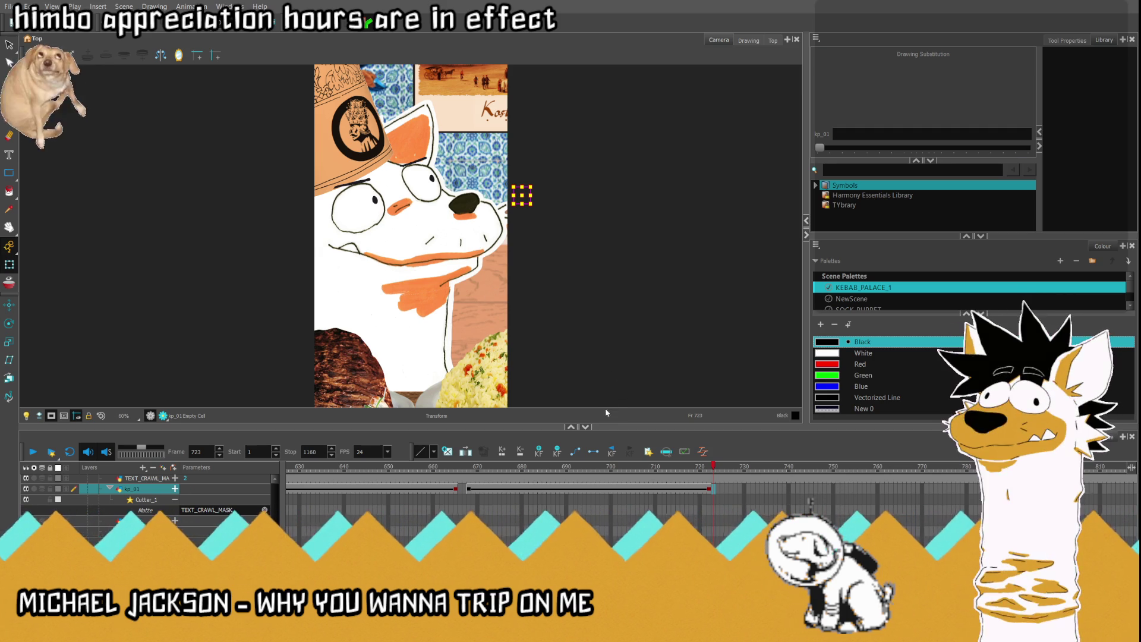
Step: Select the kp_01 cell at frame 723 and drag the RADU word from off-frame onto the picture
{"action": "left_click", "coordinate": [750, 469]}
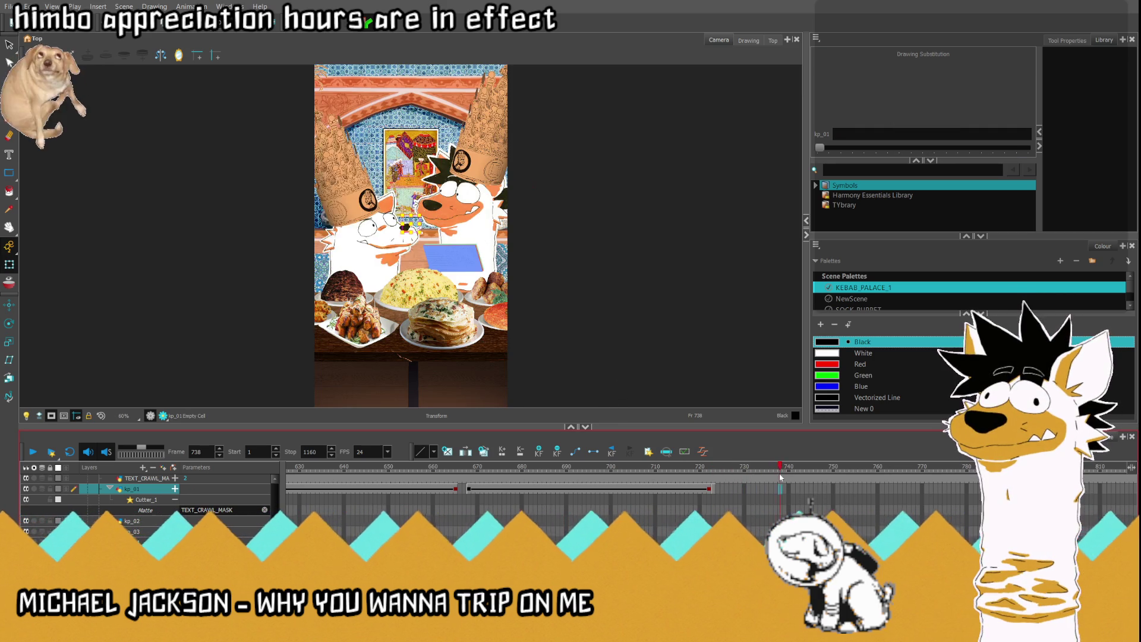
{"action": "left_click", "coordinate": [713, 490]}
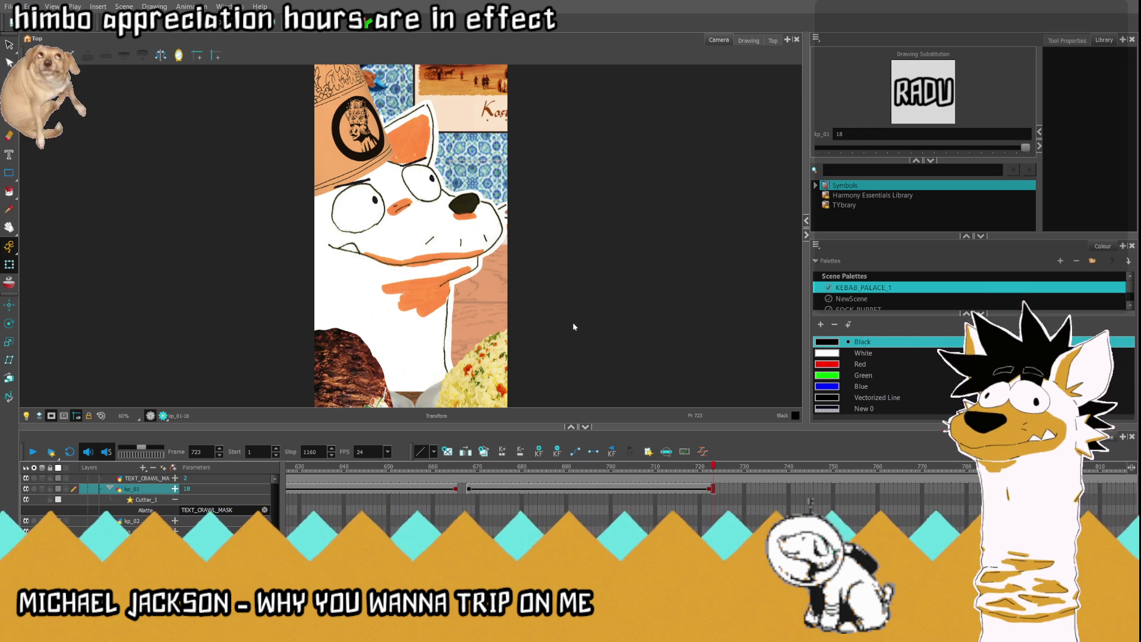
{"action": "scroll", "coordinate": [423, 238], "scroll_direction": "down", "scroll_amount": 3}
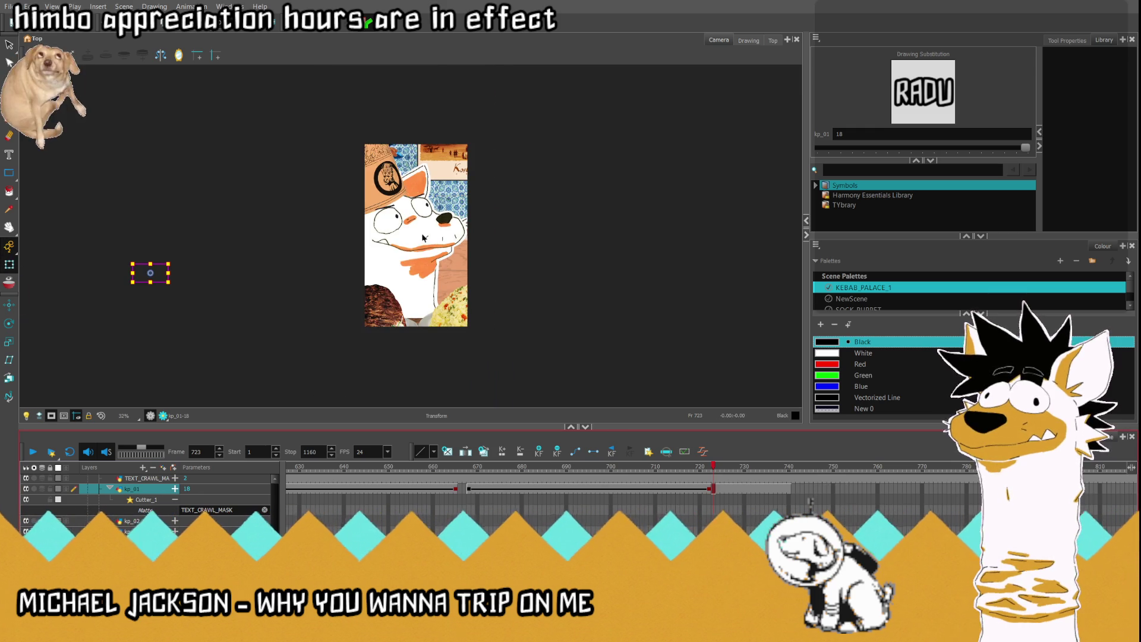
{"action": "left_click_drag", "start_coordinate": [157, 274], "coordinate": [425, 279]}
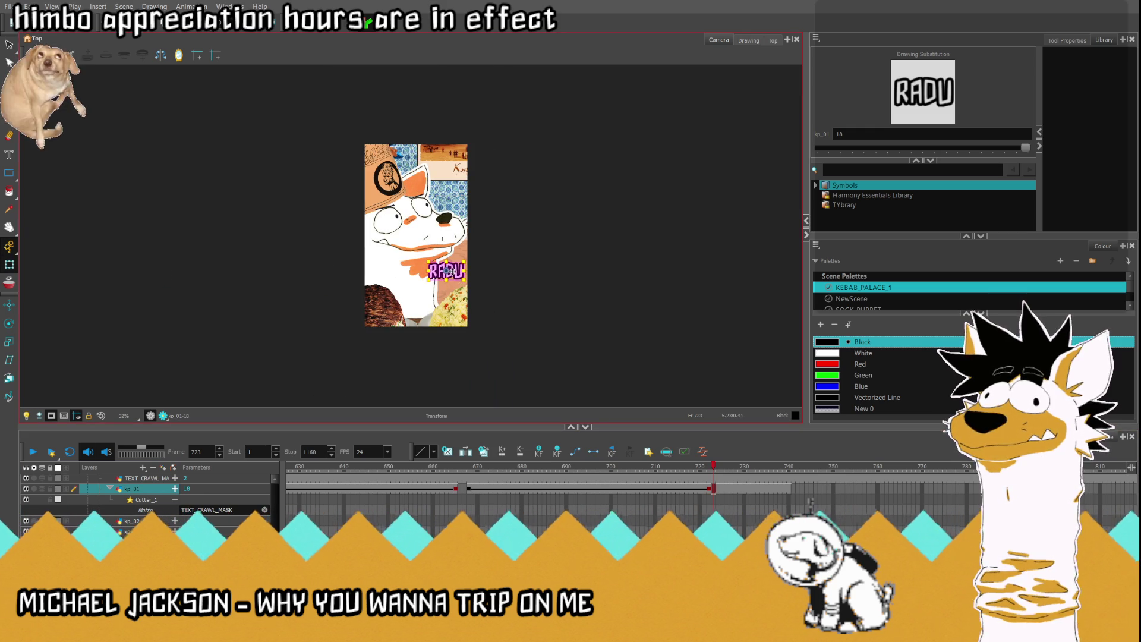
{"action": "scroll", "coordinate": [430, 268], "scroll_direction": "up", "scroll_amount": 3}
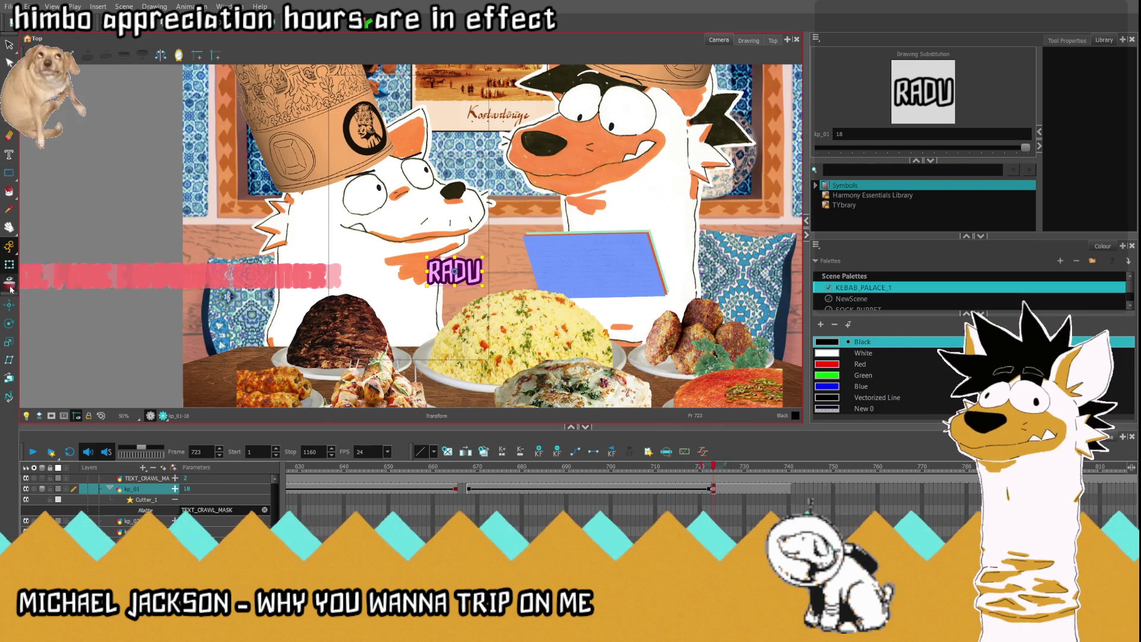
{"action": "scroll", "coordinate": [428, 261], "scroll_direction": "up", "scroll_amount": 2}
{"action": "left_click_drag", "start_coordinate": [499, 289], "coordinate": [305, 297]}
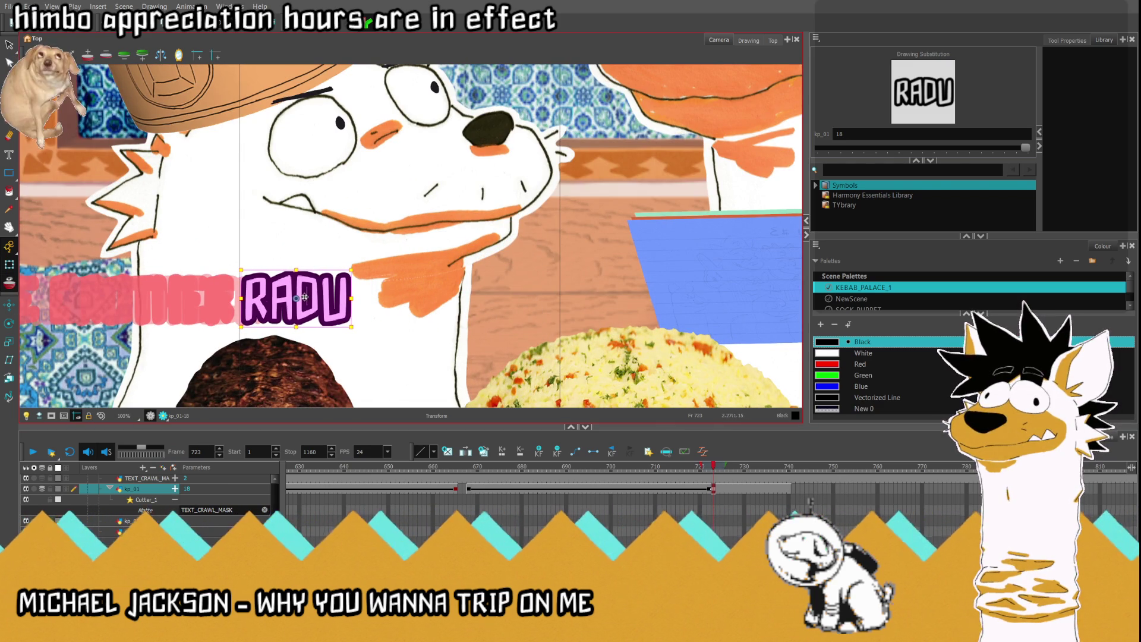
Step: Compare kp_01's position keyframes at frames 665–668, then place RADU at the right edge at frame 723
{"action": "left_click", "coordinate": [472, 490]}
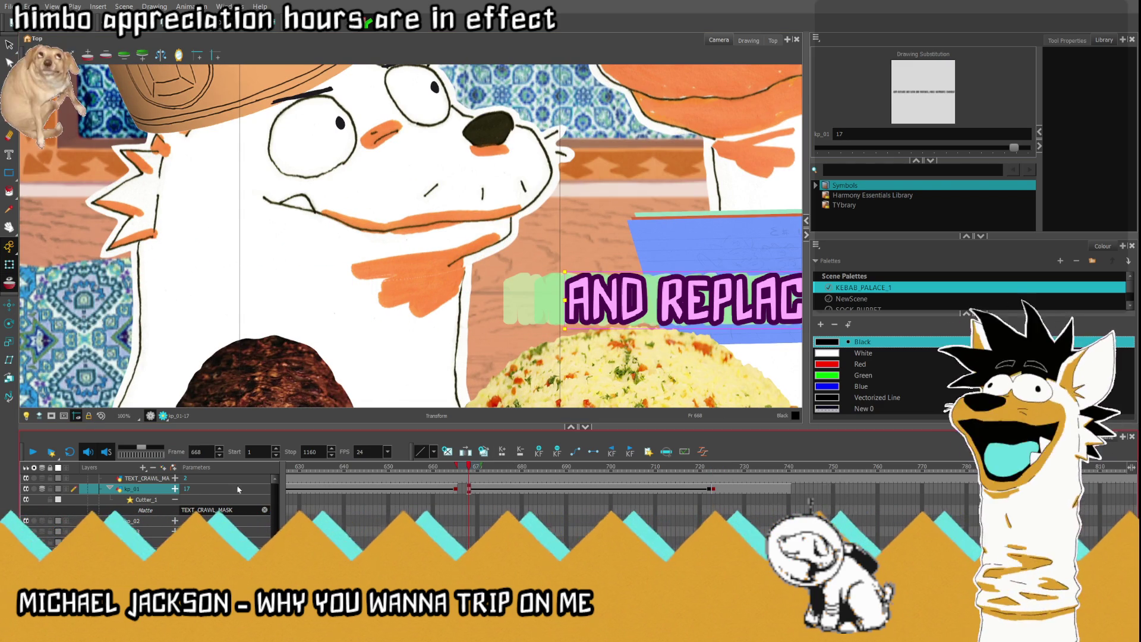
{"action": "left_click", "coordinate": [175, 488]}
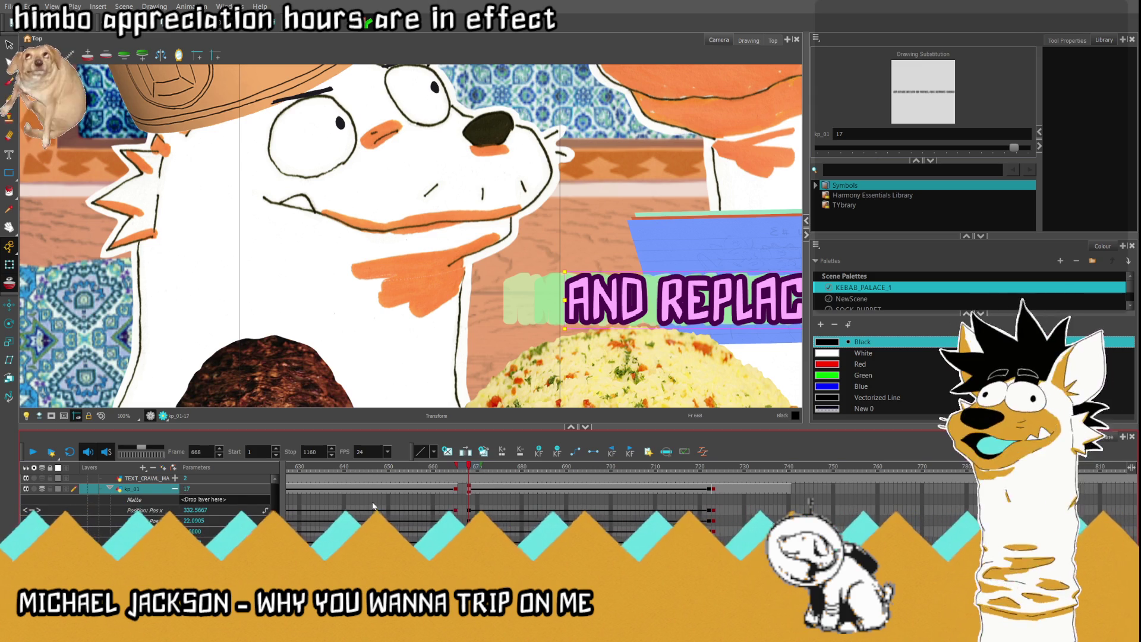
{"action": "left_click", "coordinate": [457, 490]}
{"action": "left_click", "coordinate": [471, 490]}
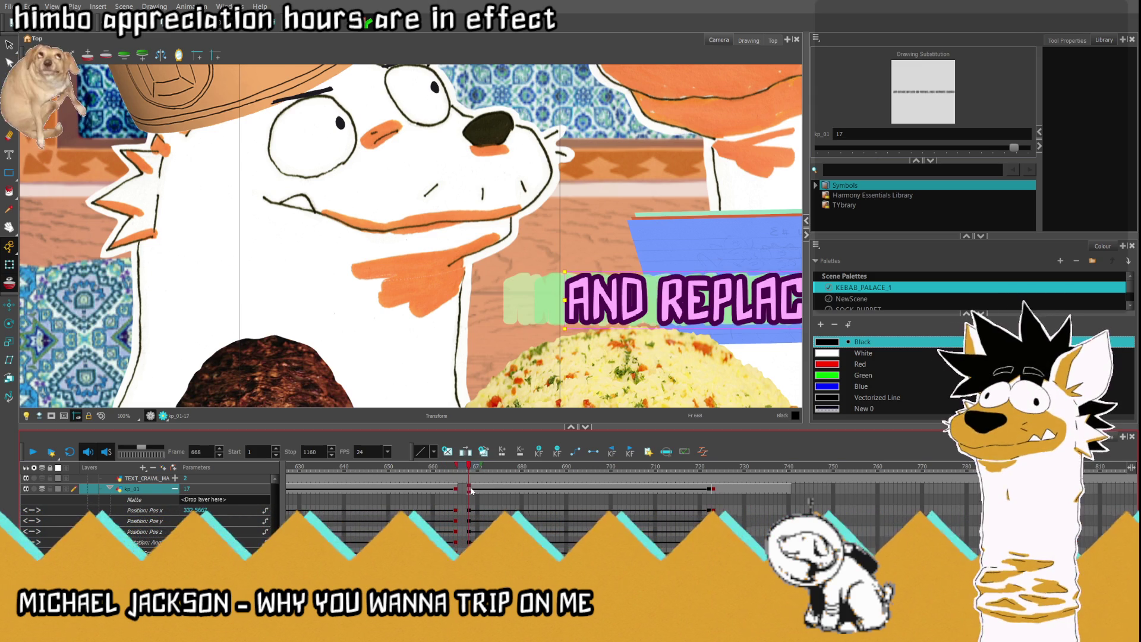
{"action": "left_click", "coordinate": [714, 489]}
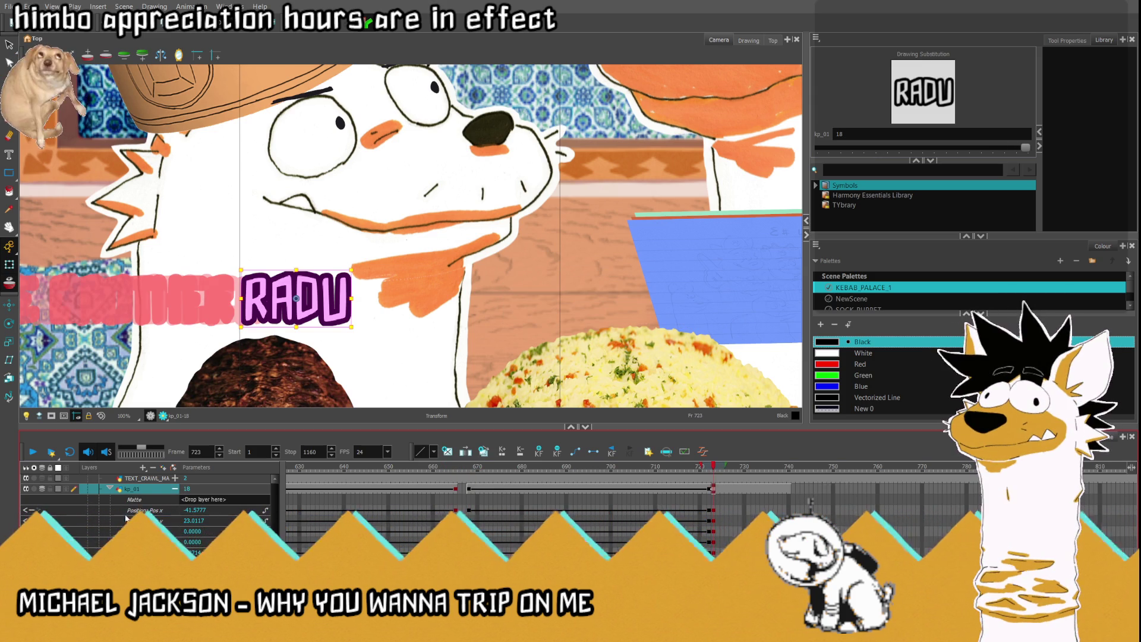
{"action": "left_click", "coordinate": [175, 489]}
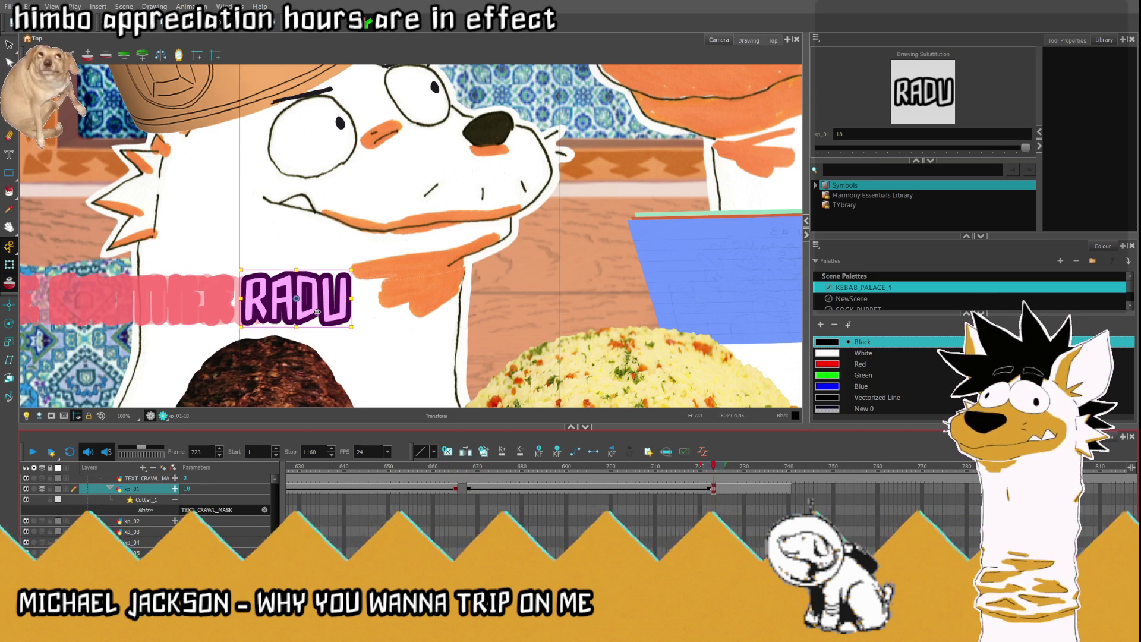
{"action": "left_click_drag", "start_coordinate": [303, 299], "coordinate": [628, 308]}
{"action": "left_click", "coordinate": [789, 490]}
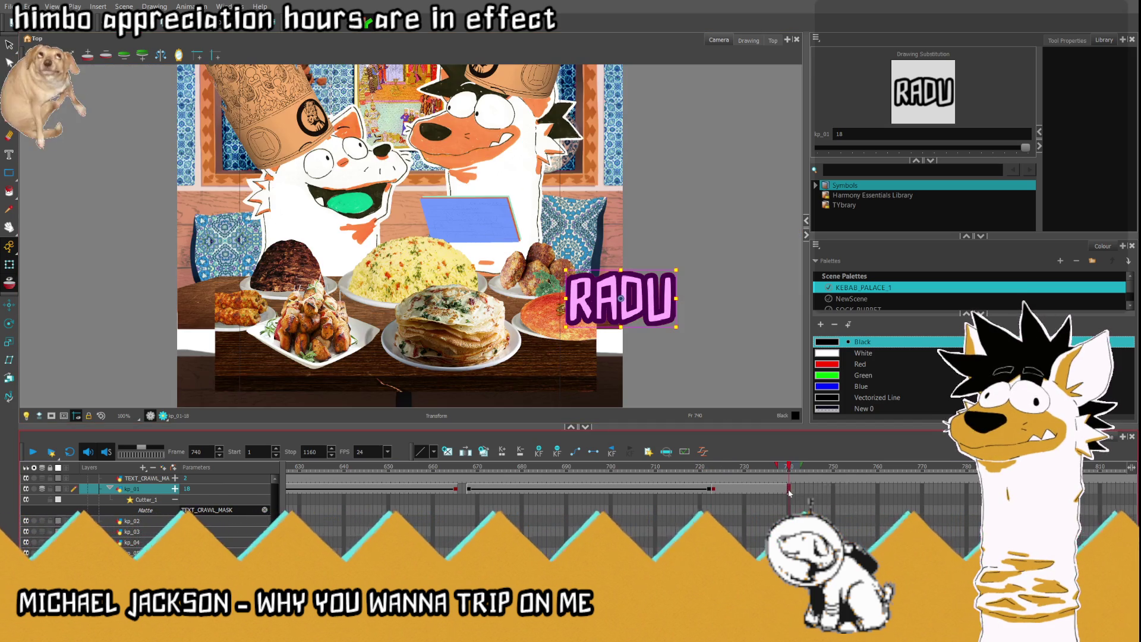
Step: Slide RADU to the left side at frame 740 and mask off the area outside the camera frame
{"action": "left_click_drag", "start_coordinate": [623, 284], "coordinate": [188, 285]}
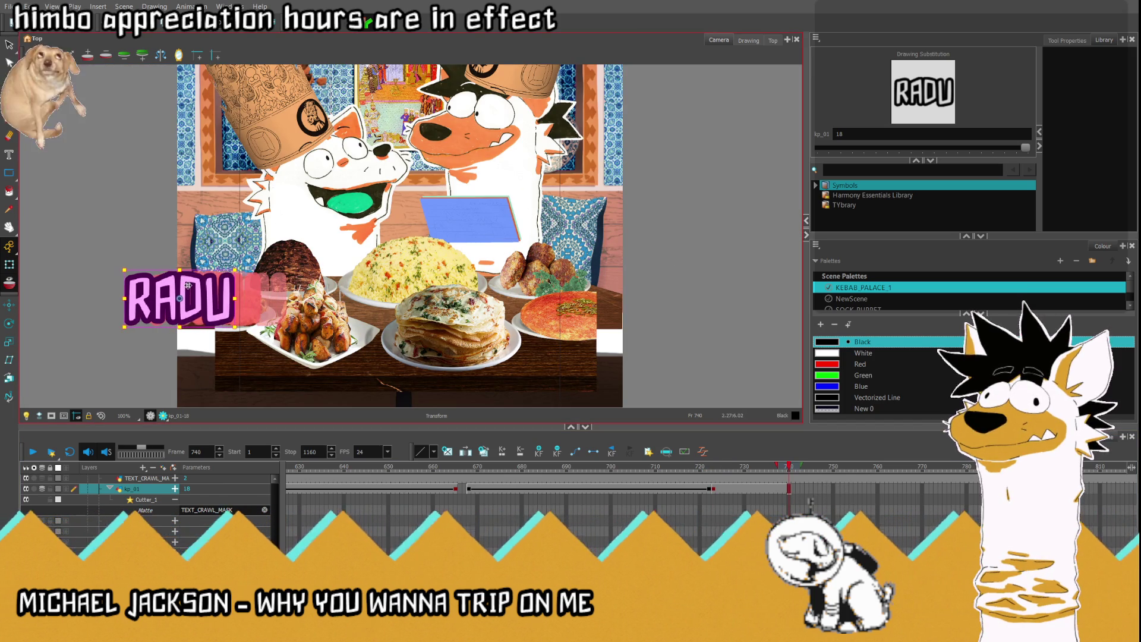
{"action": "left_click", "coordinate": [9, 282]}
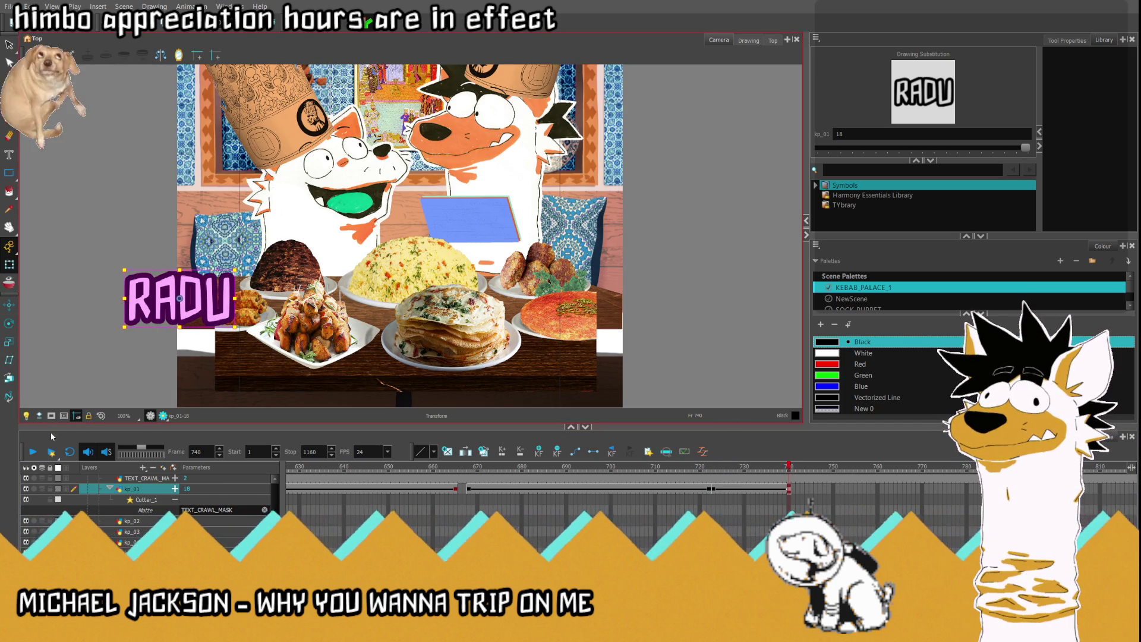
{"action": "left_click", "coordinate": [52, 415]}
{"action": "left_click", "coordinate": [651, 467]}
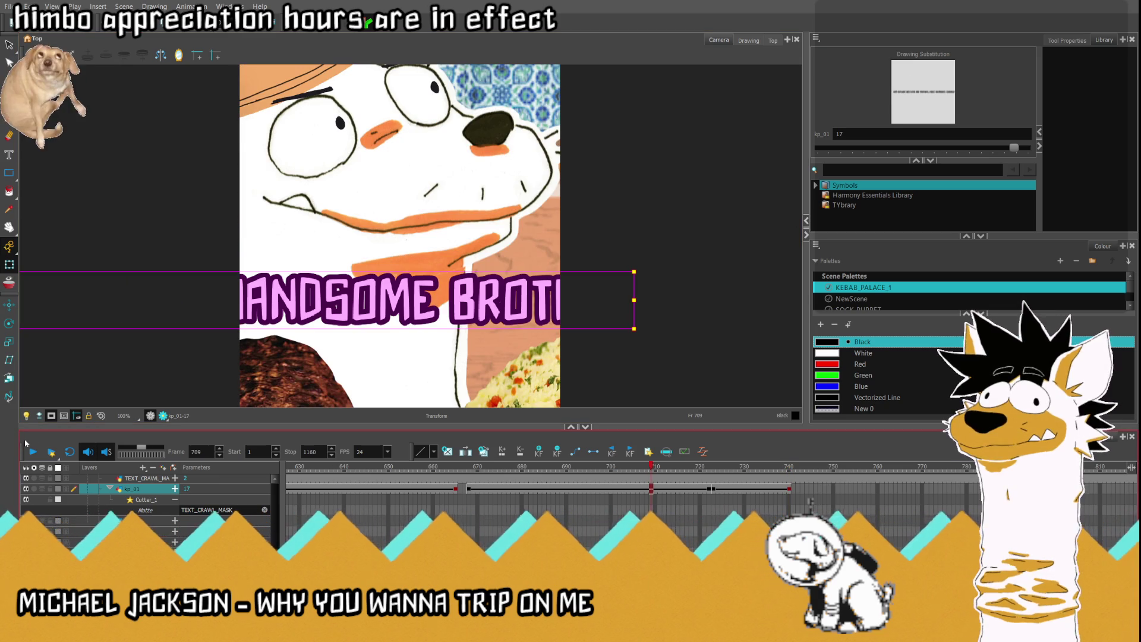
{"action": "left_click", "coordinate": [102, 415]}
Step: Play back and scrub the RADU crawl from frames 709, 719 and 699 to review it
{"action": "left_click", "coordinate": [34, 453]}
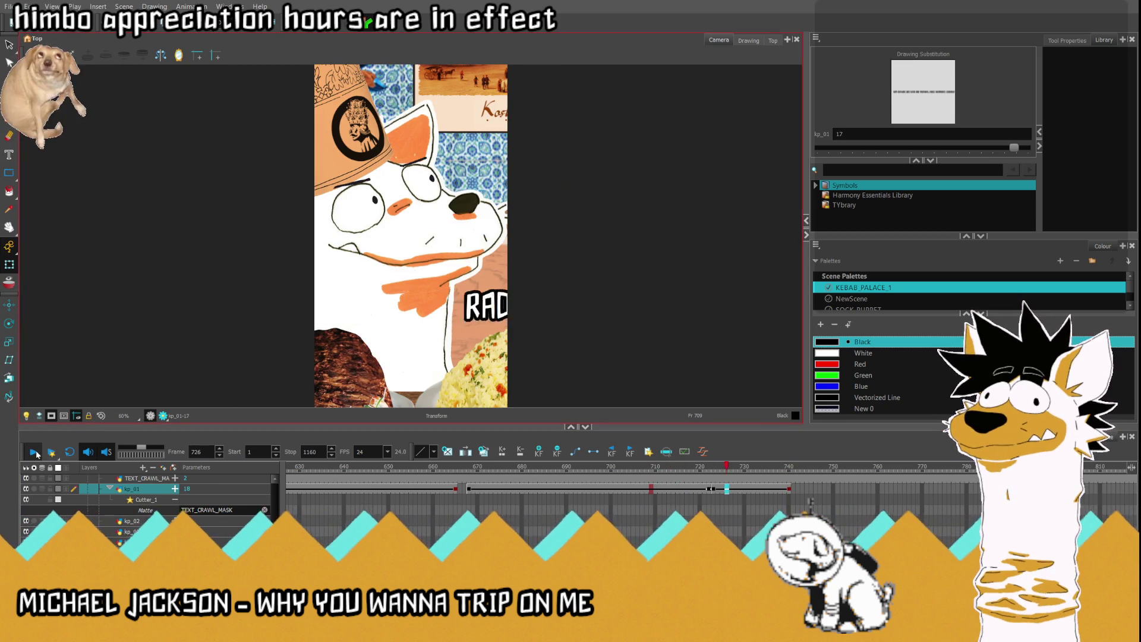
{"action": "key", "text": "Return"}
{"action": "left_click", "coordinate": [697, 467]}
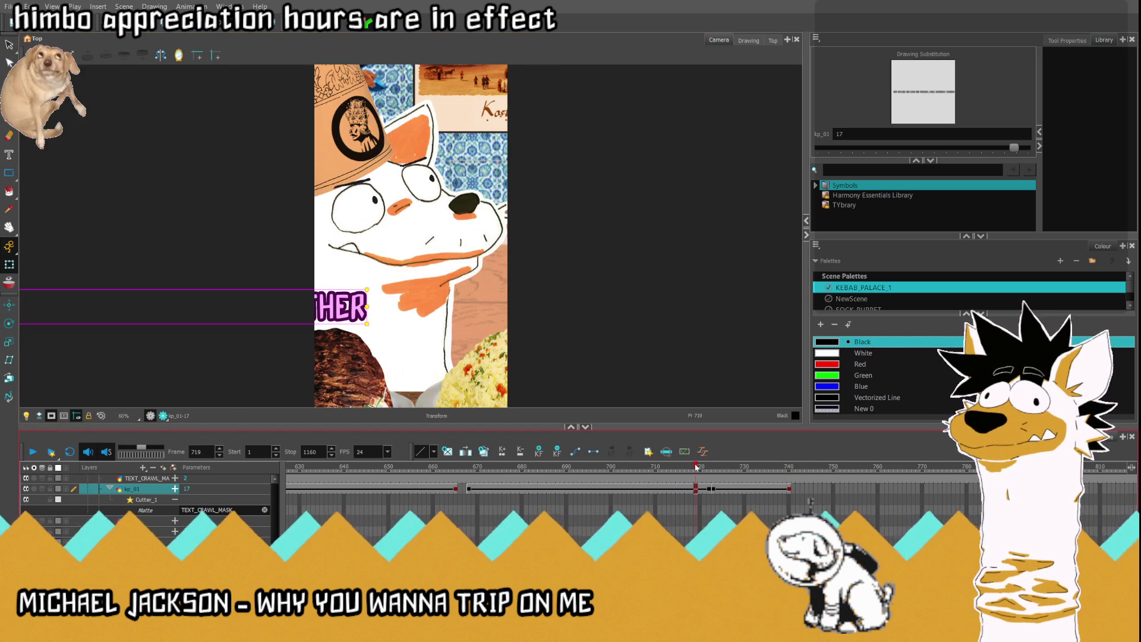
{"action": "key", "text": "Return"}
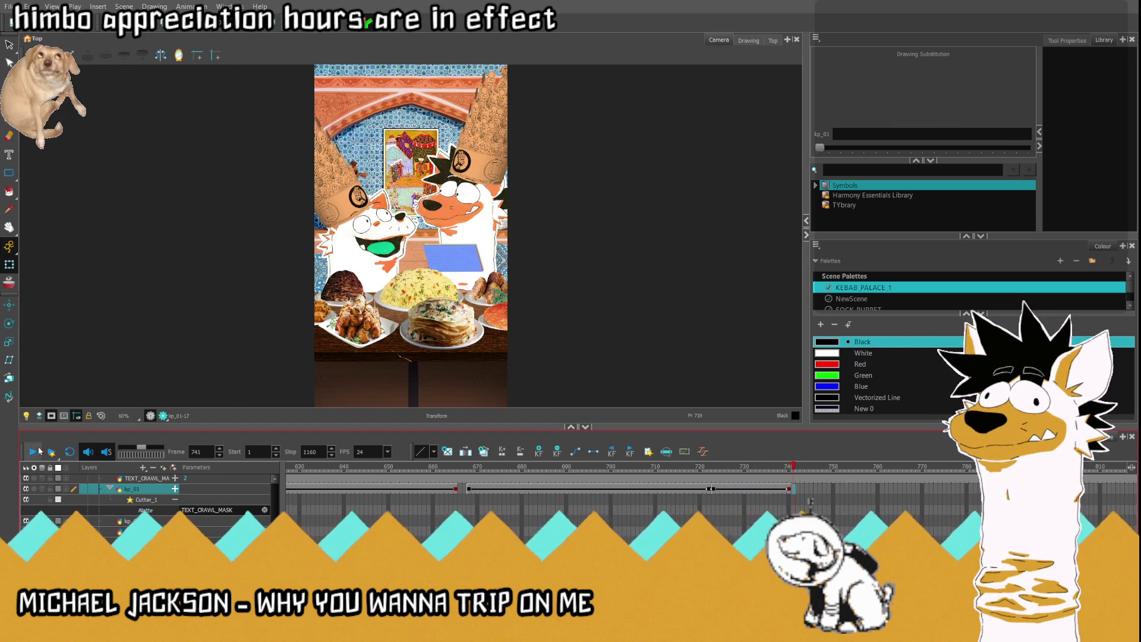
{"action": "left_click", "coordinate": [762, 488]}
{"action": "left_click_drag", "start_coordinate": [762, 467], "coordinate": [773, 470]}
{"action": "left_click", "coordinate": [606, 487]}
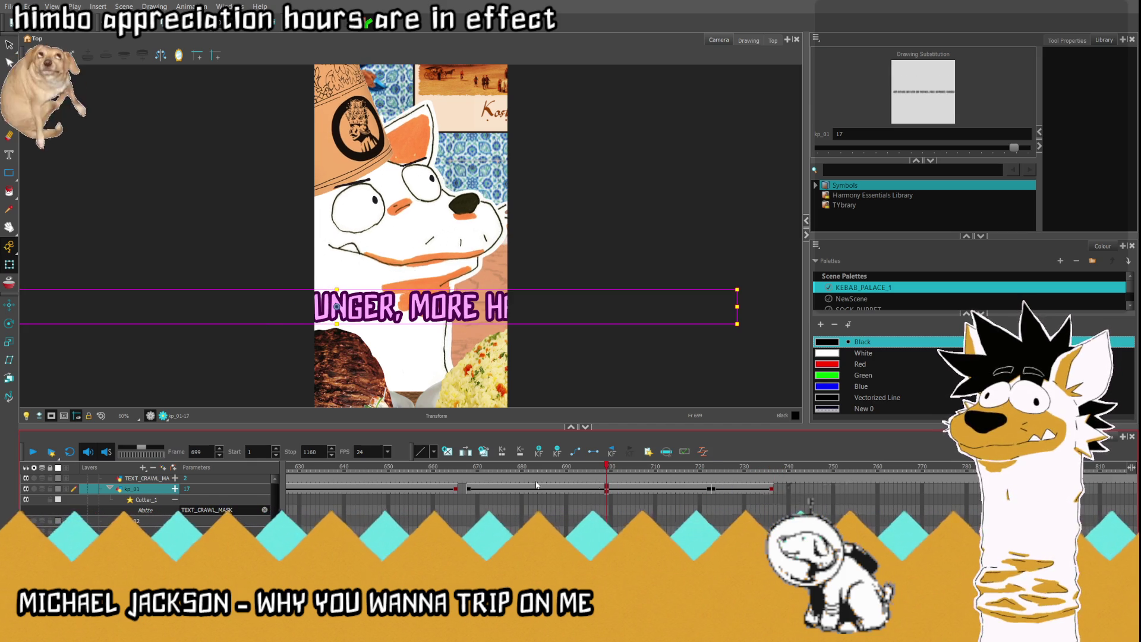
{"action": "left_click", "coordinate": [29, 453]}
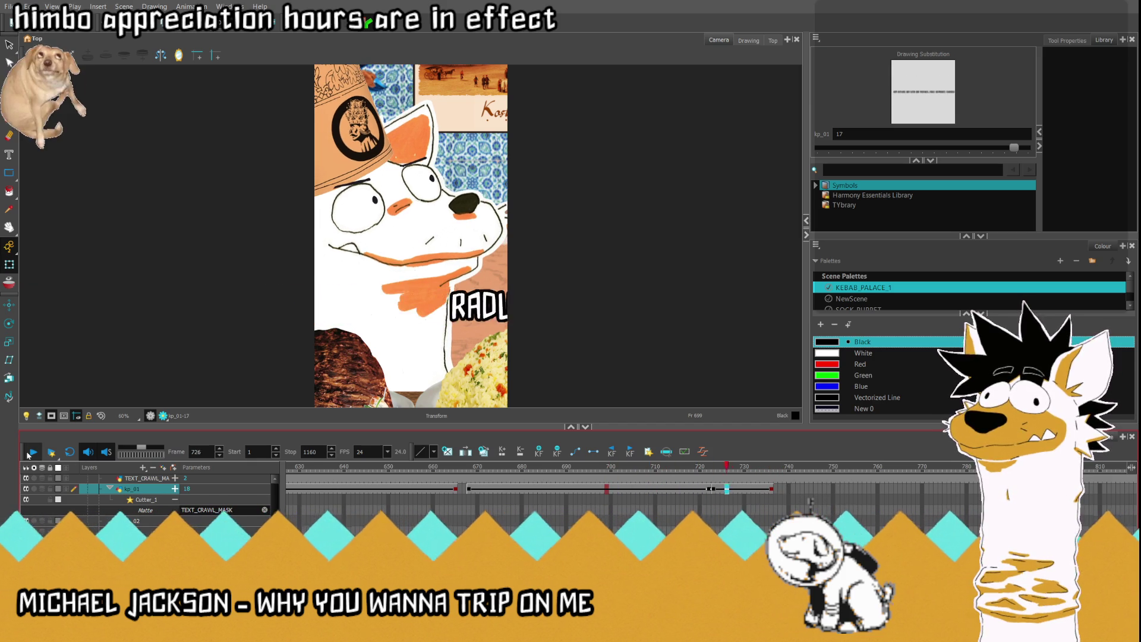
{"action": "left_click", "coordinate": [711, 490]}
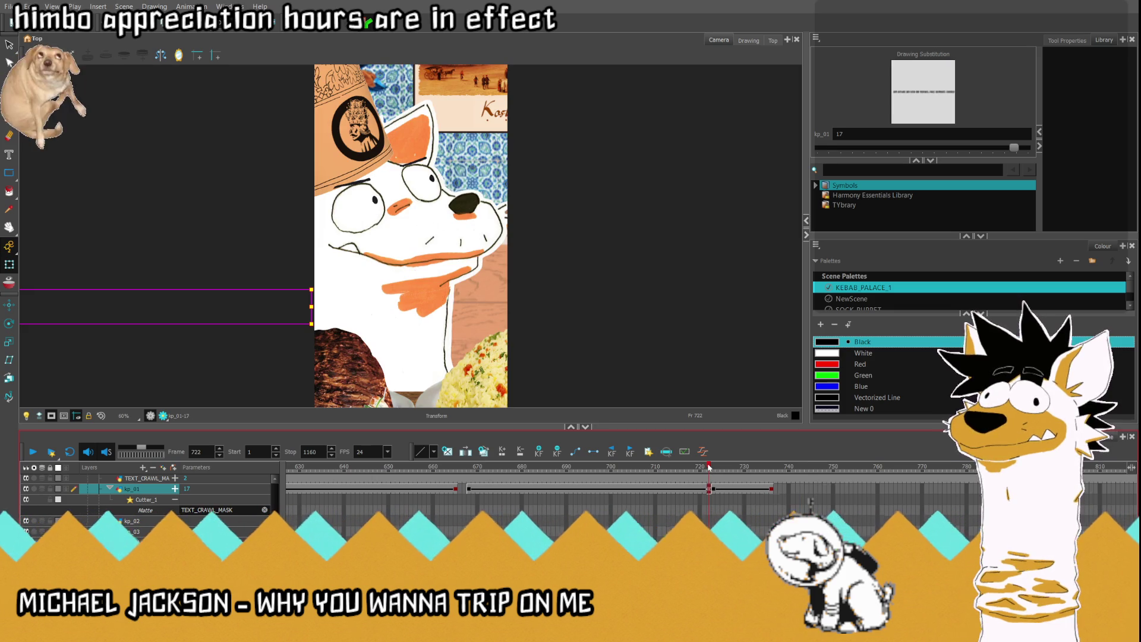
{"action": "left_click", "coordinate": [714, 489]}
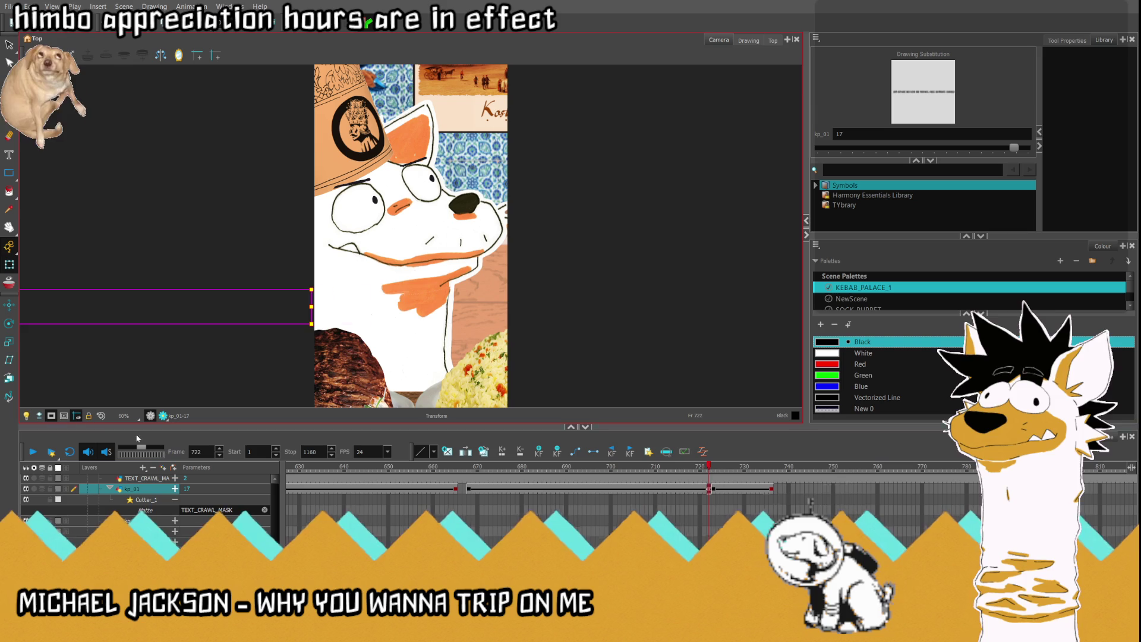
{"action": "left_click", "coordinate": [34, 451]}
{"action": "left_click", "coordinate": [33, 451]}
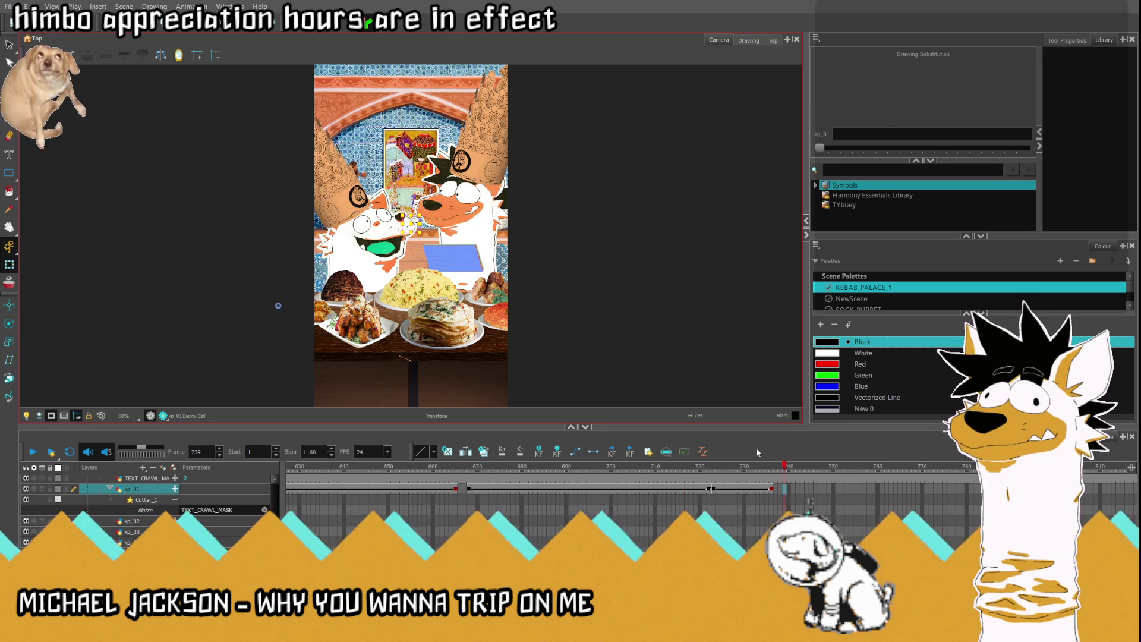
Step: Nudge the RADU text slightly left at frame 723 and at the frame 668 keyframe
{"action": "left_click", "coordinate": [713, 489]}
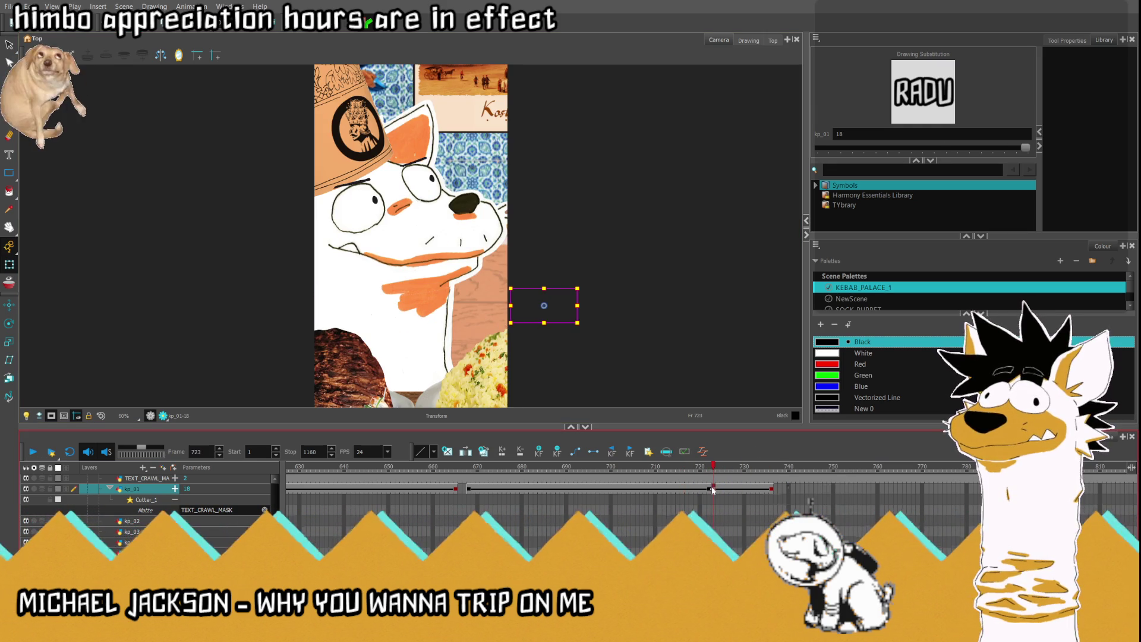
{"action": "left_click", "coordinate": [712, 489]}
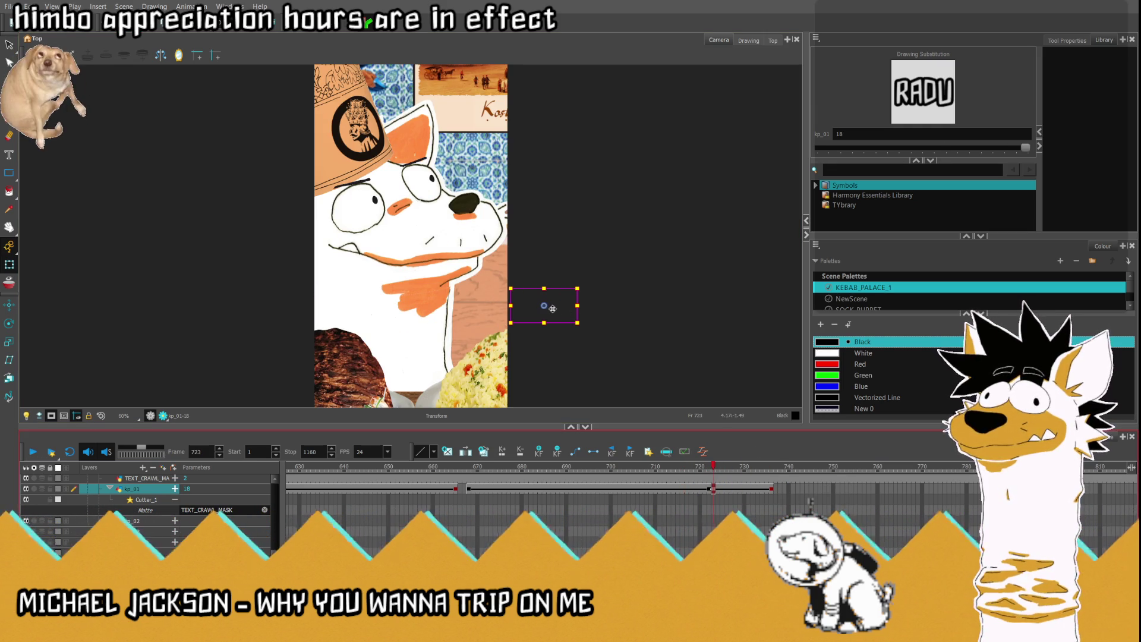
{"action": "left_click_drag", "start_coordinate": [553, 309], "coordinate": [542, 310]}
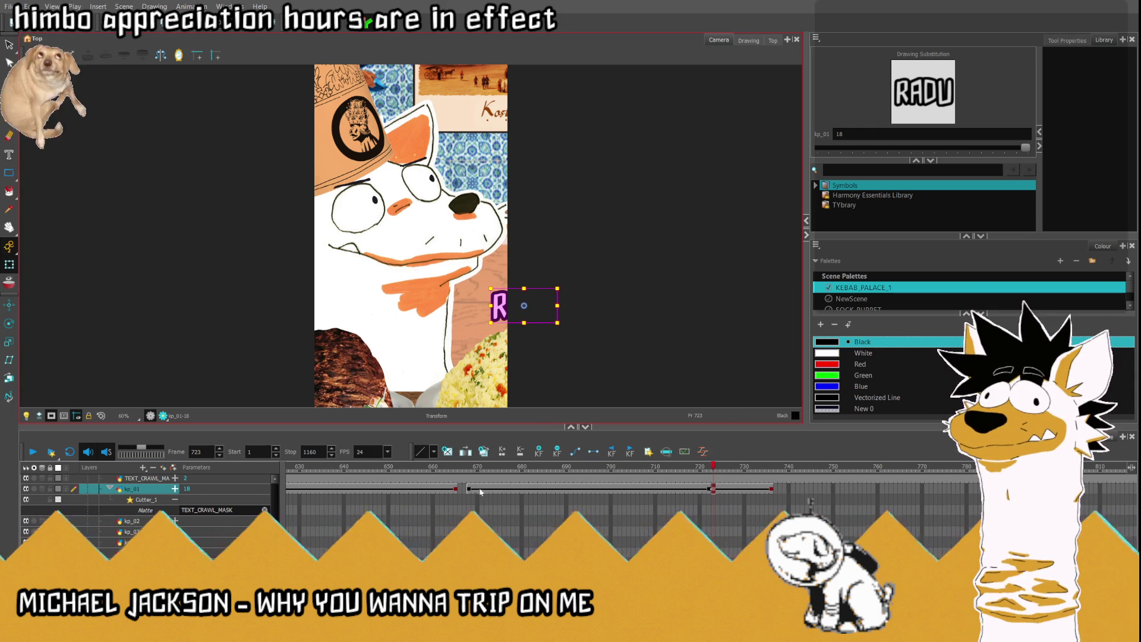
{"action": "left_click", "coordinate": [469, 489]}
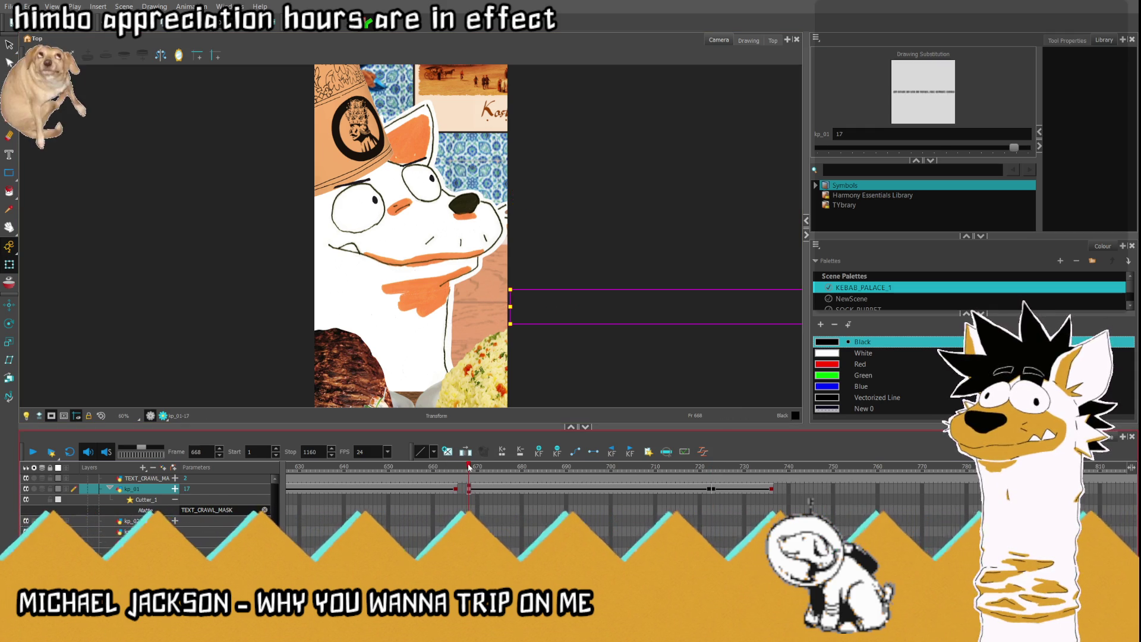
{"action": "mouse_move", "coordinate": [478, 467]}
{"action": "left_mouse_down"}
{"action": "mouse_move", "coordinate": [494, 468]}
{"action": "mouse_move", "coordinate": [469, 468]}
{"action": "left_mouse_up"}
{"action": "scroll", "coordinate": [601, 309], "scroll_direction": "down", "scroll_amount": 1}
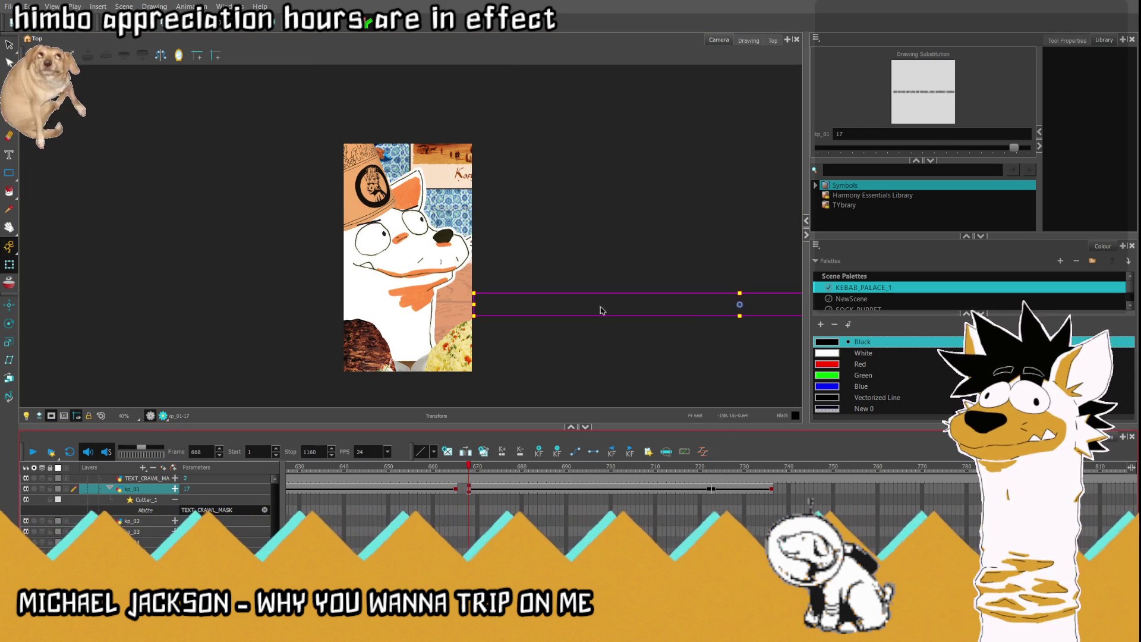
{"action": "left_click_drag", "start_coordinate": [743, 305], "coordinate": [737, 305]}
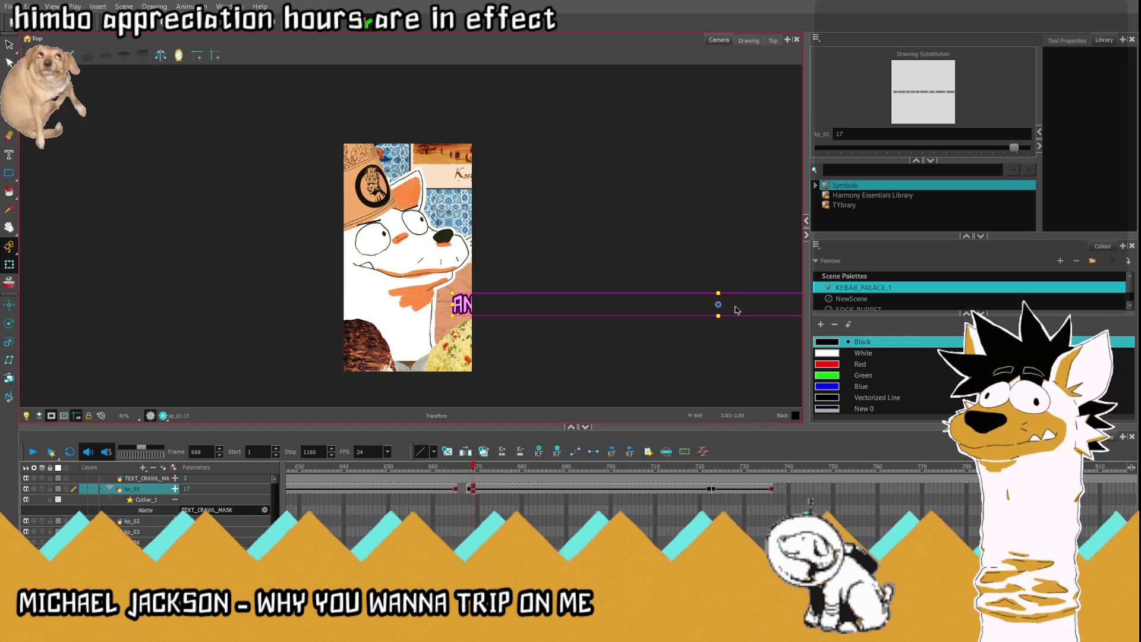
Step: Play the crawl back, then shift the word's end position slightly right at frame 722
{"action": "key", "text": "comma"}
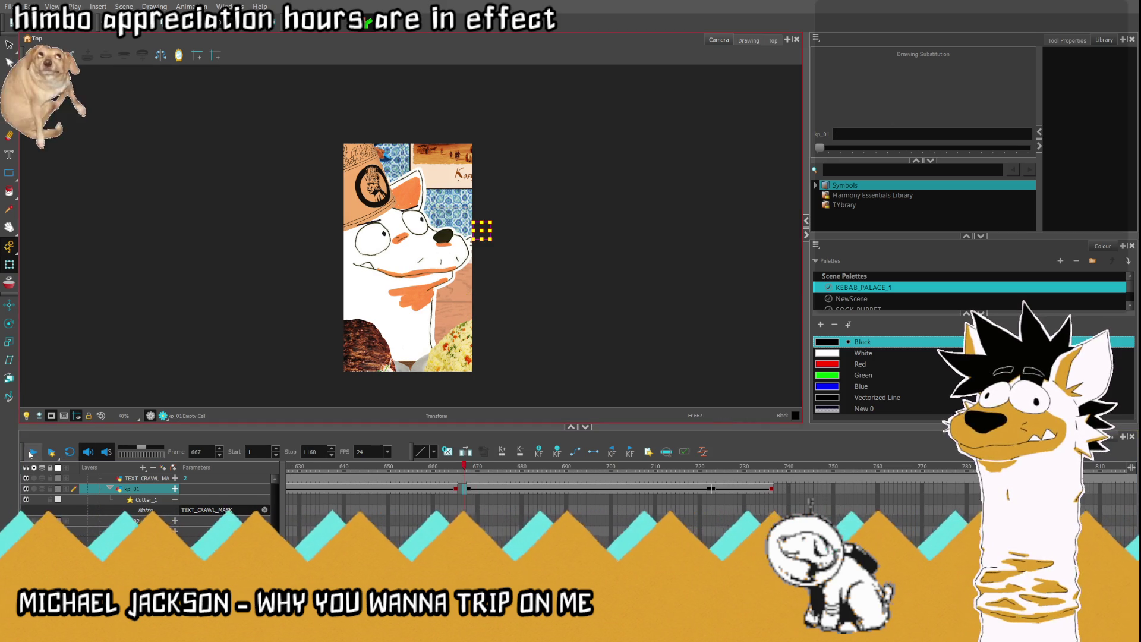
{"action": "left_click", "coordinate": [31, 453]}
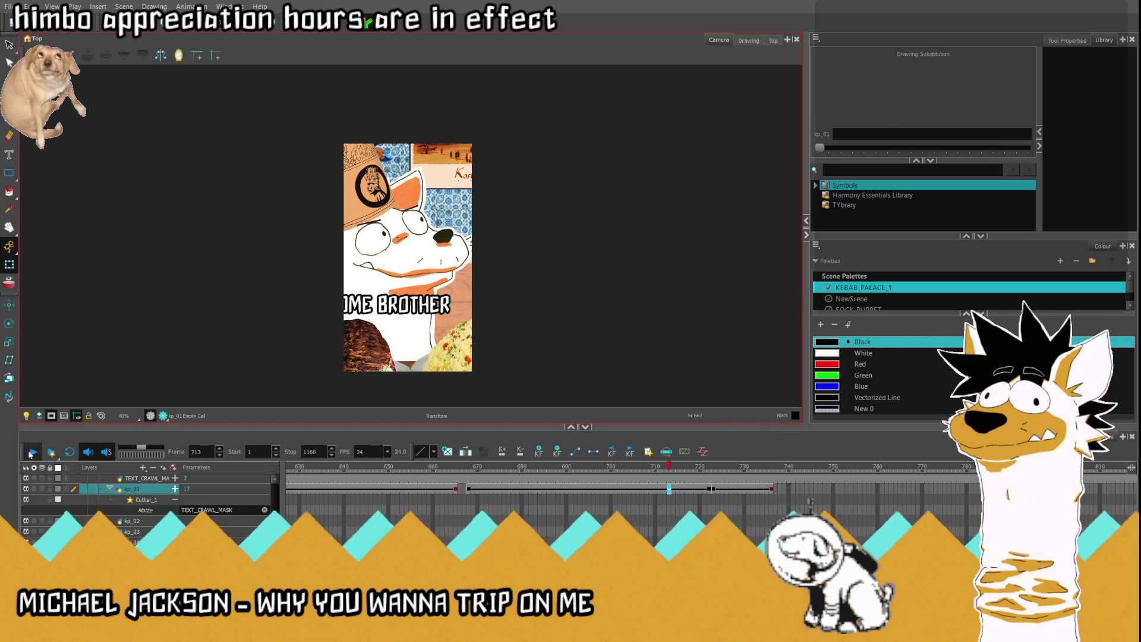
{"action": "left_click", "coordinate": [31, 453]}
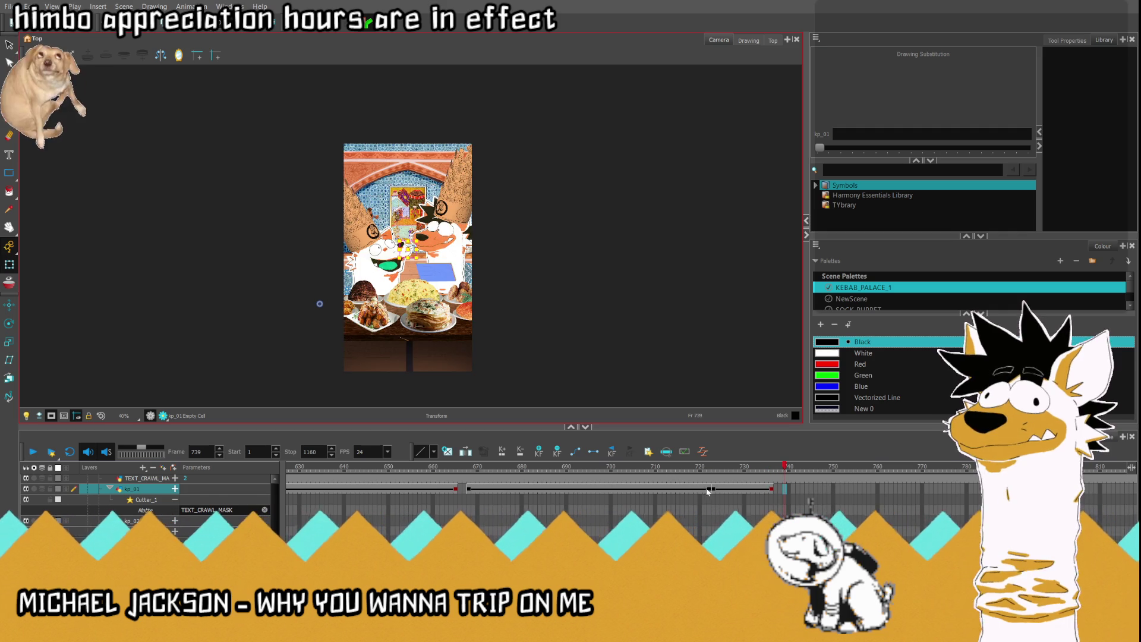
{"action": "left_click", "coordinate": [708, 489]}
{"action": "scroll", "coordinate": [242, 252], "scroll_direction": "up", "scroll_amount": 2}
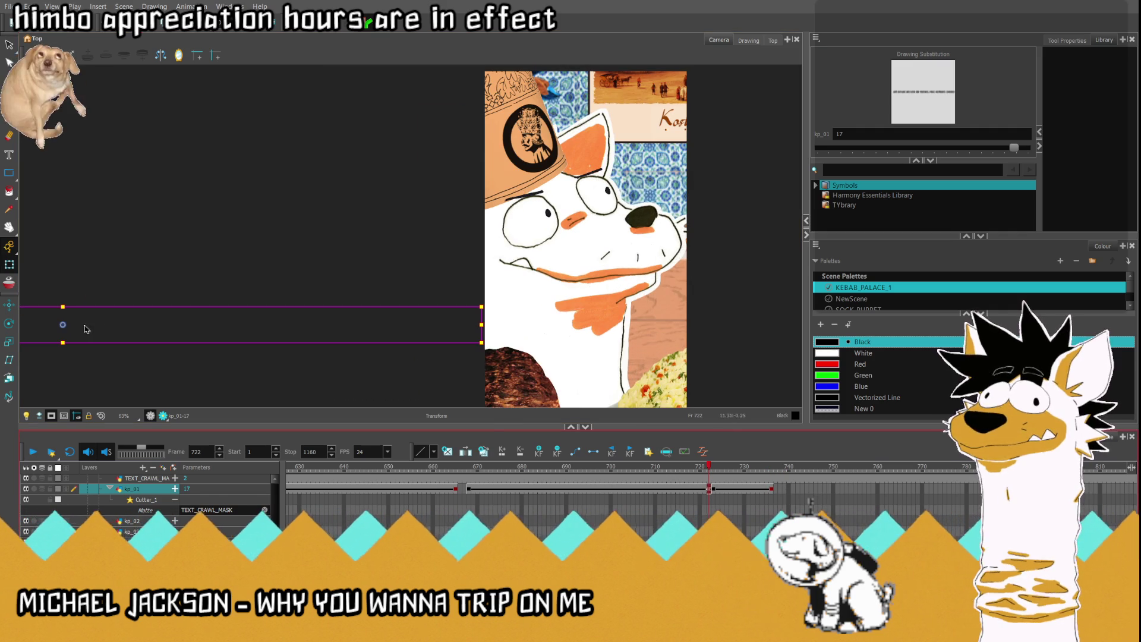
{"action": "left_click_drag", "start_coordinate": [67, 327], "coordinate": [81, 328]}
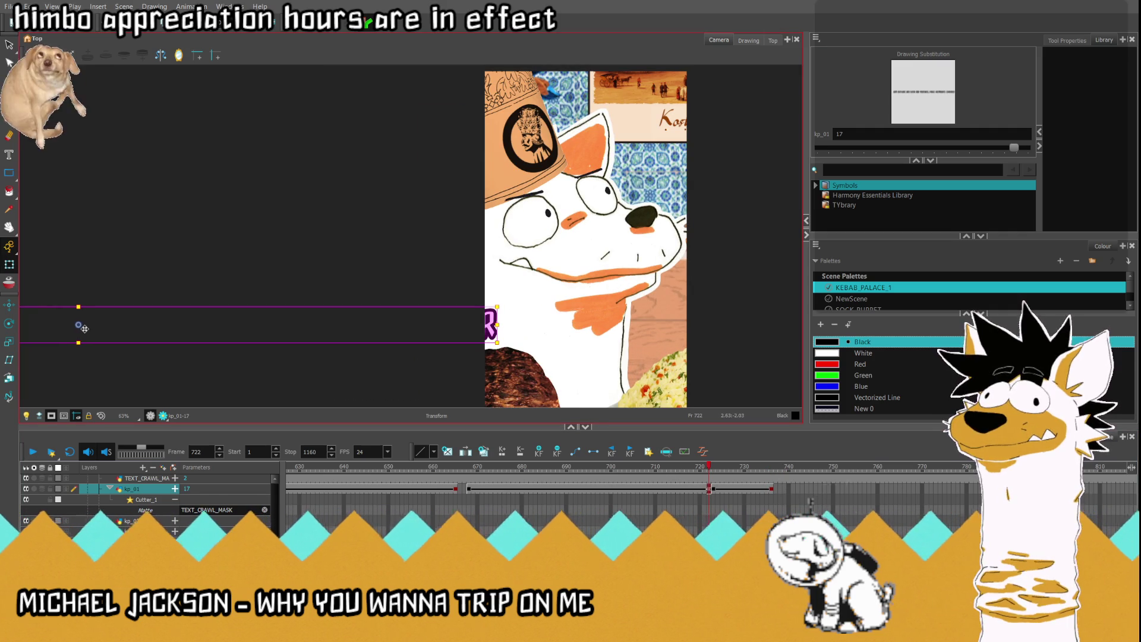
Step: Review the crawl from frames 643 and 613, then select the kp_02 layer at frame 736
{"action": "left_click", "coordinate": [358, 488]}
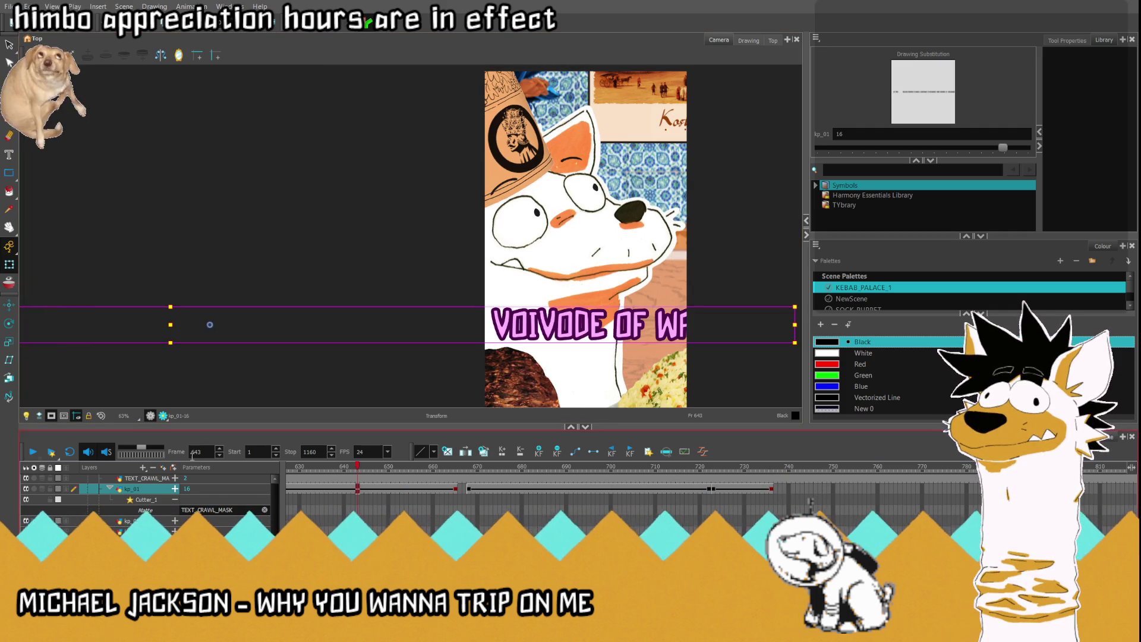
{"action": "left_click", "coordinate": [32, 452]}
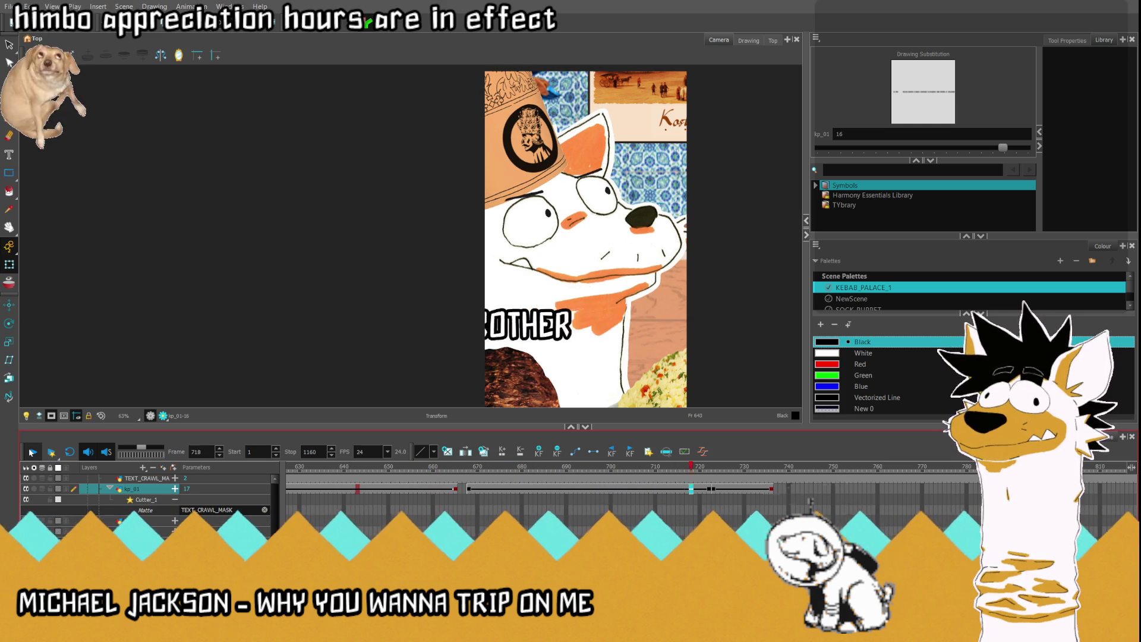
{"action": "left_click", "coordinate": [33, 452]}
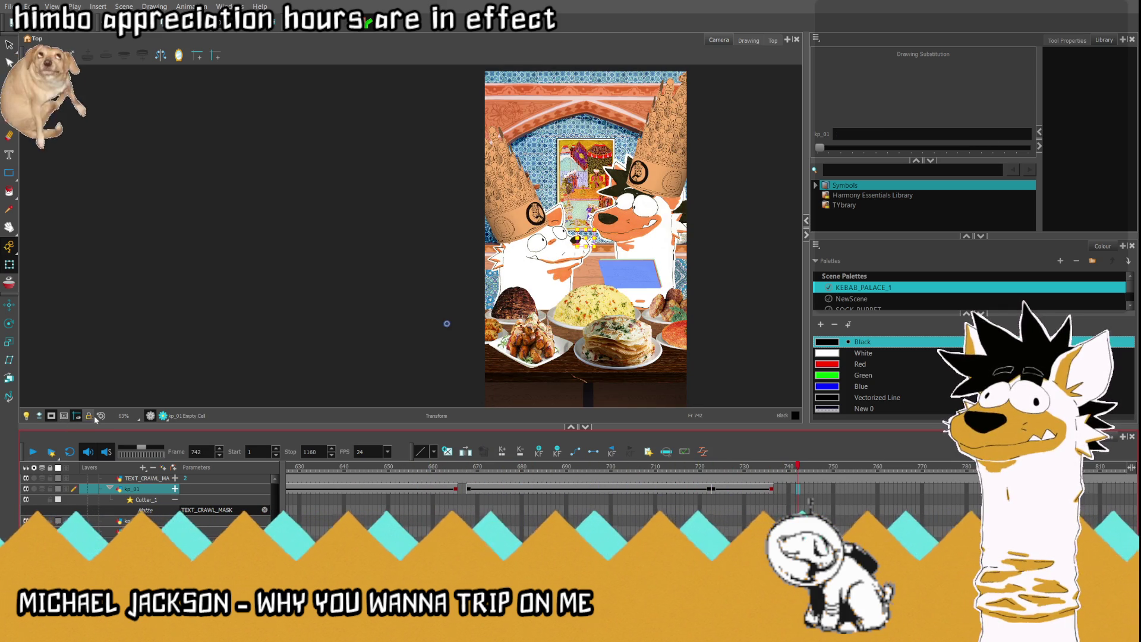
{"action": "key", "text": "shift+m"}
{"action": "scroll", "coordinate": [707, 487], "scroll_direction": "left", "scroll_amount": 8}
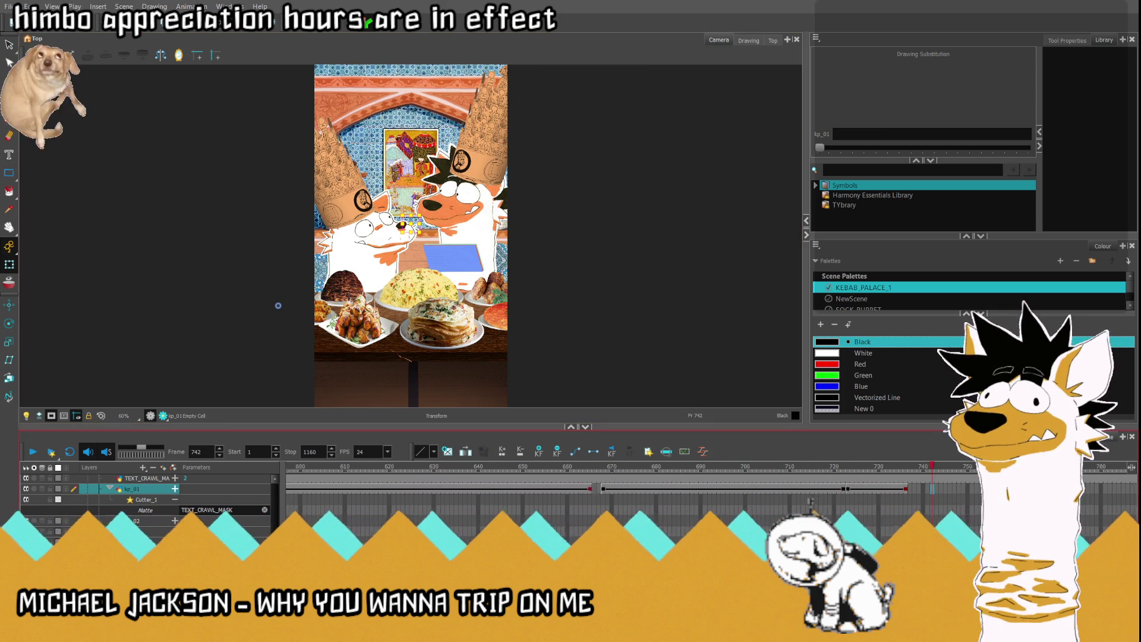
{"action": "left_click", "coordinate": [299, 500]}
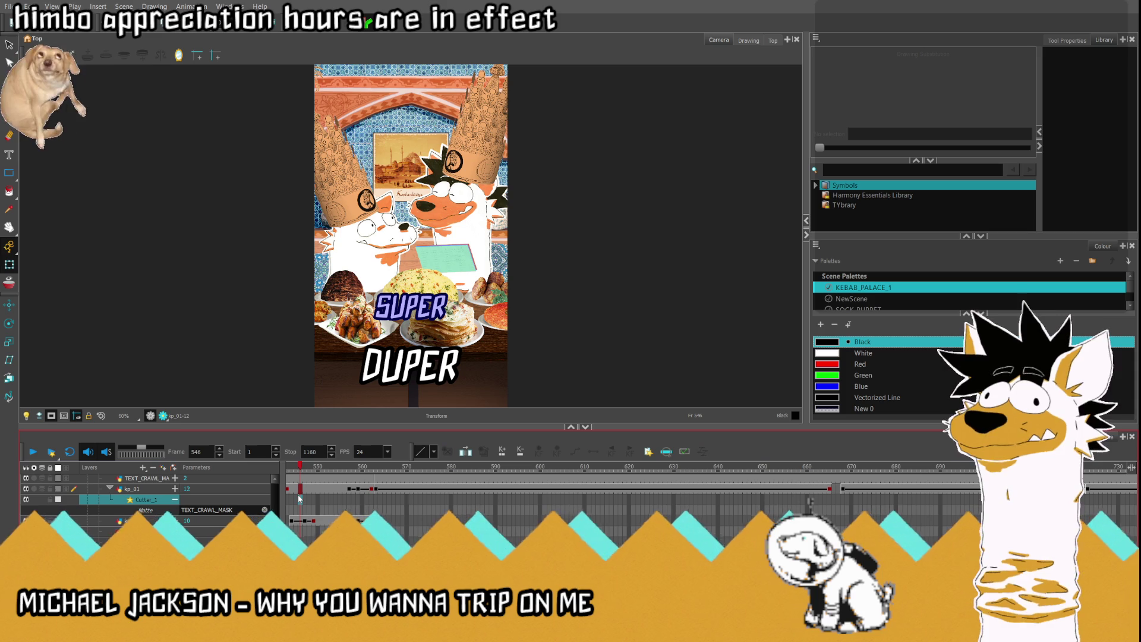
{"action": "mouse_move", "coordinate": [303, 468]}
{"action": "left_mouse_down"}
{"action": "mouse_move", "coordinate": [535, 494]}
{"action": "mouse_move", "coordinate": [768, 497]}
{"action": "left_mouse_up"}
{"action": "left_click", "coordinate": [37, 454]}
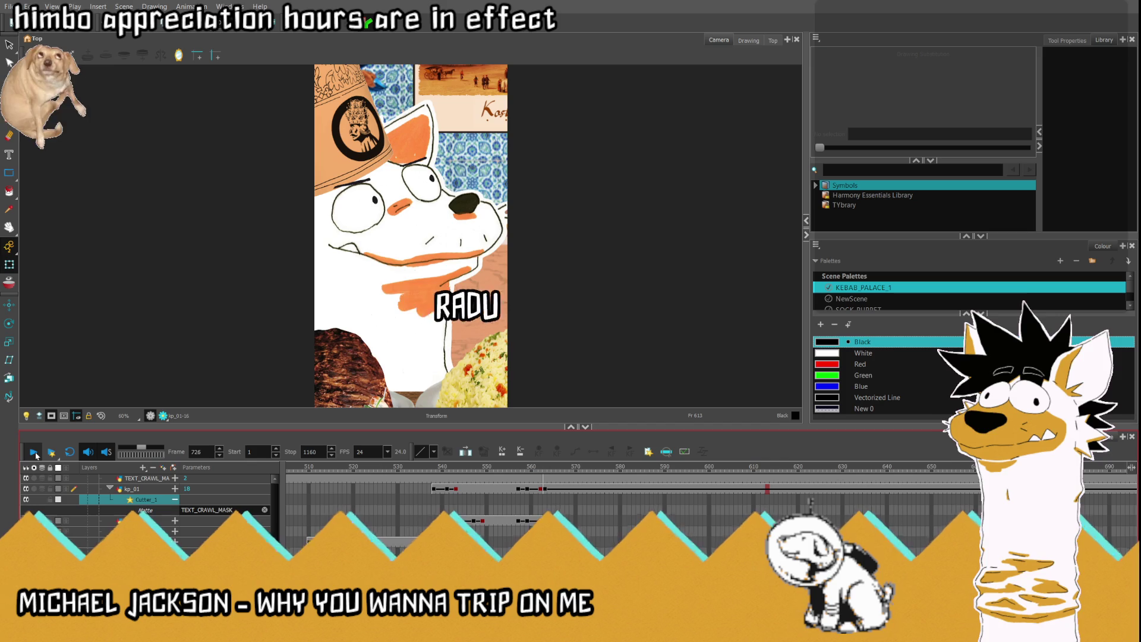
{"action": "left_click", "coordinate": [37, 454]}
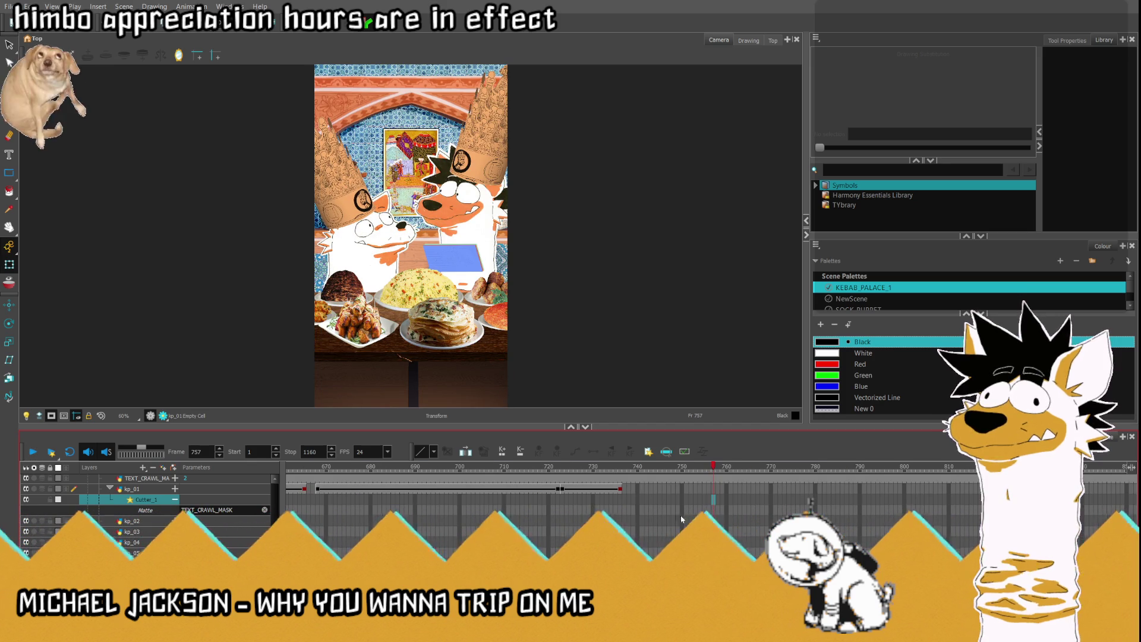
{"action": "left_click", "coordinate": [620, 502]}
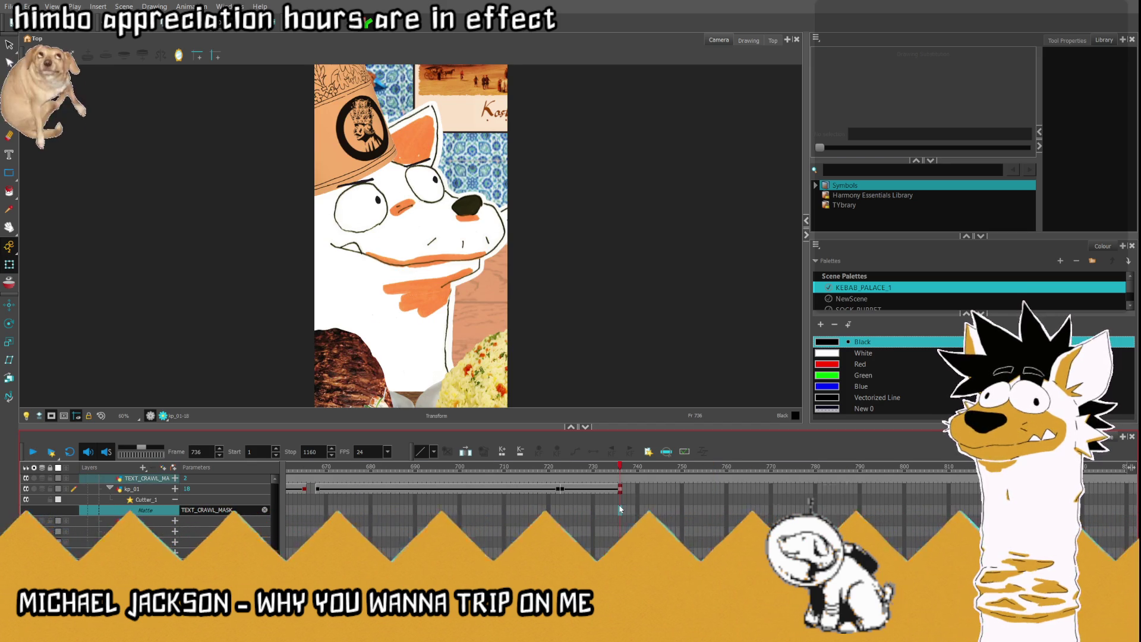
{"action": "left_click", "coordinate": [620, 520]}
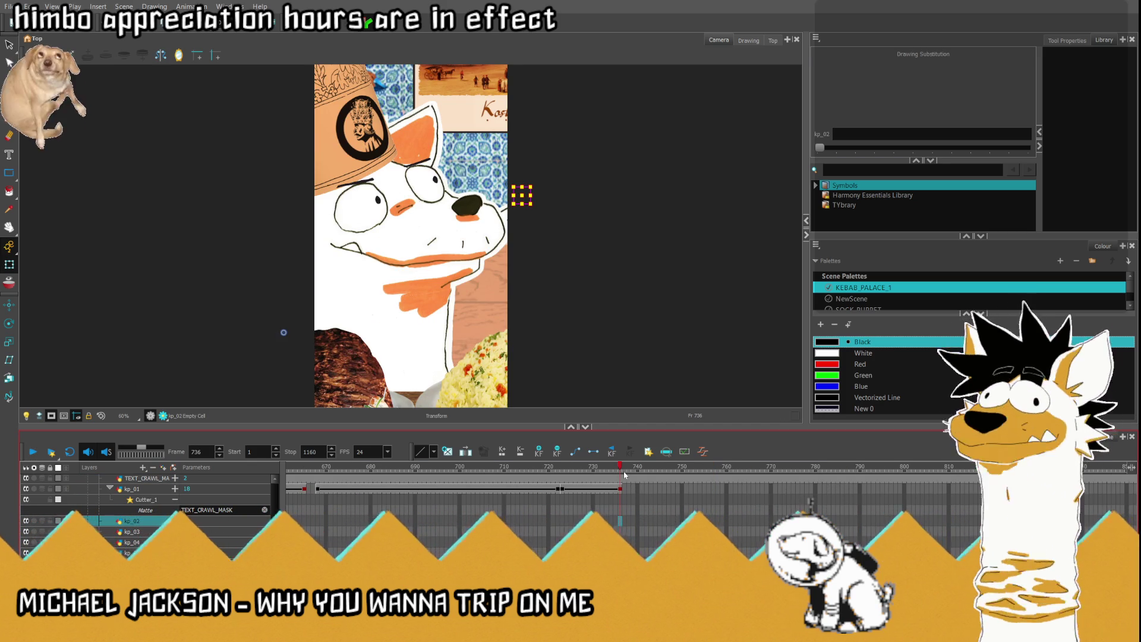
Step: On kp_02 at frame 738, reset the DRACULA! drawing to centre and raise it above the lower plates
{"action": "left_click_drag", "start_coordinate": [620, 473], "coordinate": [630, 472]}
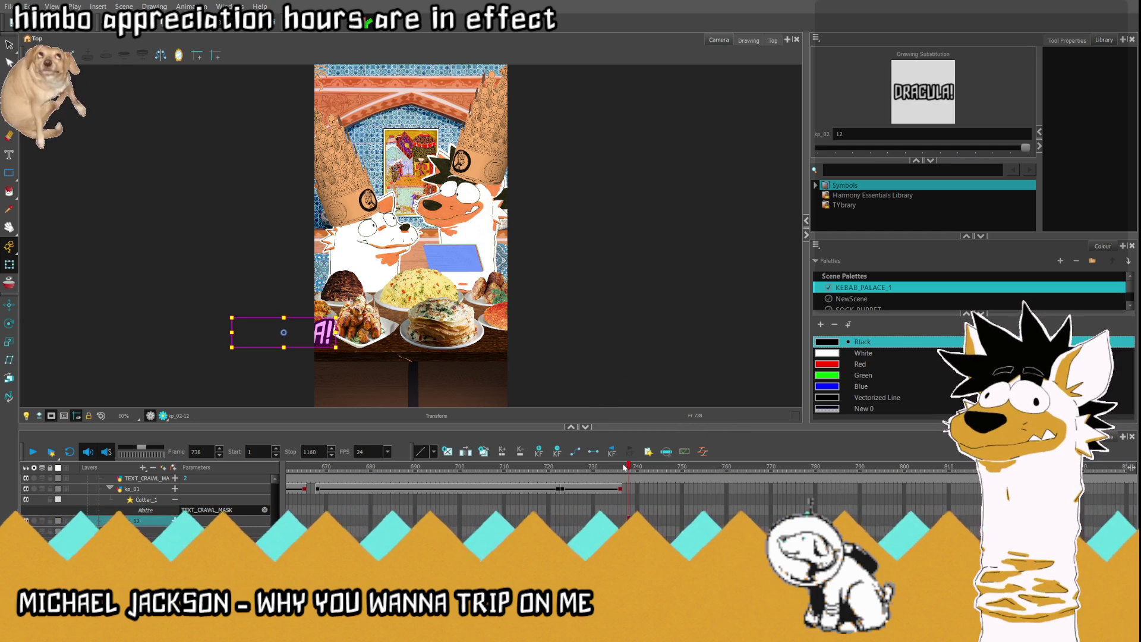
{"action": "left_click", "coordinate": [660, 470]}
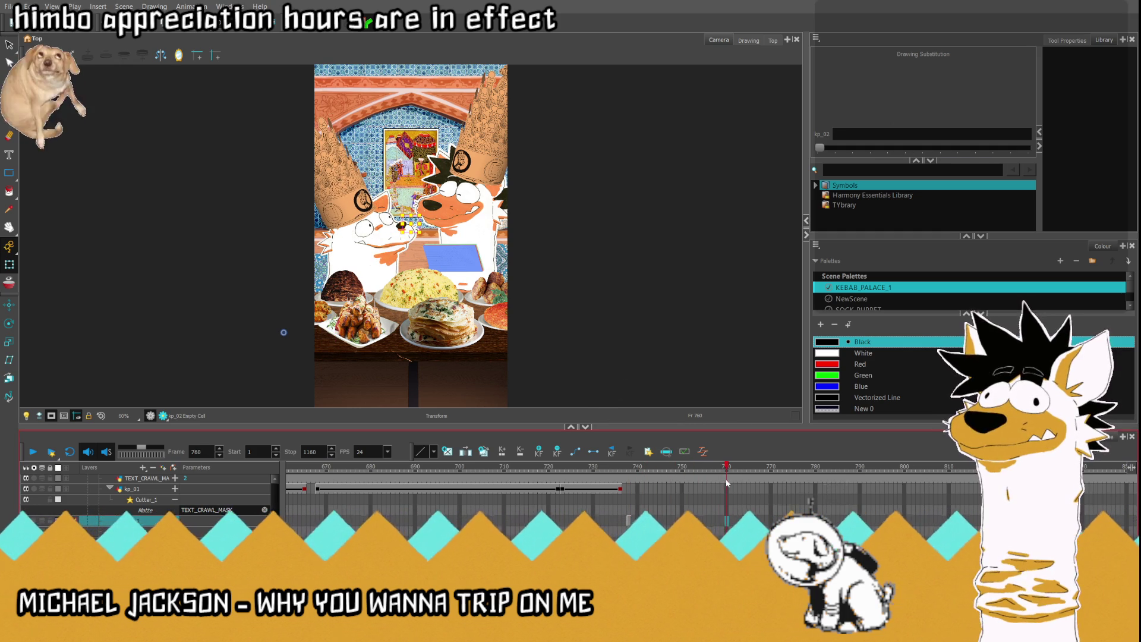
{"action": "left_click", "coordinate": [630, 521]}
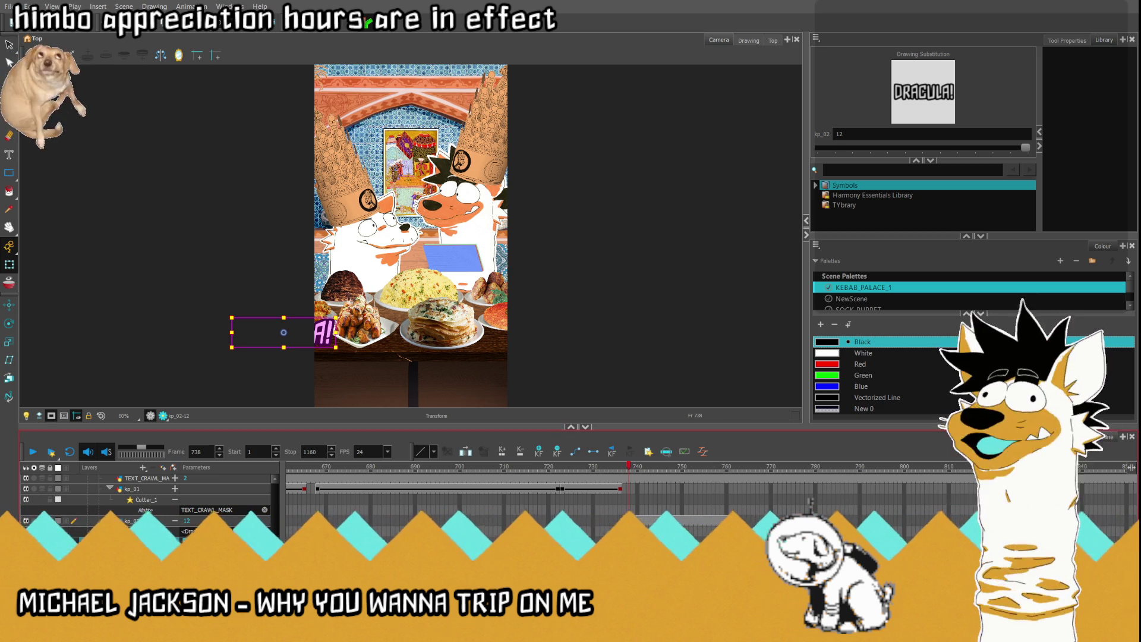
{"action": "key", "text": "ctrl+z"}
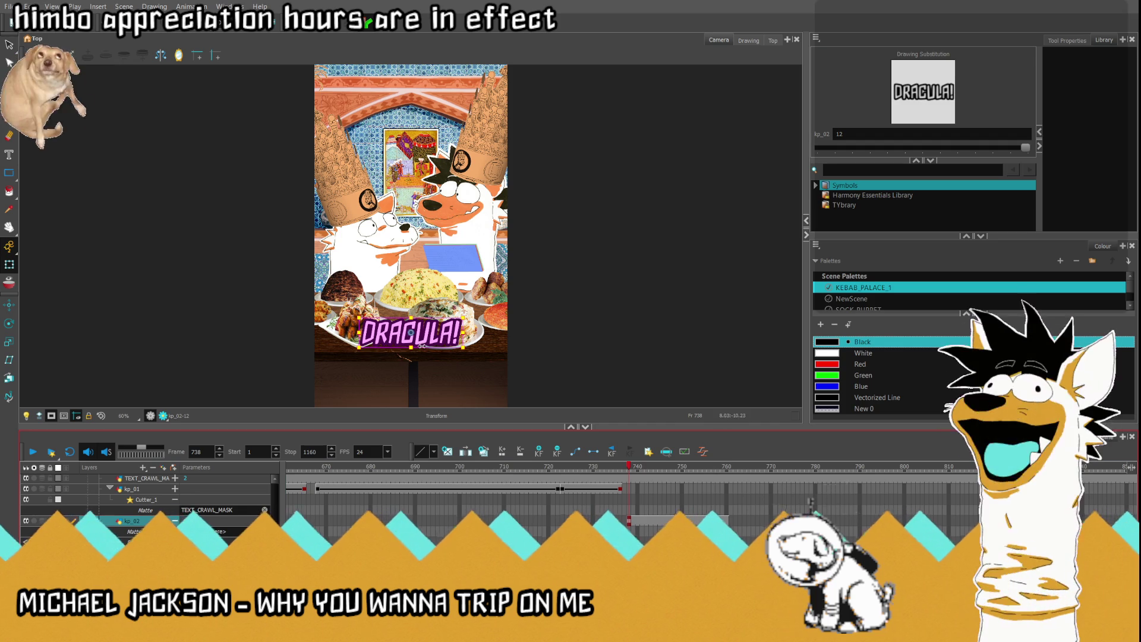
{"action": "left_click_drag", "start_coordinate": [416, 334], "coordinate": [414, 312]}
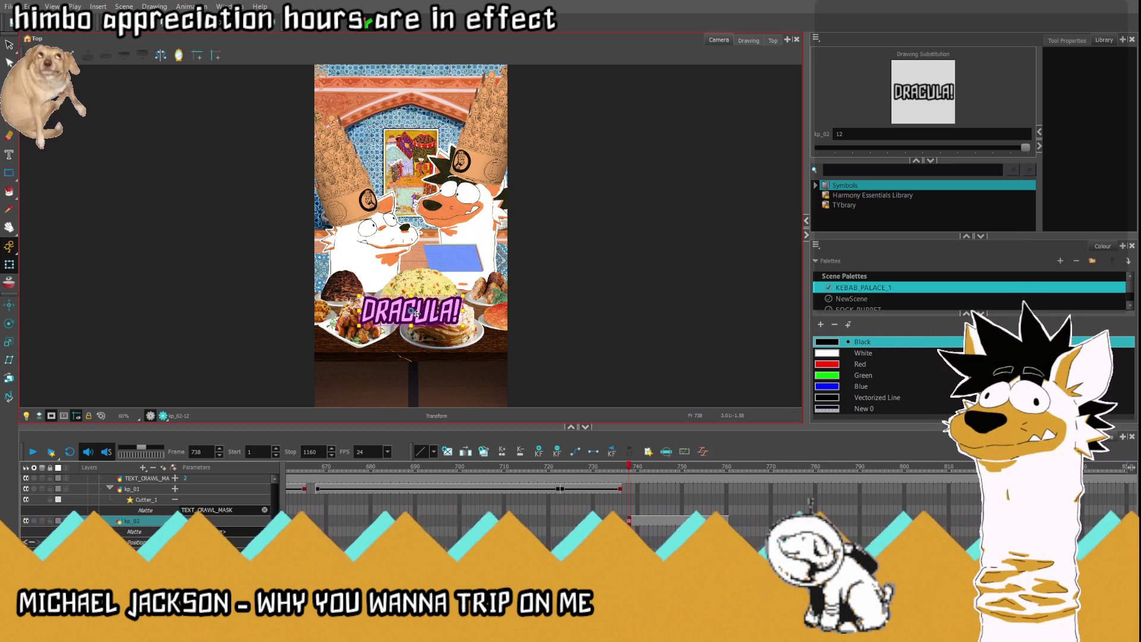
{"action": "left_click_drag", "start_coordinate": [634, 473], "coordinate": [728, 478]}
{"action": "key", "text": "period"}
{"action": "key", "text": "period"}
{"action": "key", "text": "period"}
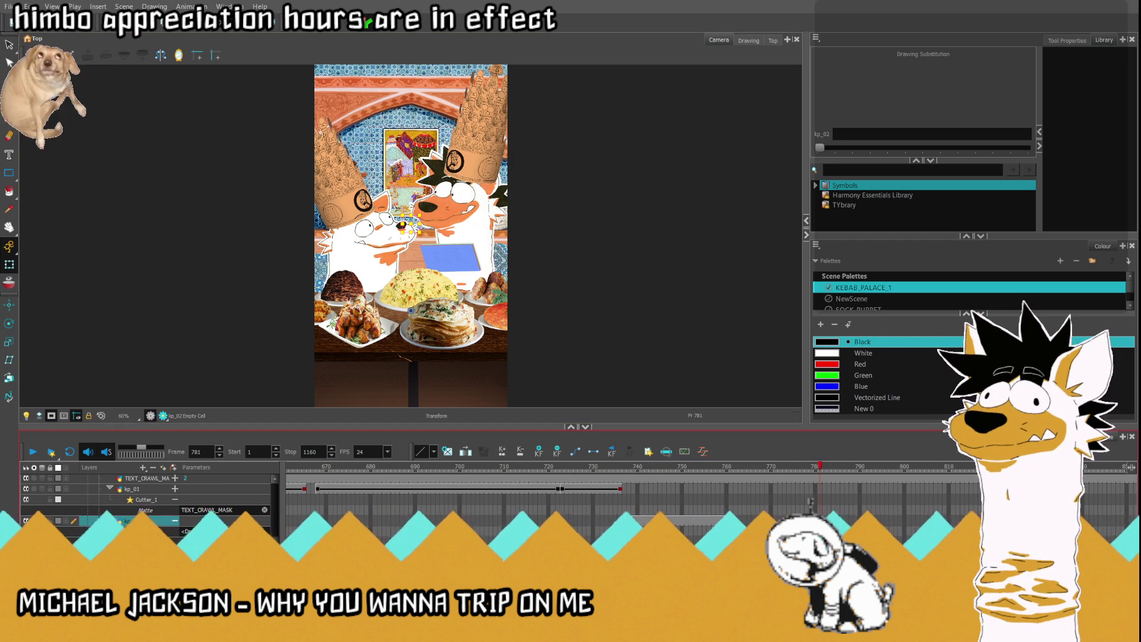
{"action": "left_click", "coordinate": [630, 521]}
{"action": "scroll", "coordinate": [810, 502], "scroll_direction": "down", "scroll_amount": 1}
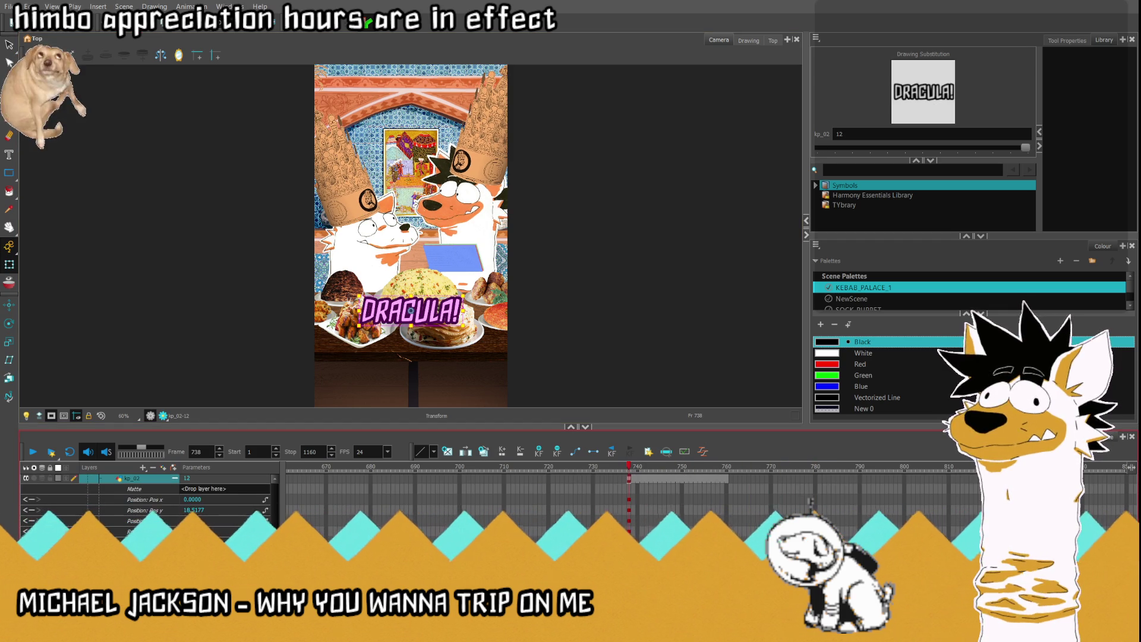
{"action": "left_click", "coordinate": [132, 478]}
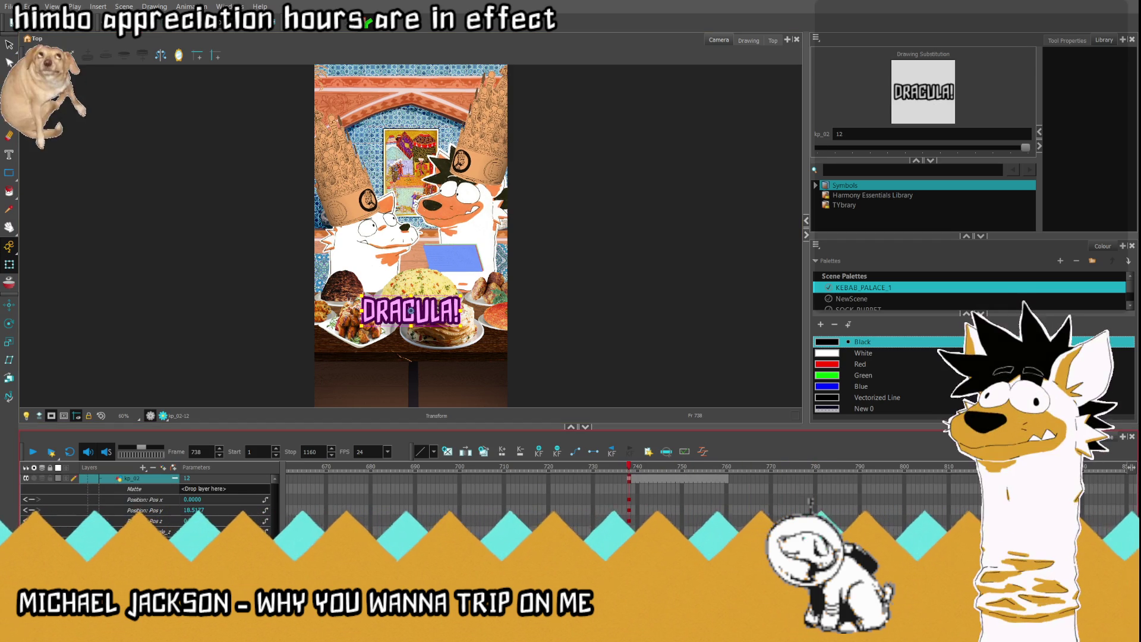
{"action": "left_click", "coordinate": [137, 542]}
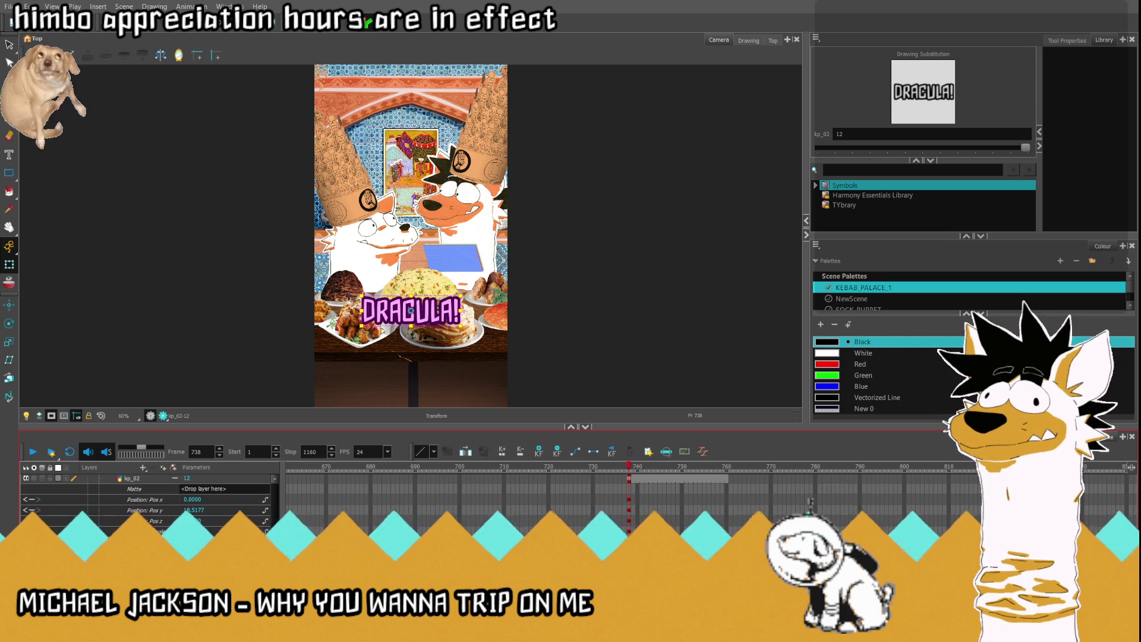
{"action": "left_click", "coordinate": [361, 383]}
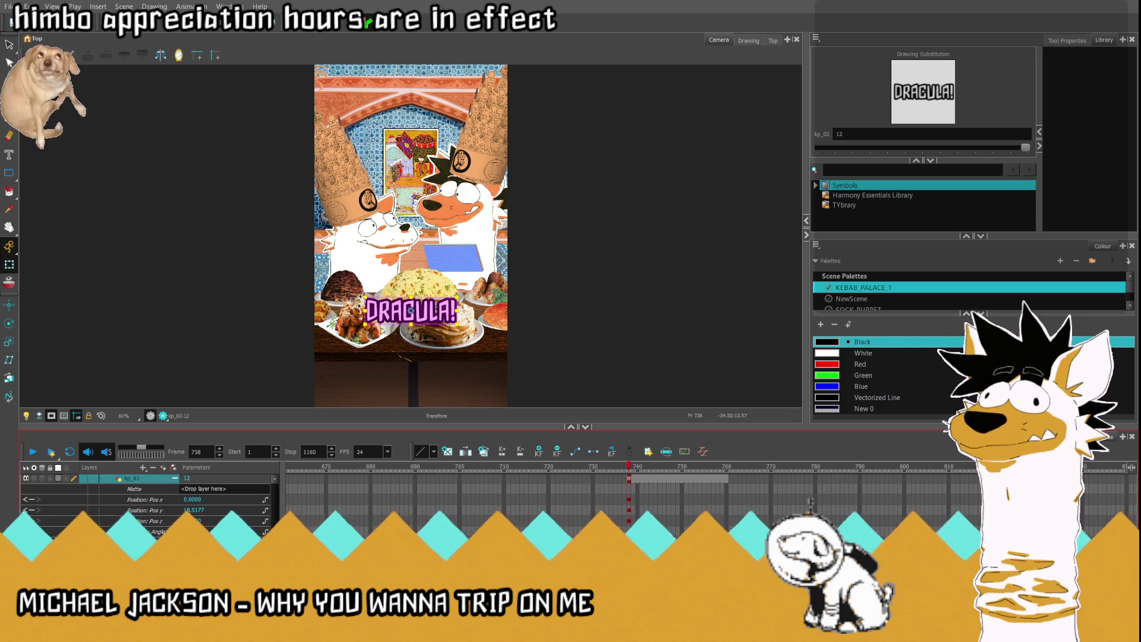
{"action": "key", "text": "ctrl+z"}
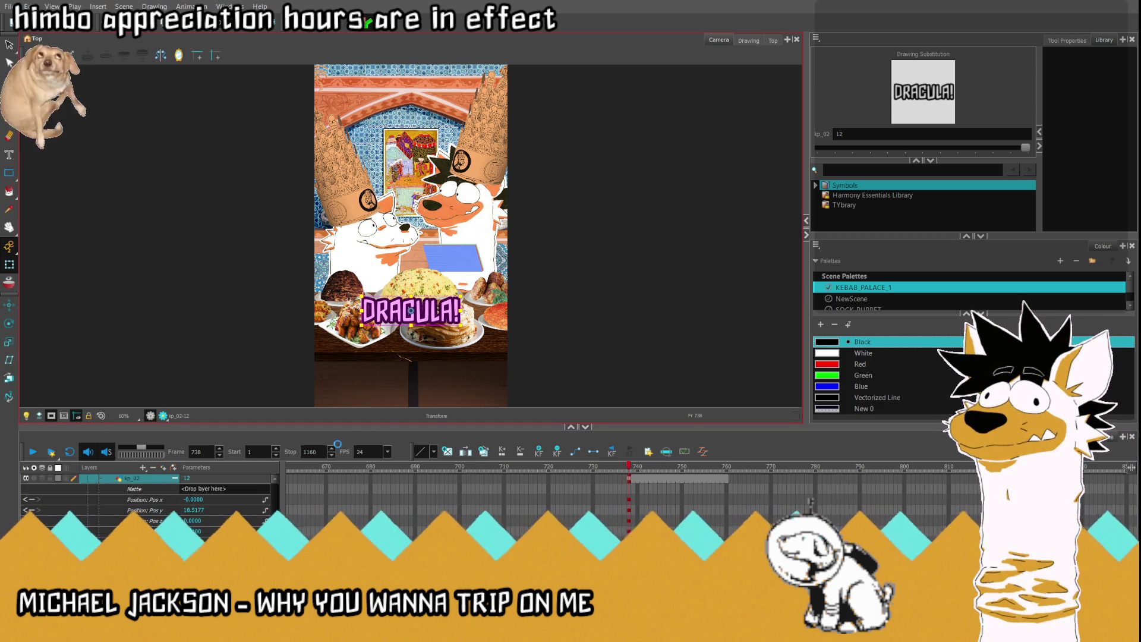
{"action": "scroll", "coordinate": [678, 489], "scroll_direction": "up", "scroll_amount": 2}
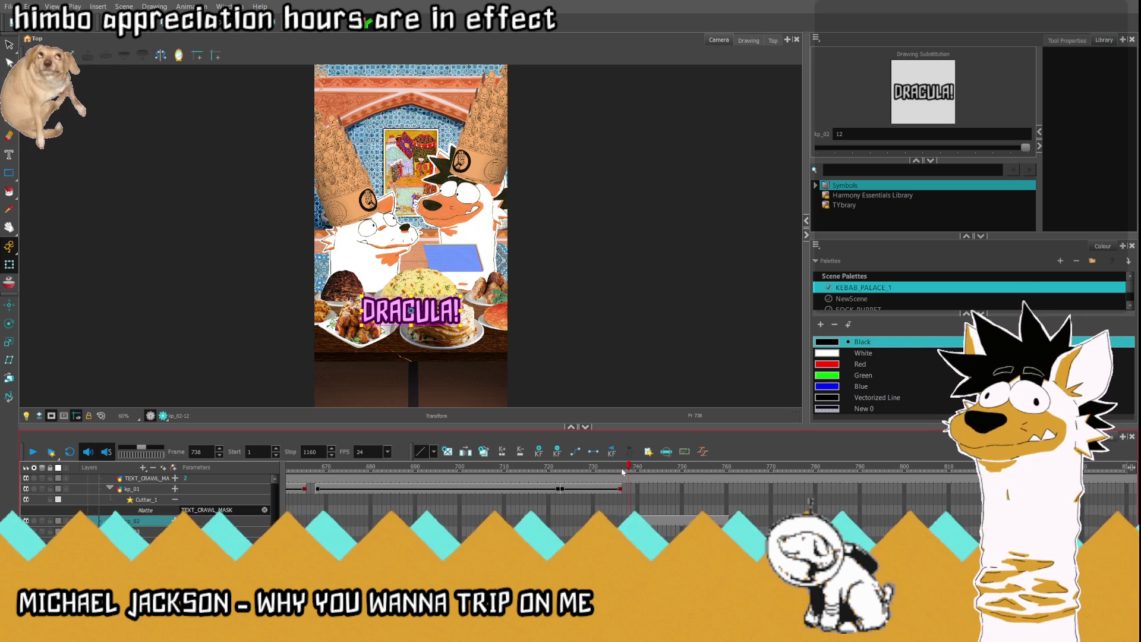
{"action": "left_click", "coordinate": [540, 521]}
{"action": "left_click", "coordinate": [34, 453]}
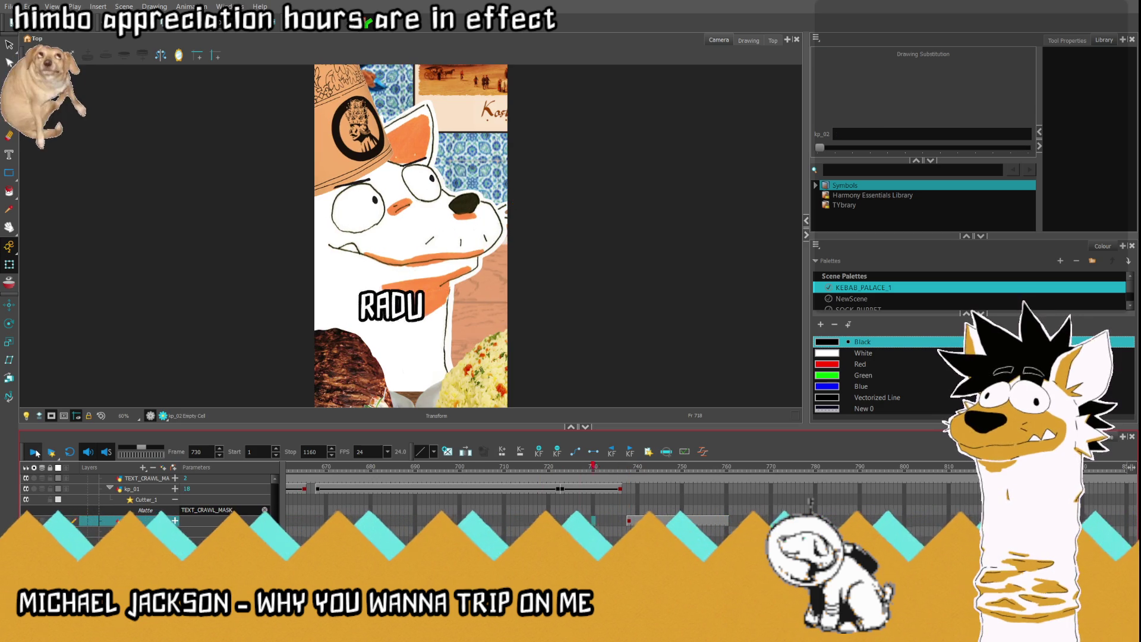
{"action": "left_click_drag", "start_coordinate": [622, 473], "coordinate": [629, 472]}
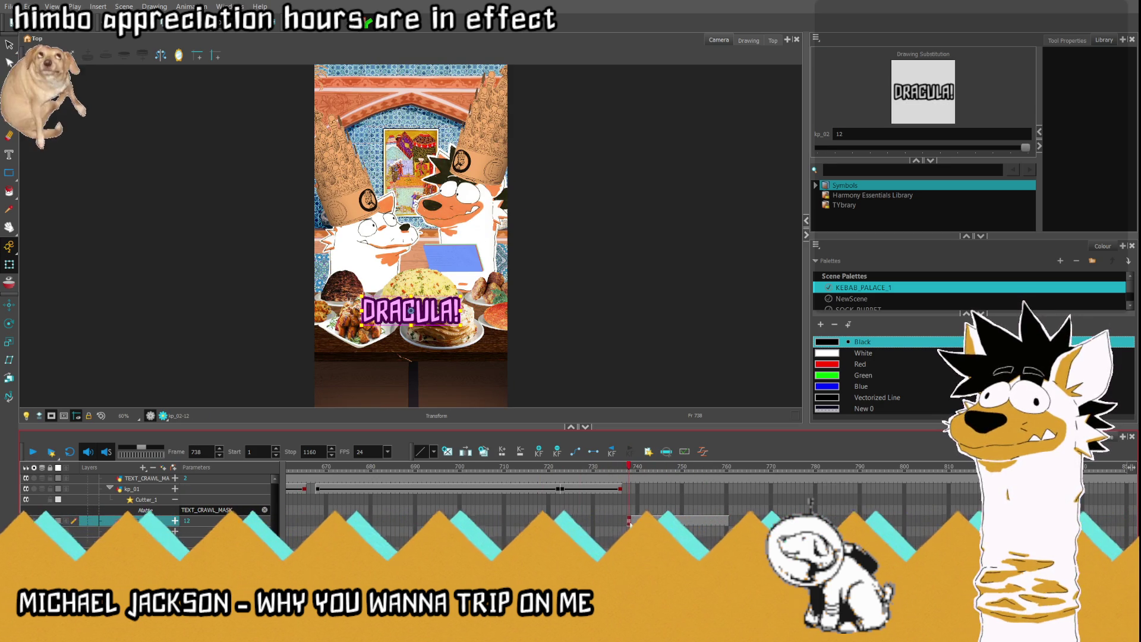
{"action": "left_click", "coordinate": [628, 522]}
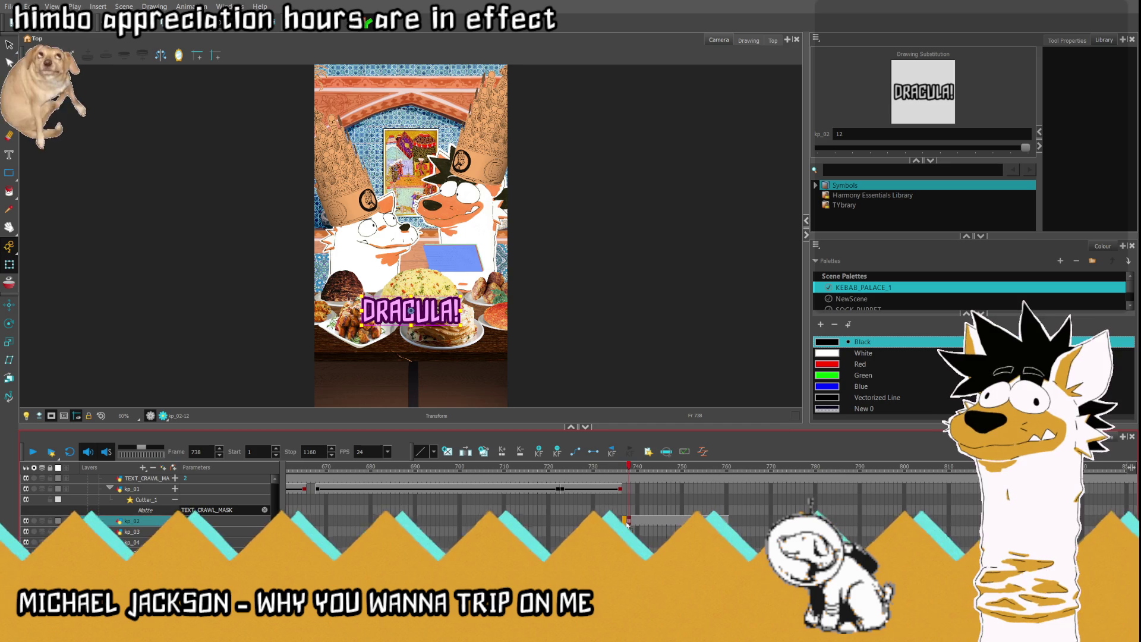
{"action": "left_click", "coordinate": [625, 522]}
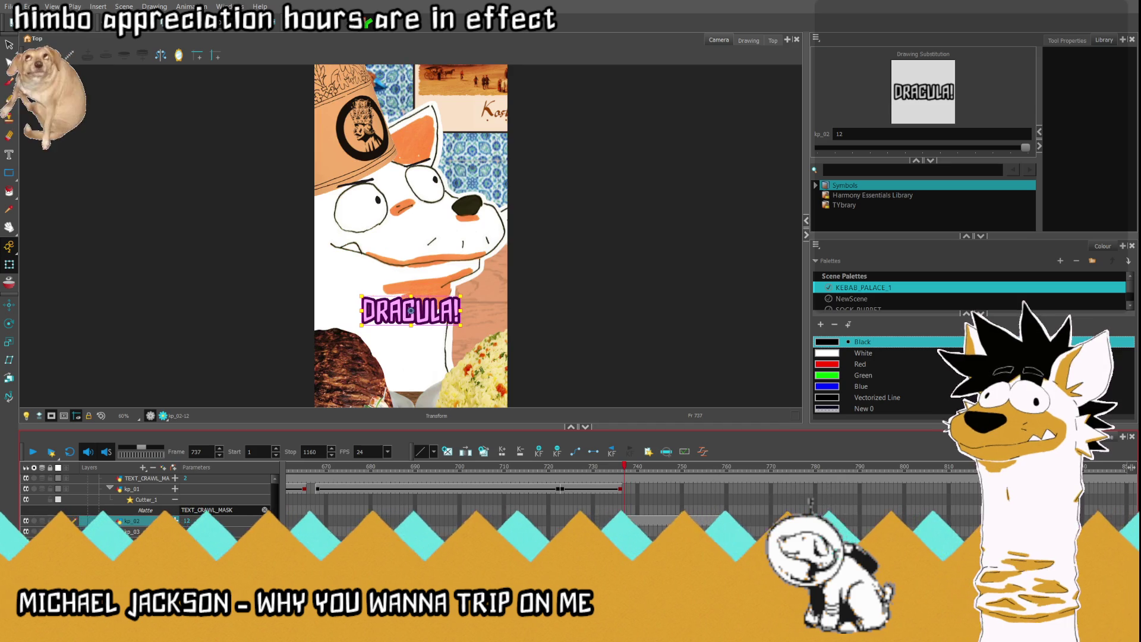
{"action": "left_click", "coordinate": [638, 522]}
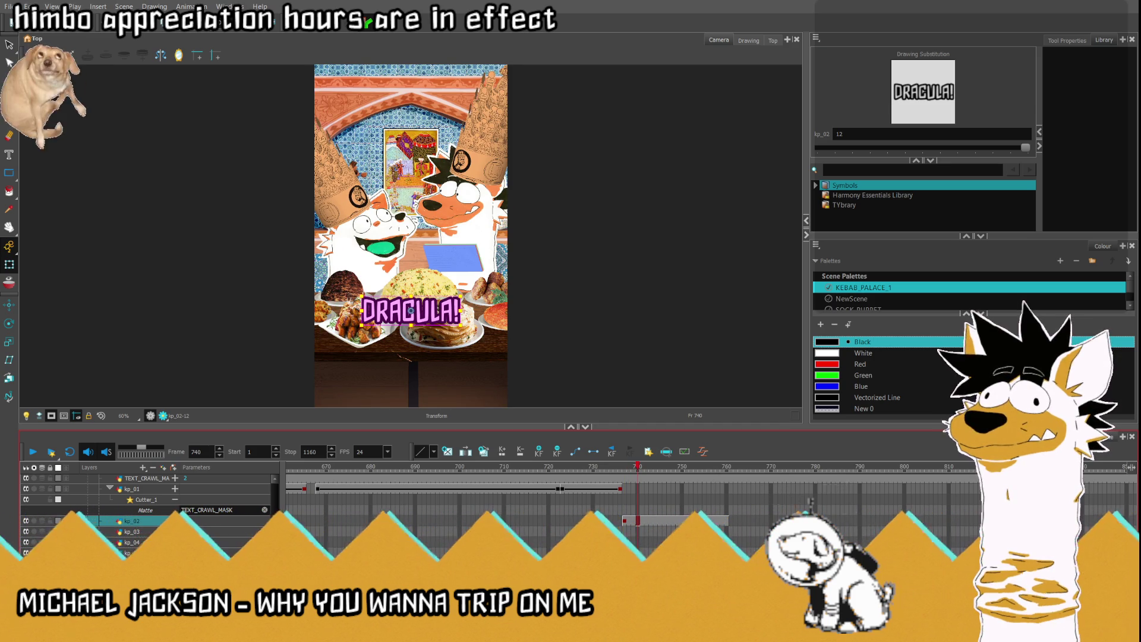
{"action": "left_click", "coordinate": [647, 522]}
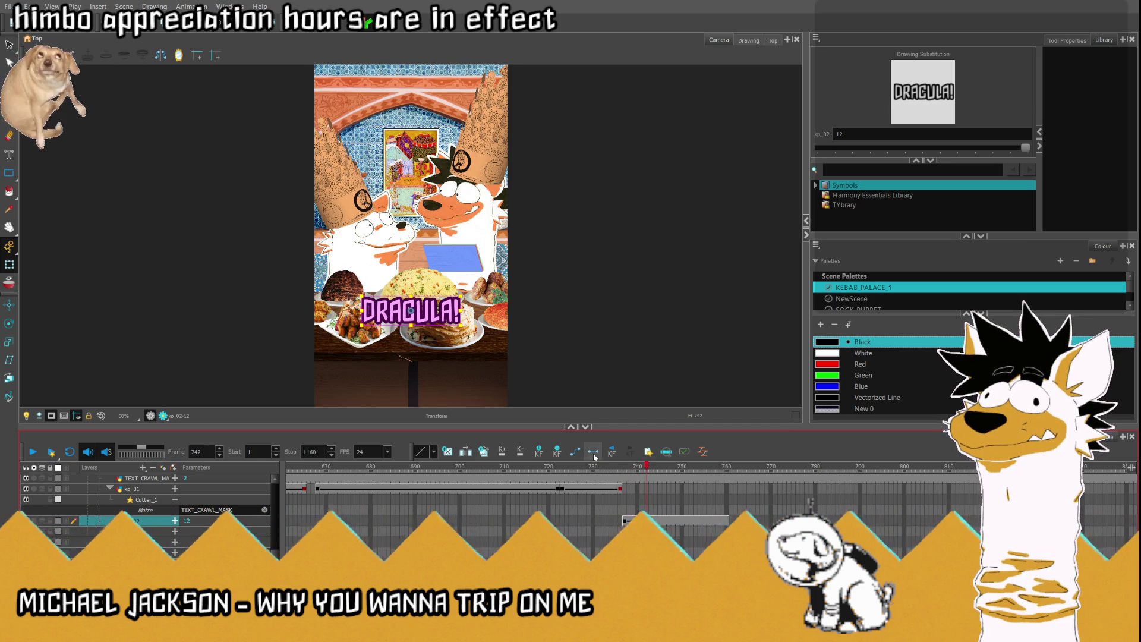
{"action": "left_click", "coordinate": [638, 522]}
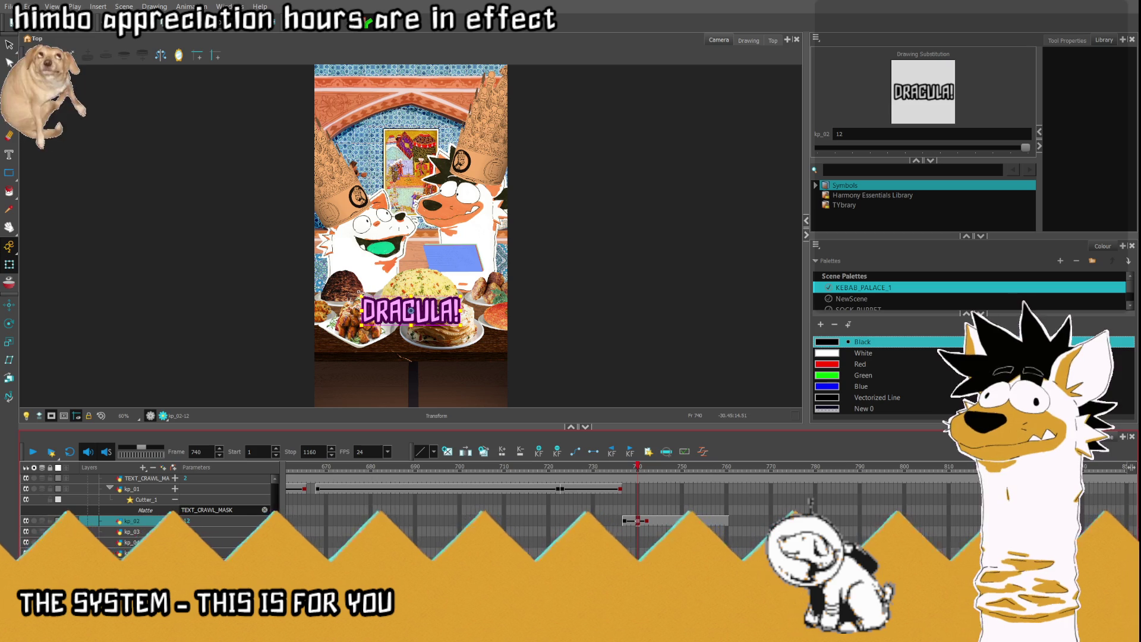
{"action": "left_click", "coordinate": [369, 293]}
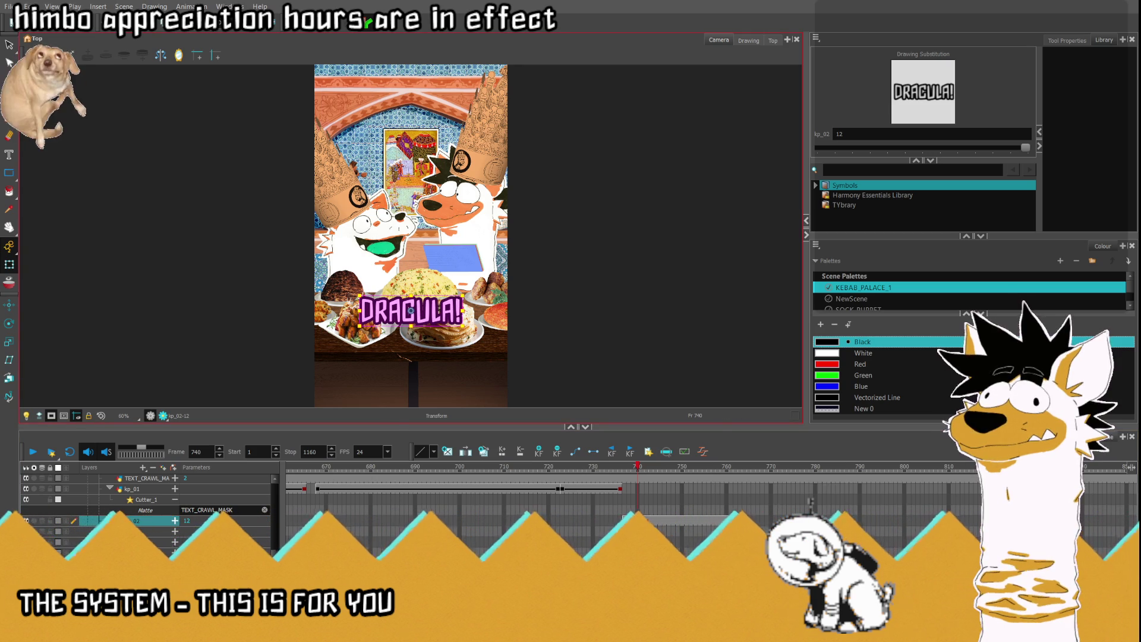
{"action": "key", "text": "comma"}
{"action": "key", "text": "comma"}
{"action": "key", "text": "comma"}
{"action": "key", "text": "comma"}
{"action": "key", "text": "comma"}
{"action": "key", "text": "comma"}
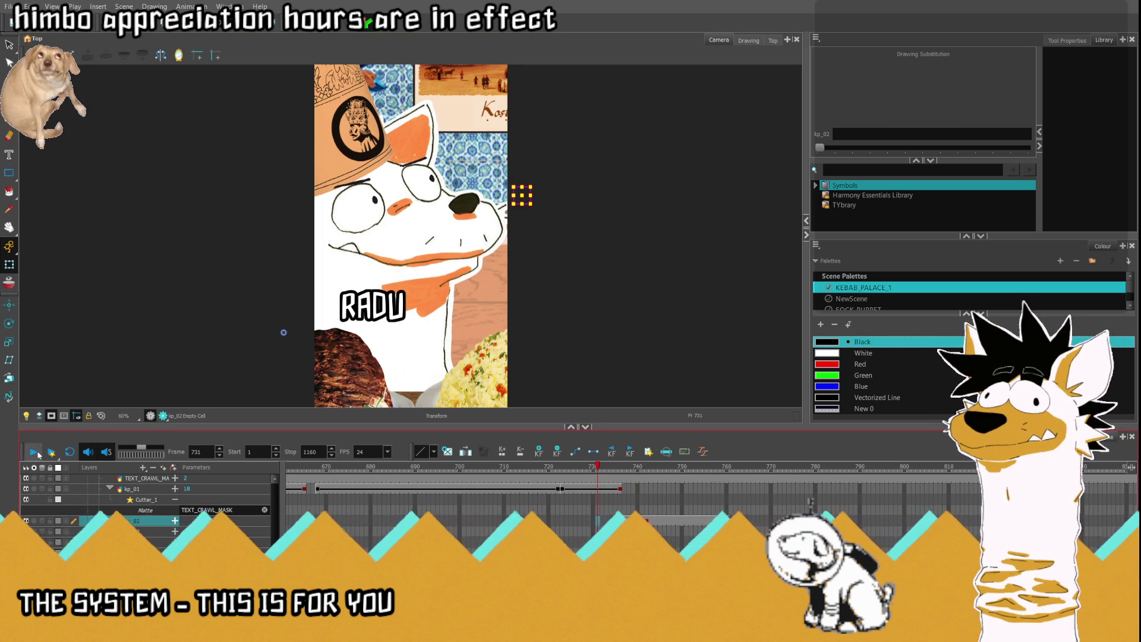
{"action": "key", "text": "Return"}
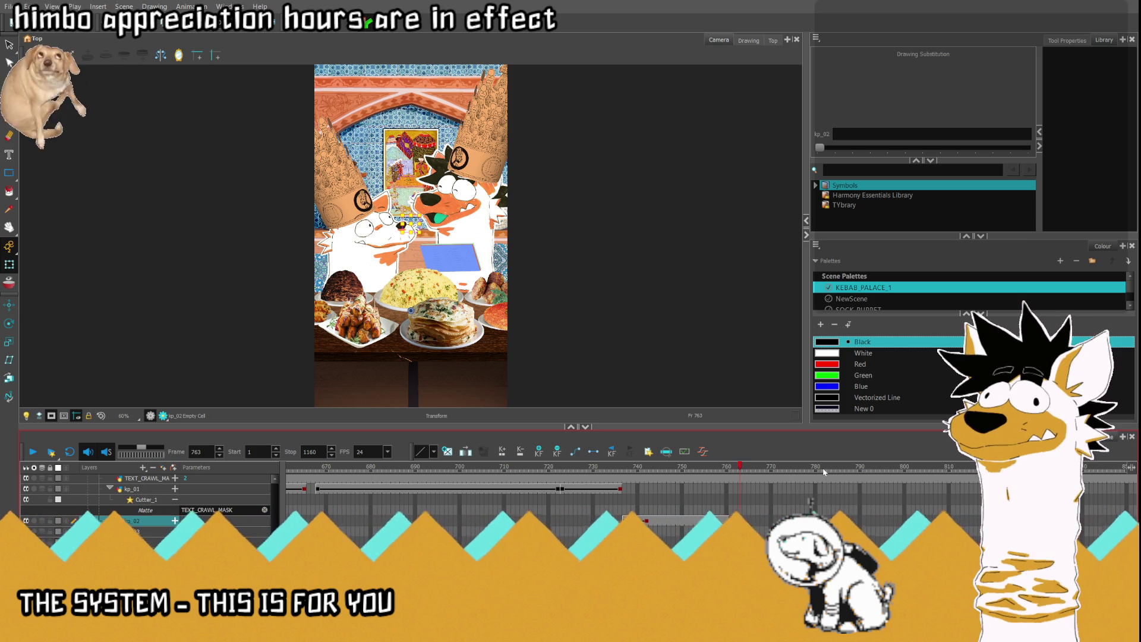
{"action": "left_click", "coordinate": [707, 467]}
{"action": "mouse_move", "coordinate": [707, 468]}
{"action": "left_mouse_down"}
{"action": "mouse_move", "coordinate": [739, 469]}
{"action": "mouse_move", "coordinate": [729, 476]}
{"action": "left_mouse_up"}
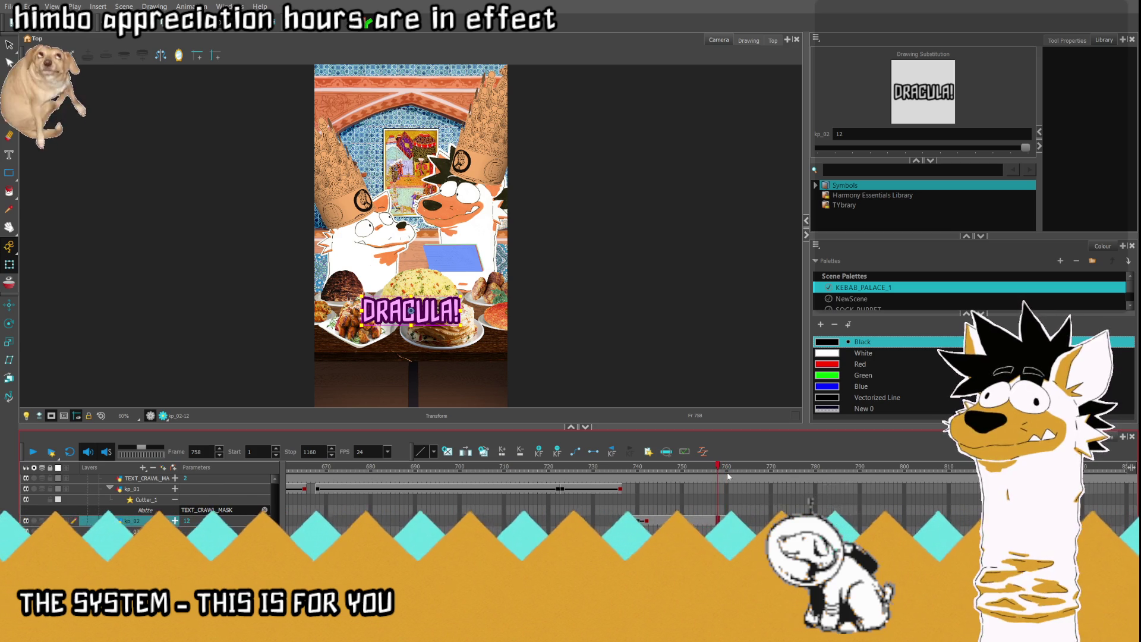
Step: Slide DRACULA! left off the frame at frame 760, then preview its crawl from frame 733
{"action": "left_click", "coordinate": [705, 521]}
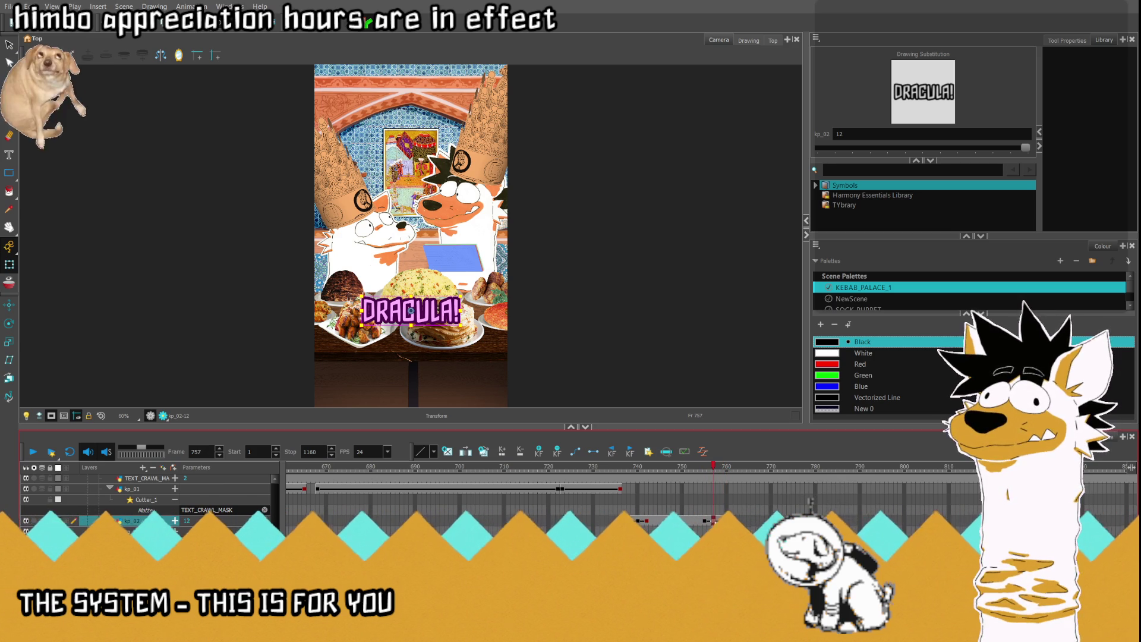
{"action": "left_click", "coordinate": [713, 521]}
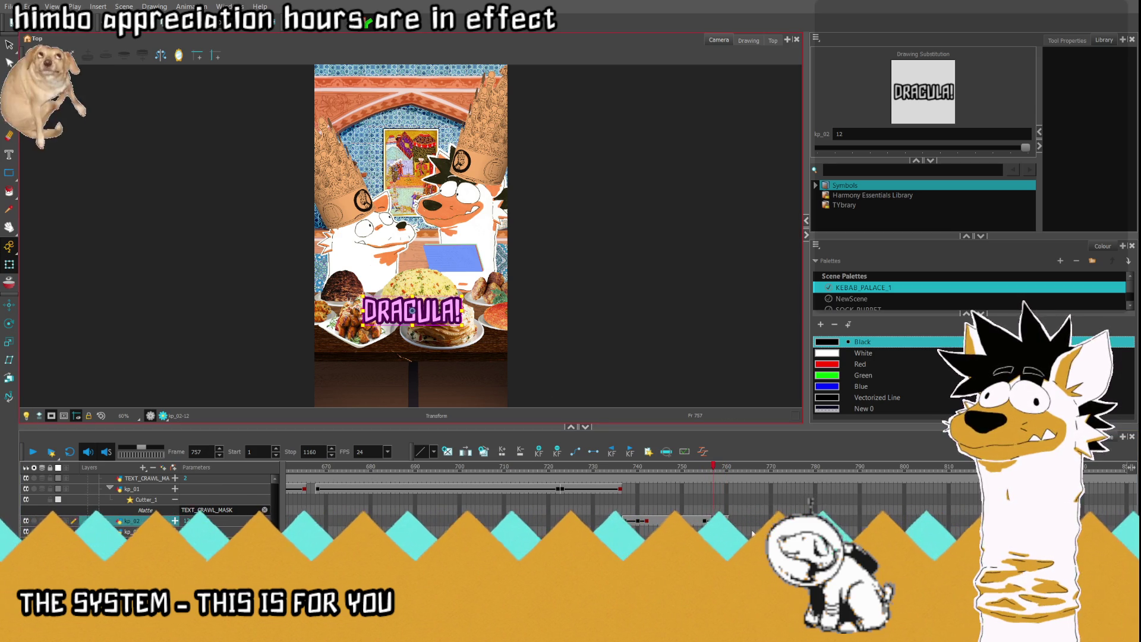
{"action": "left_click", "coordinate": [726, 474]}
{"action": "left_click_drag", "start_coordinate": [432, 326], "coordinate": [294, 327]}
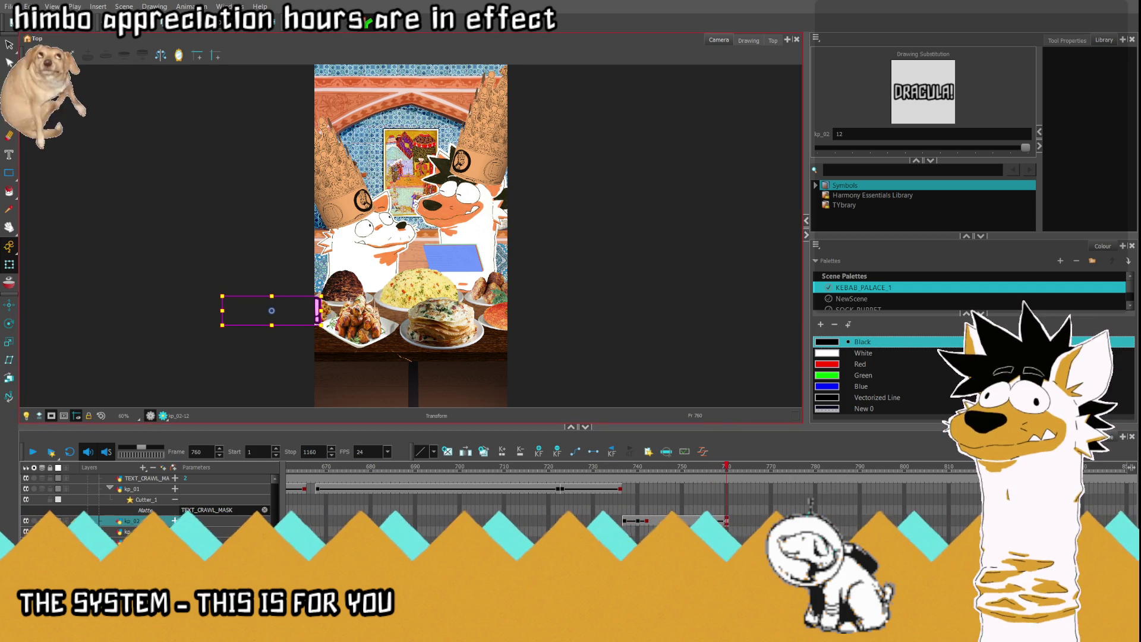
{"action": "left_click", "coordinate": [606, 521]}
{"action": "left_click", "coordinate": [30, 453]}
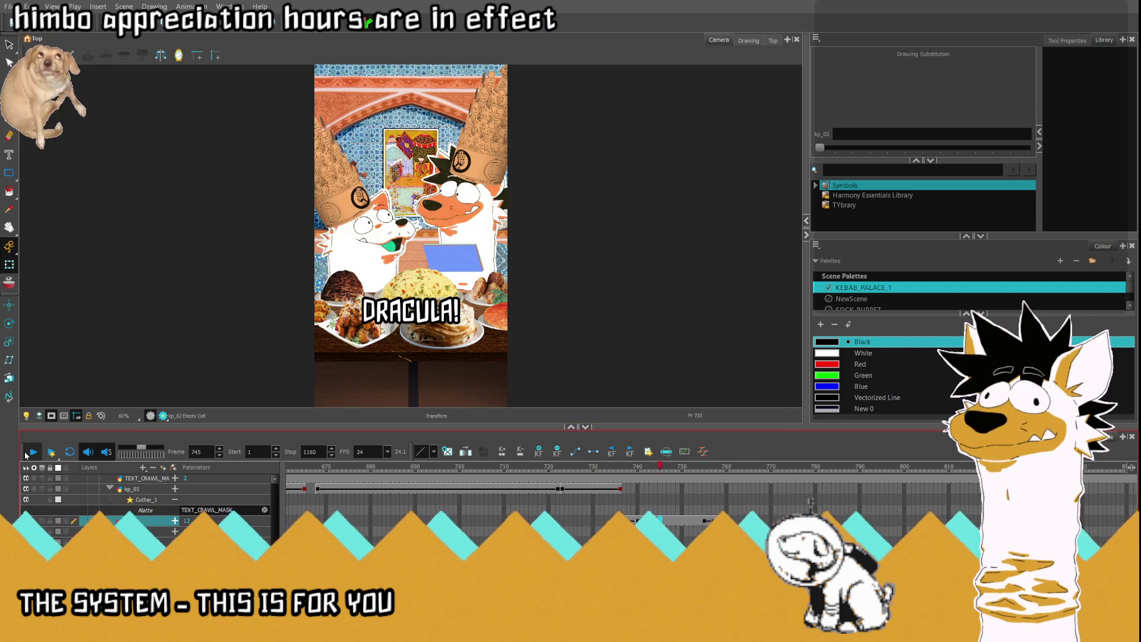
{"action": "left_click", "coordinate": [726, 489]}
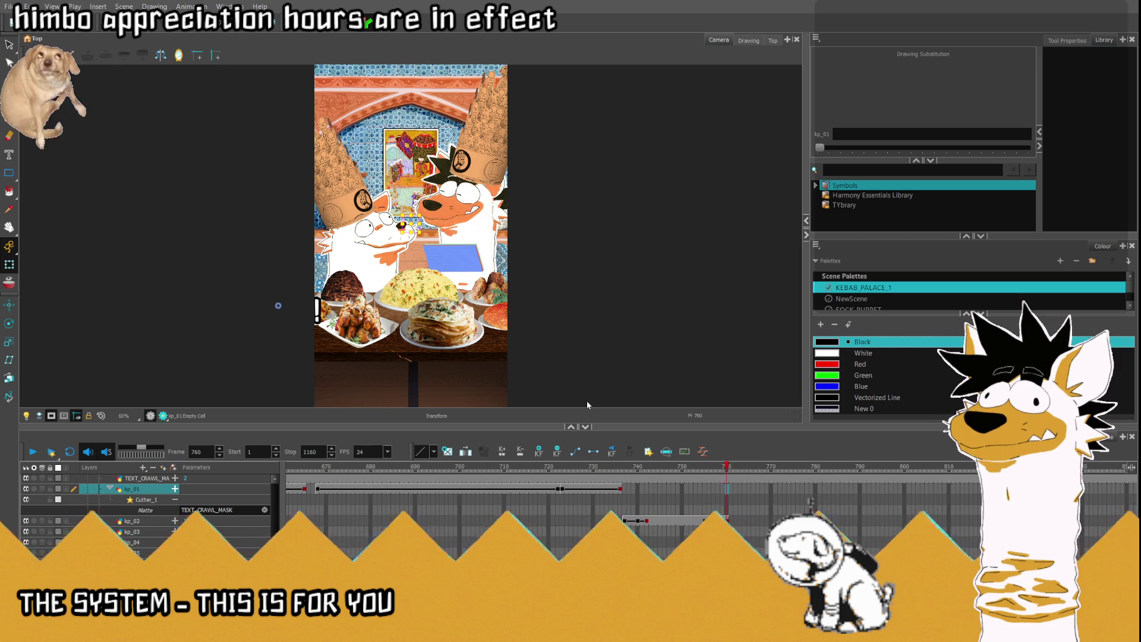
Step: Expose kp_01 drawing 19, MORE SPECIFIC?, at frame 760 with Drawing Substitution
{"action": "key", "text": "minus"}
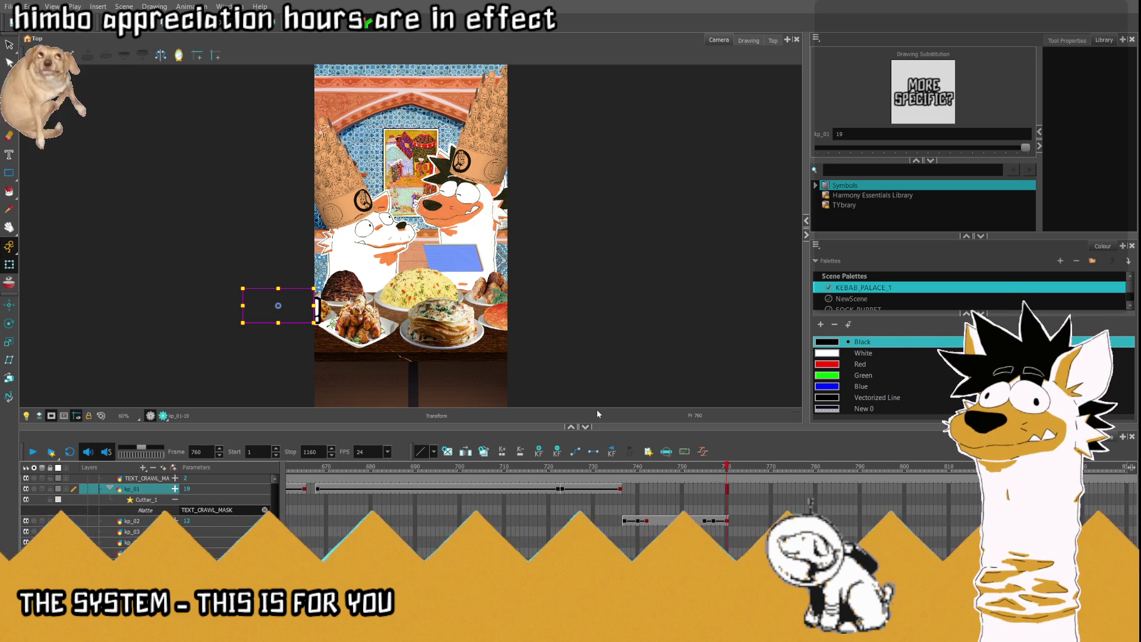
Step: Move MORE SPECIFIC? onto the food in frame and return to the kp_01 cell at frame 760
{"action": "left_click_drag", "start_coordinate": [281, 308], "coordinate": [426, 321]}
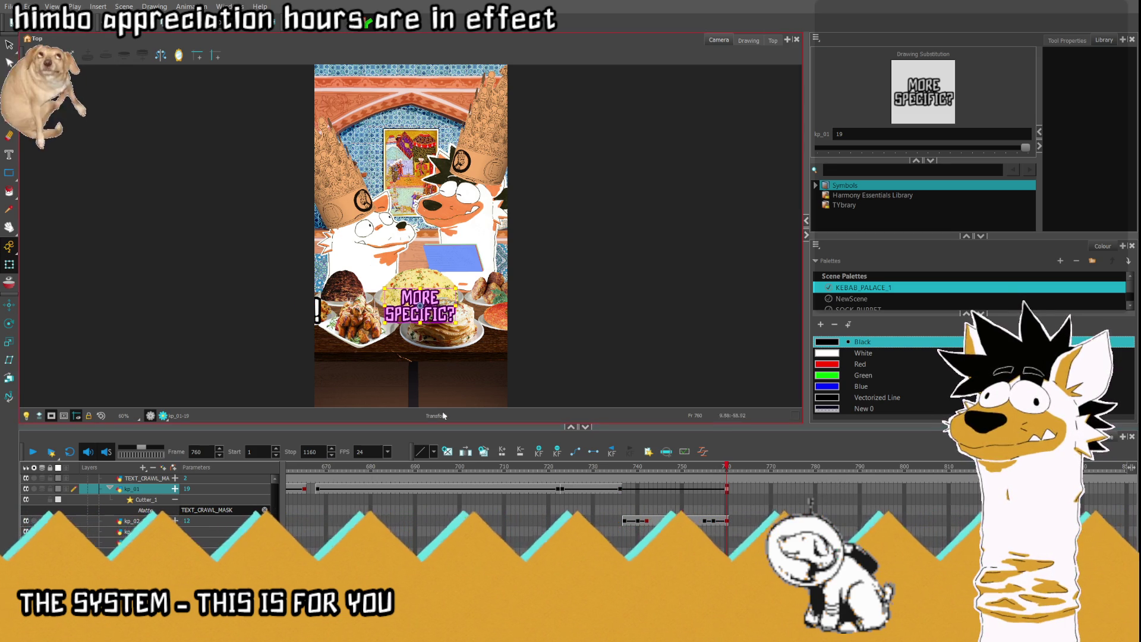
{"action": "left_click", "coordinate": [595, 452]}
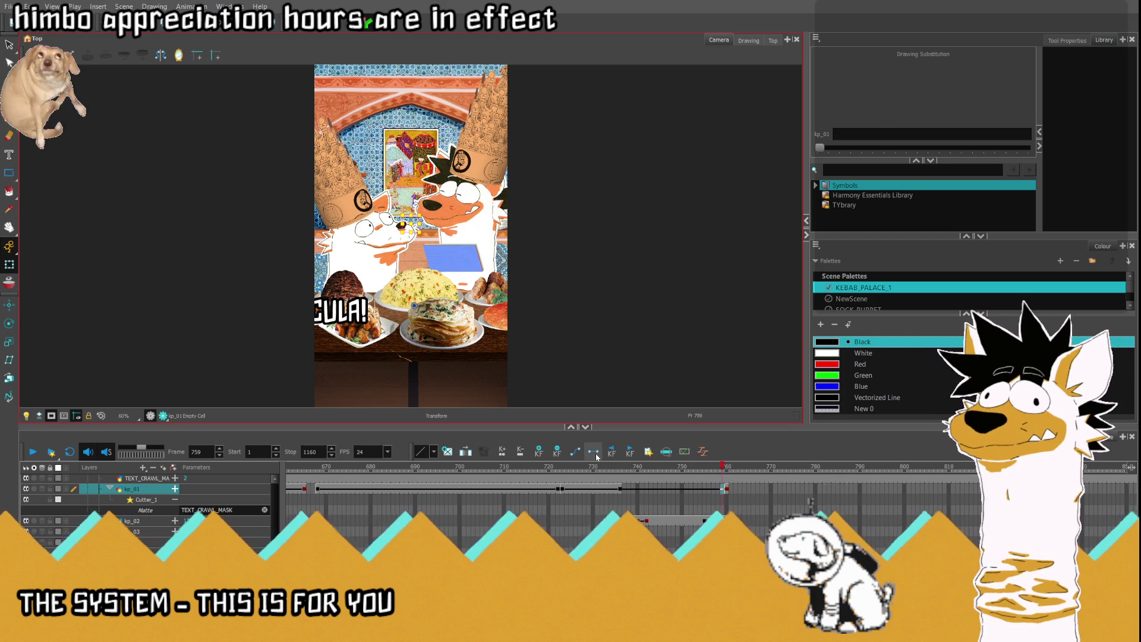
{"action": "left_click_drag", "start_coordinate": [737, 482], "coordinate": [827, 476]}
{"action": "left_click", "coordinate": [728, 488]}
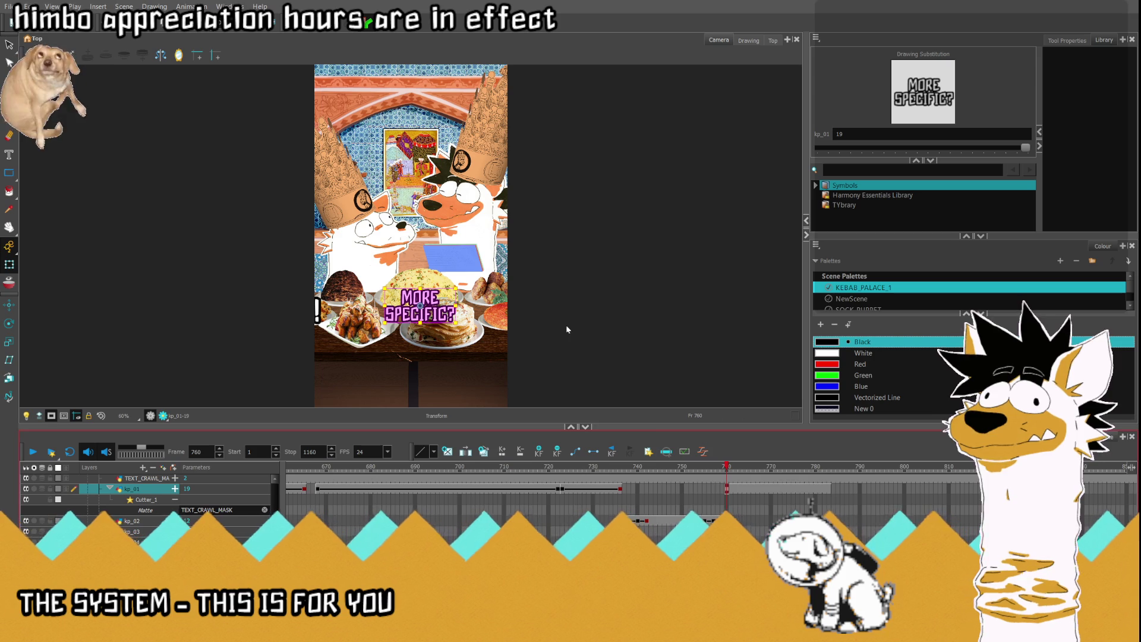
Step: Set kp_01's Pos x and Pos y to 0 in the layer parameters
{"action": "left_click", "coordinate": [175, 489]}
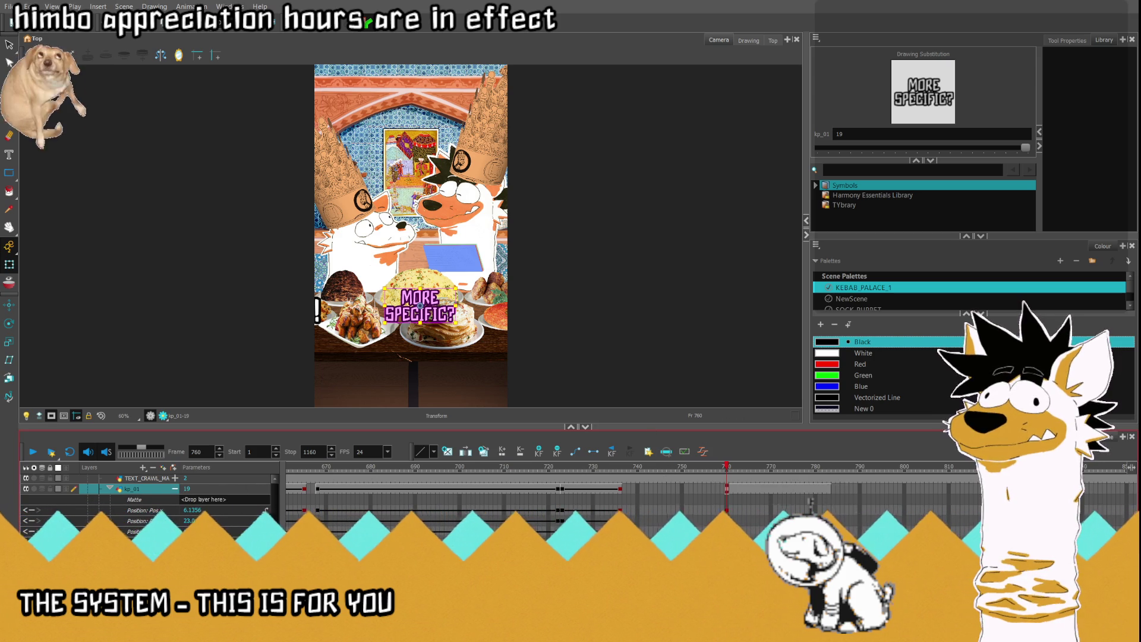
{"action": "left_click", "coordinate": [197, 512]}
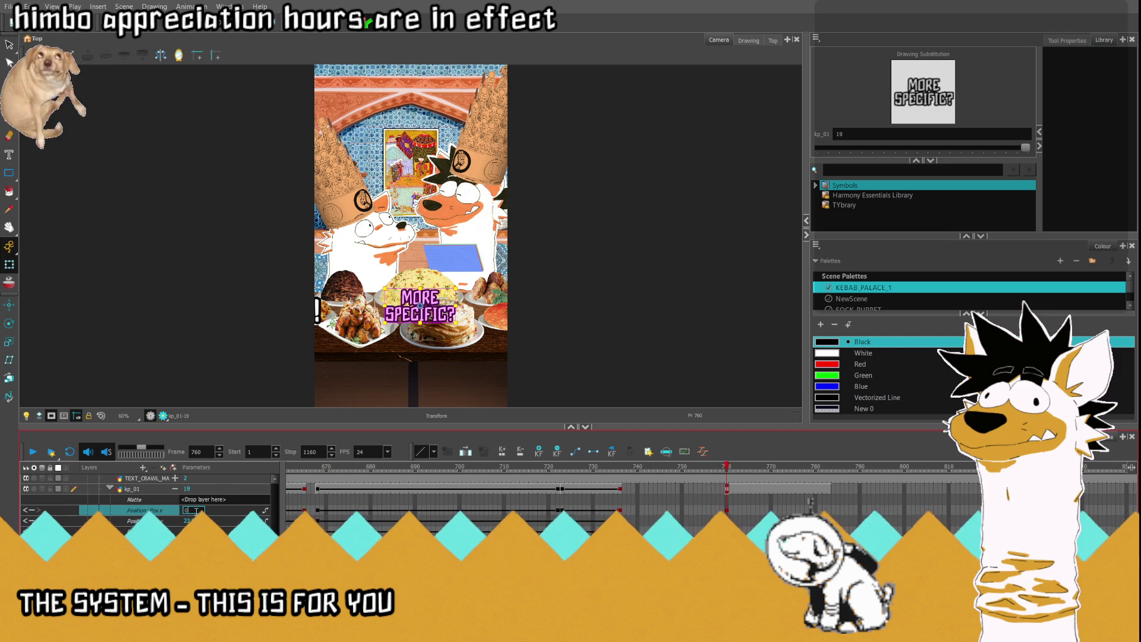
{"action": "type", "text": "0"}
{"action": "key", "text": "Return"}
{"action": "left_click", "coordinate": [199, 522]}
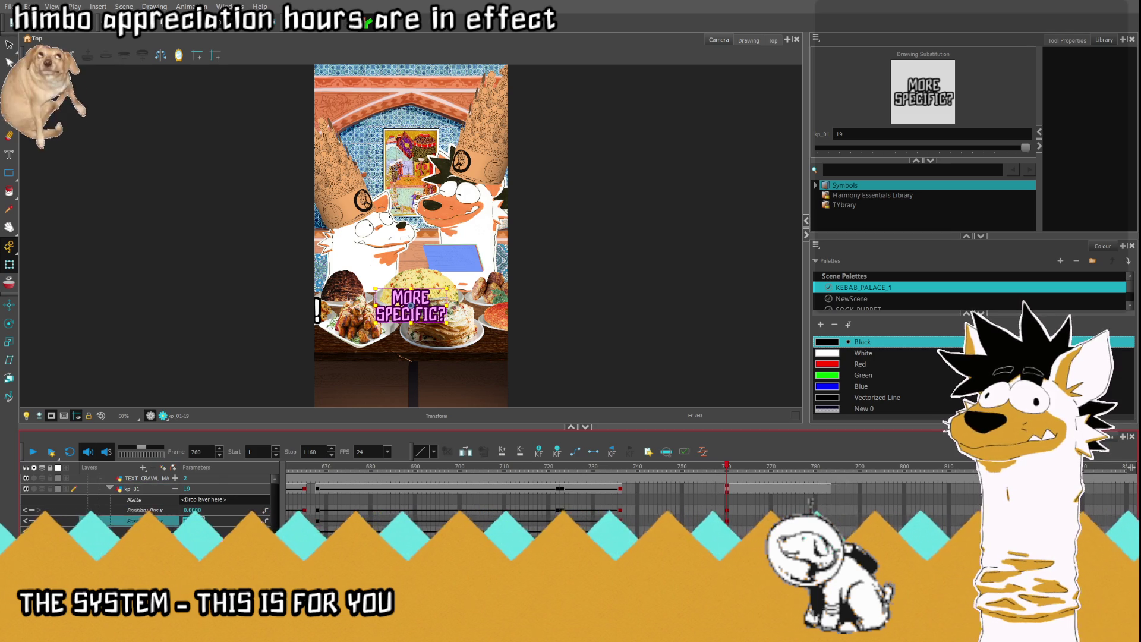
{"action": "key", "text": "Return"}
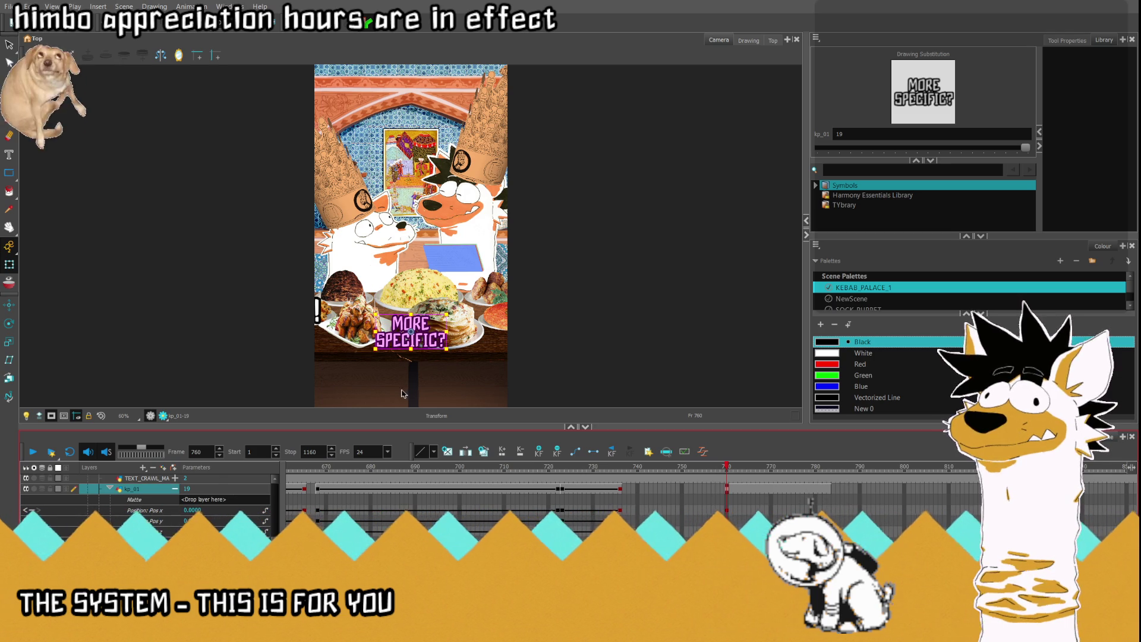
{"action": "left_click", "coordinate": [414, 313]}
Step: Nudge MORE SPECIFIC? slightly upward and enlarge it around its centre
{"action": "left_click_drag", "start_coordinate": [414, 313], "coordinate": [413, 307]}
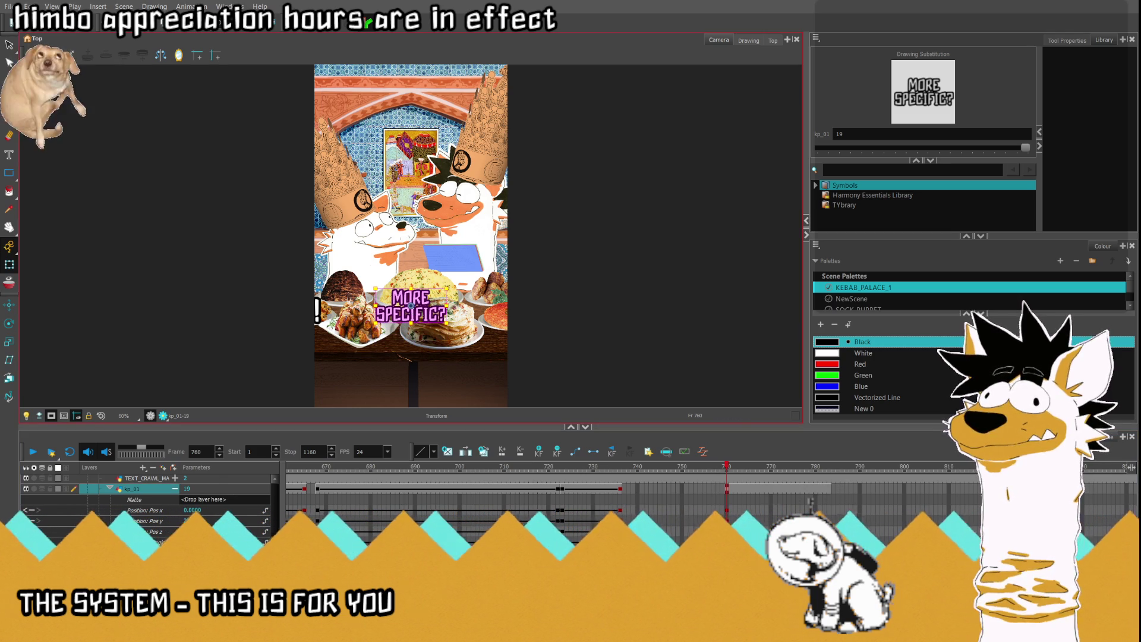
{"action": "left_click", "coordinate": [200, 520]}
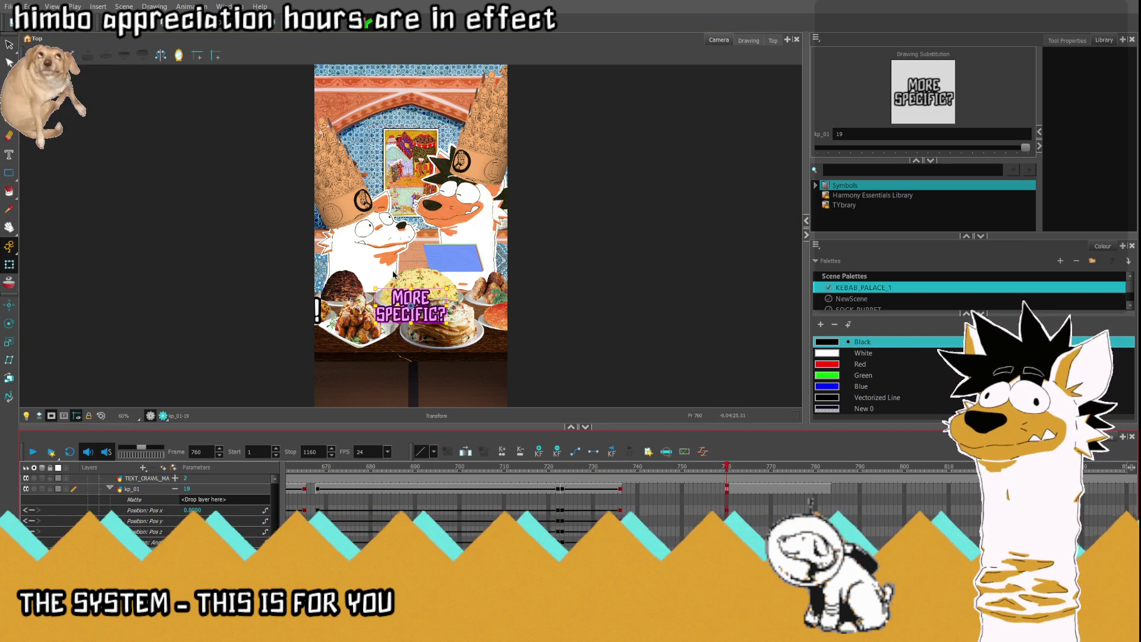
{"action": "left_click_drag", "start_coordinate": [375, 288], "coordinate": [360, 275]}
{"action": "left_click_drag", "start_coordinate": [145, 478], "coordinate": [208, 499]}
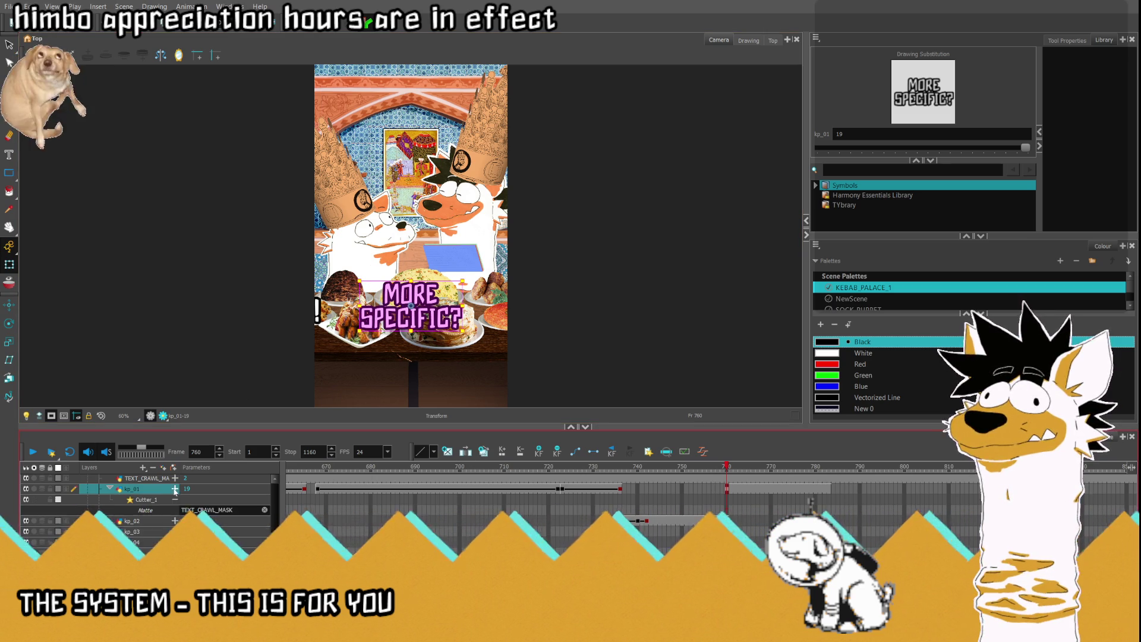